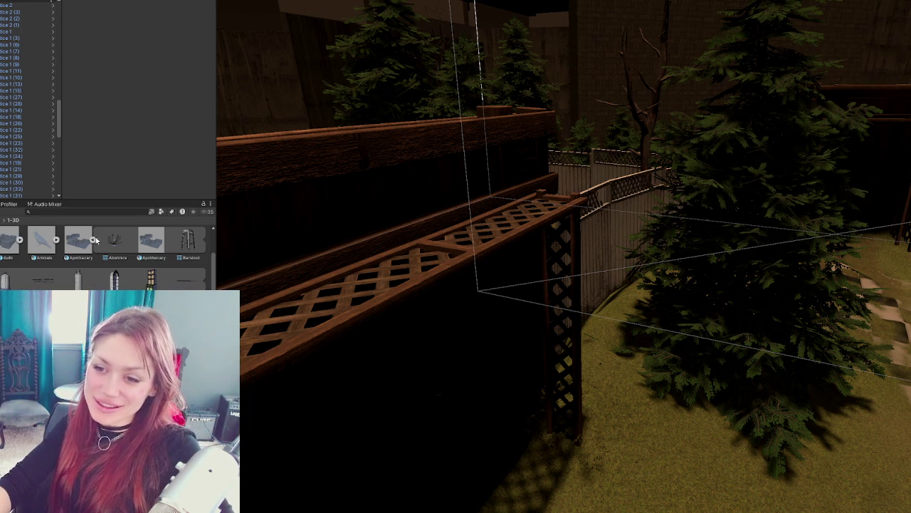
Step: Fly the Scene view up over the yard, the porch roof and the gazebo
scroll(97, 240, "up", 3)
mouse_move(461, 305)
left_mouse_down()
mouse_move(591, 267)
mouse_move(405, 261)
mouse_move(259, 283)
mouse_move(608, 285)
mouse_move(598, 256)
left_mouse_up()
mouse_move(571, 213)
left_mouse_down()
mouse_move(624, 224)
mouse_move(455, 261)
mouse_move(454, 235)
left_mouse_up()
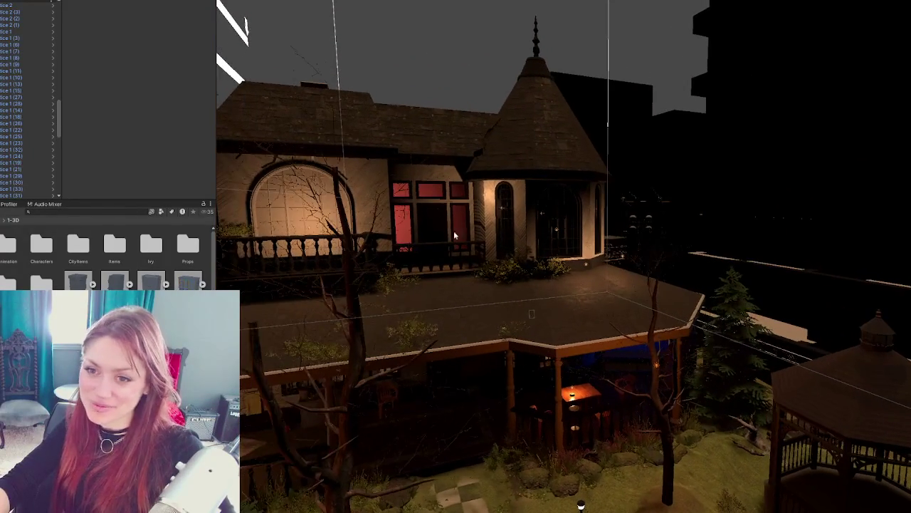
Step: Enlarge the Hierarchy over the Project panel, collapse its groups and frame the top-level house group
left_click_drag(101, 199, 100, 289)
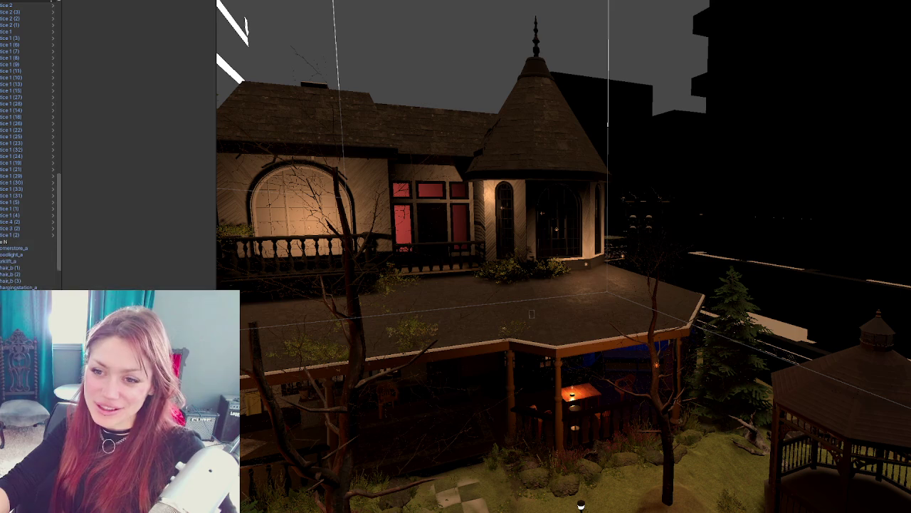
scroll(55, 243, "up", 10)
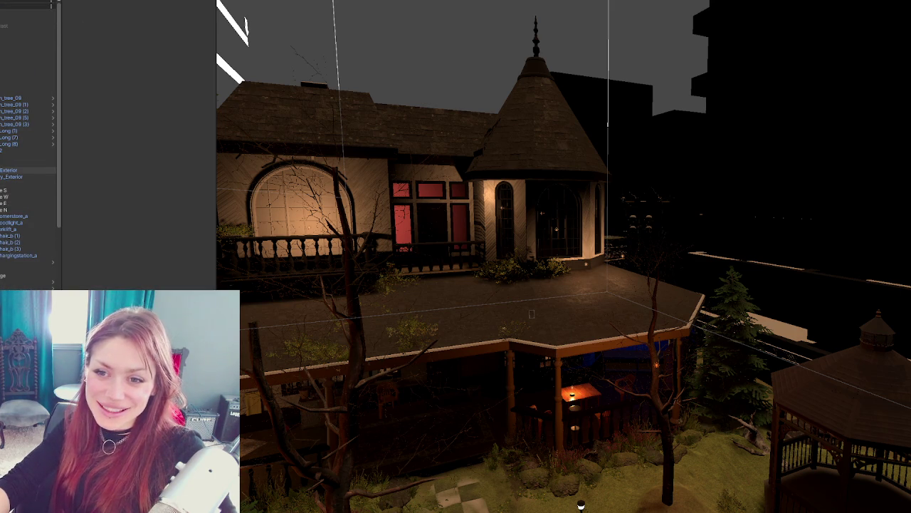
scroll(28, 203, "down", 5)
scroll(28, 203, "up", 5)
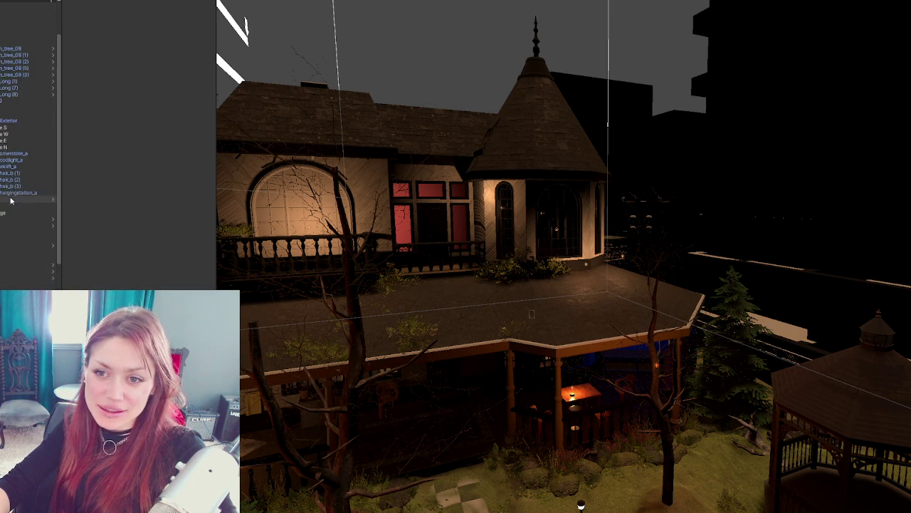
key("Left")
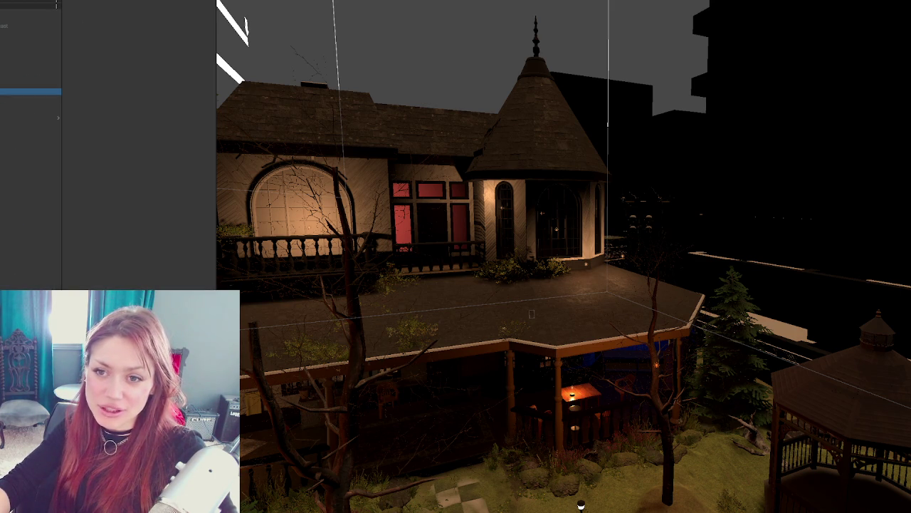
key("f")
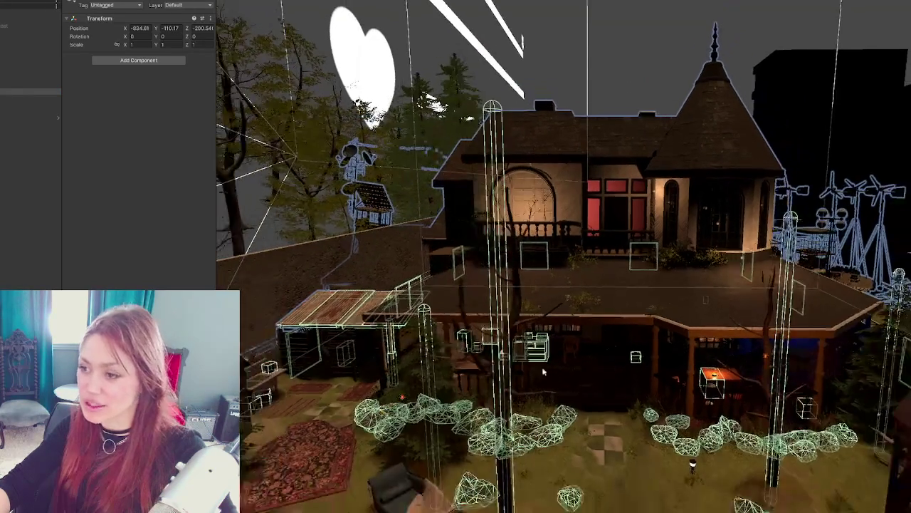
left_click_drag(543, 371, 544, 176)
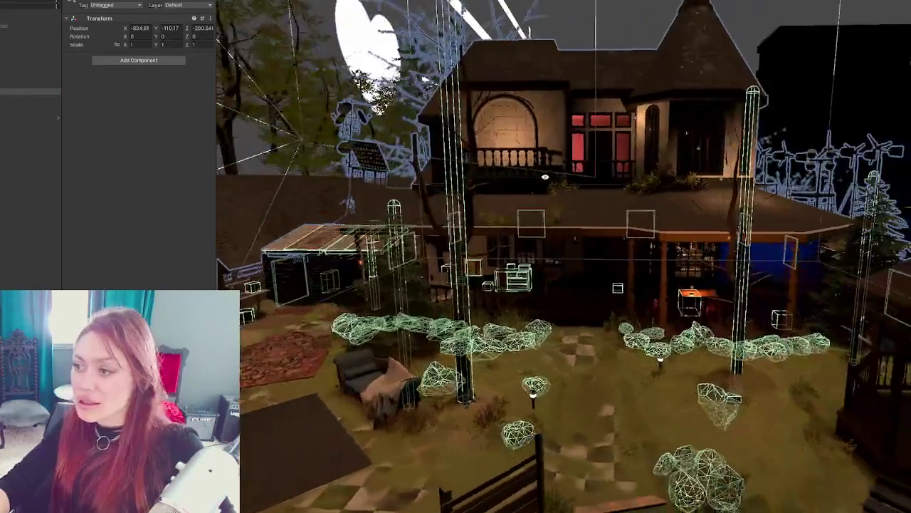
Step: Hide the group holding the house exterior, trees and fences
left_click(5, 99)
left_click(16, 93)
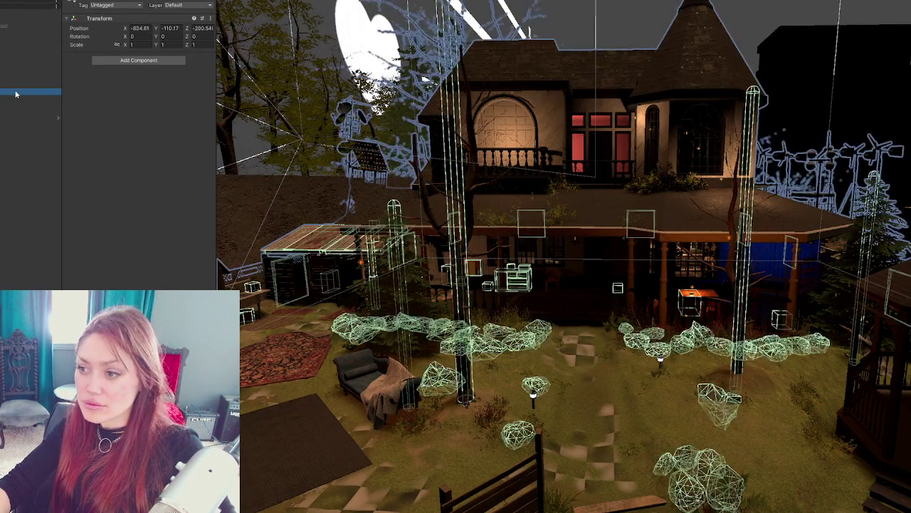
scroll(779, 19, "down", 4)
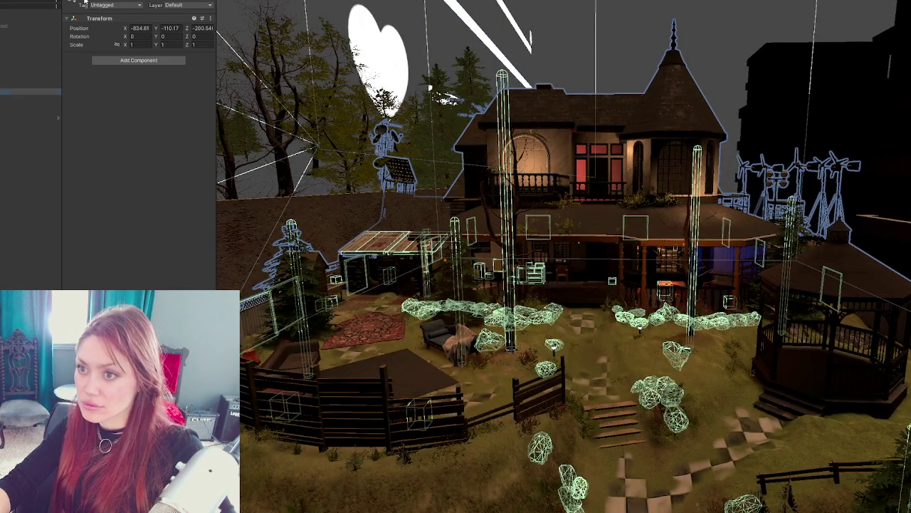
left_click(84, 2)
Step: Select the Lamp beside the wall and drag it under a new parent group
left_click_drag(592, 186, 545, 233)
left_click_drag(550, 155, 482, 253)
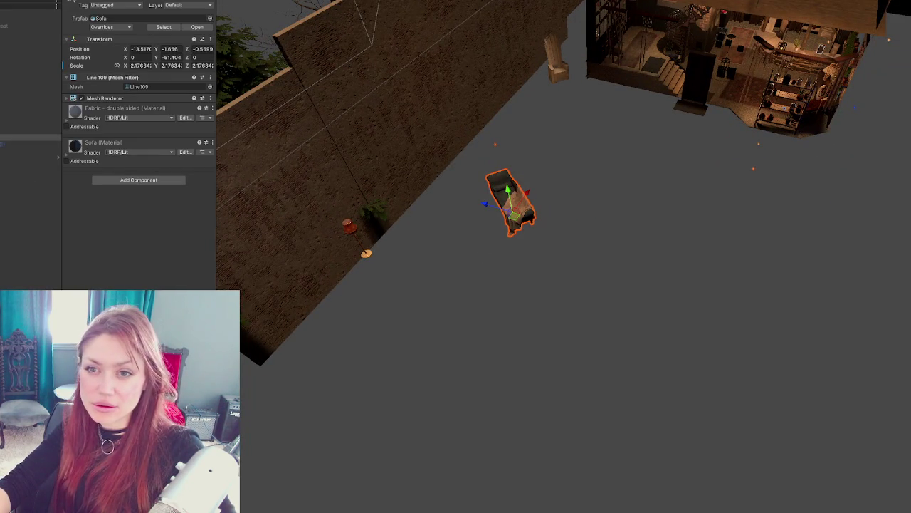
left_click(3, 105)
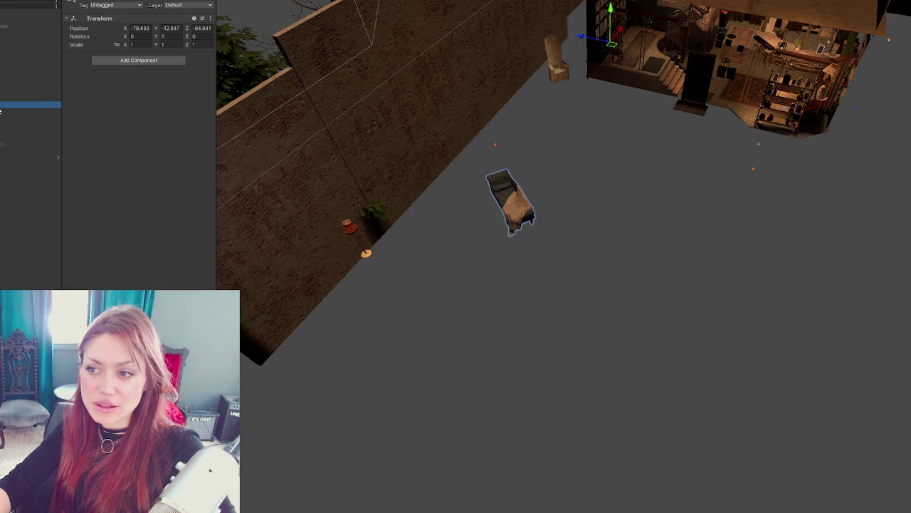
left_click(2, 111)
left_click(365, 237)
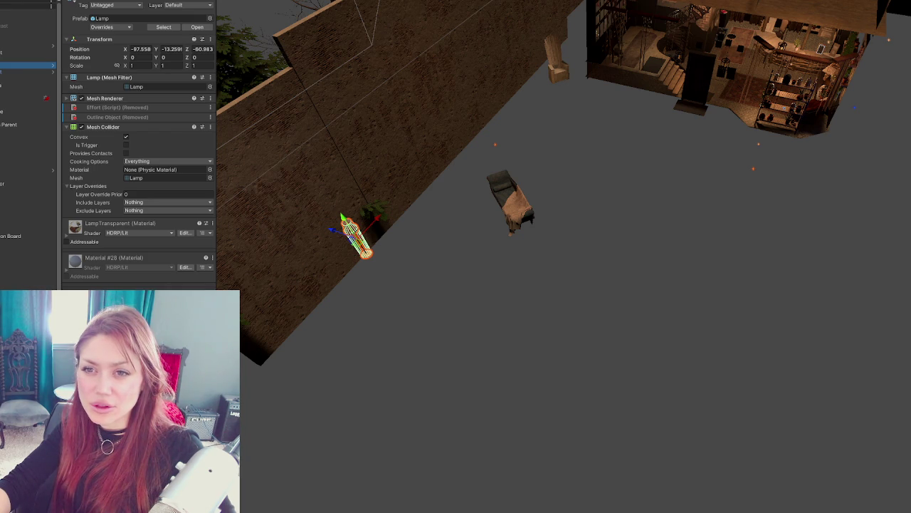
left_click_drag(11, 43, 11, 41)
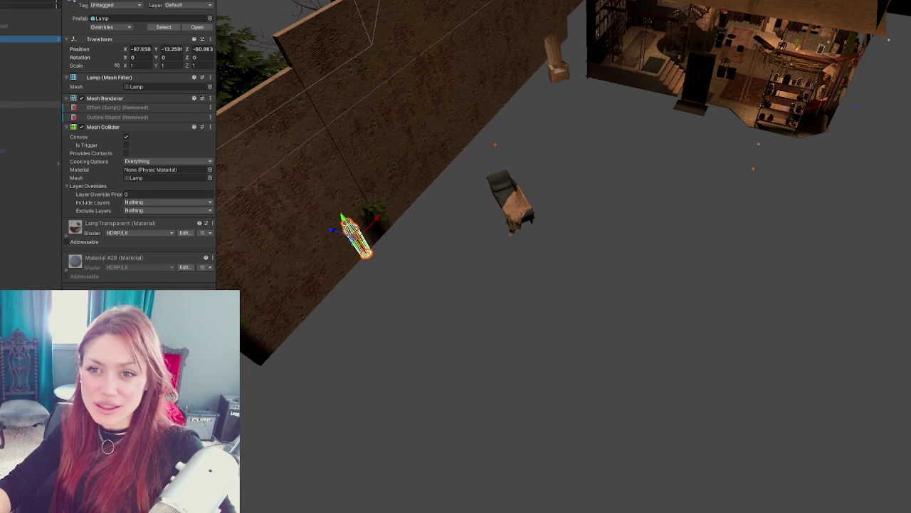
left_click_drag(265, 159, 457, 222)
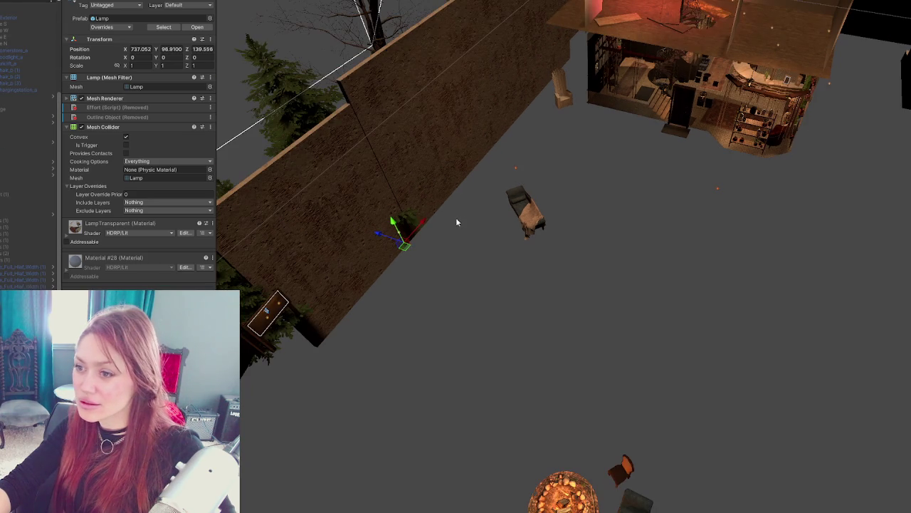
Step: Select the bonfire, then RF Chair 1, and move the chair under a new parent group
left_click(415, 218)
mouse_move(682, 258)
left_mouse_down()
mouse_move(617, 309)
mouse_move(633, 193)
left_mouse_up()
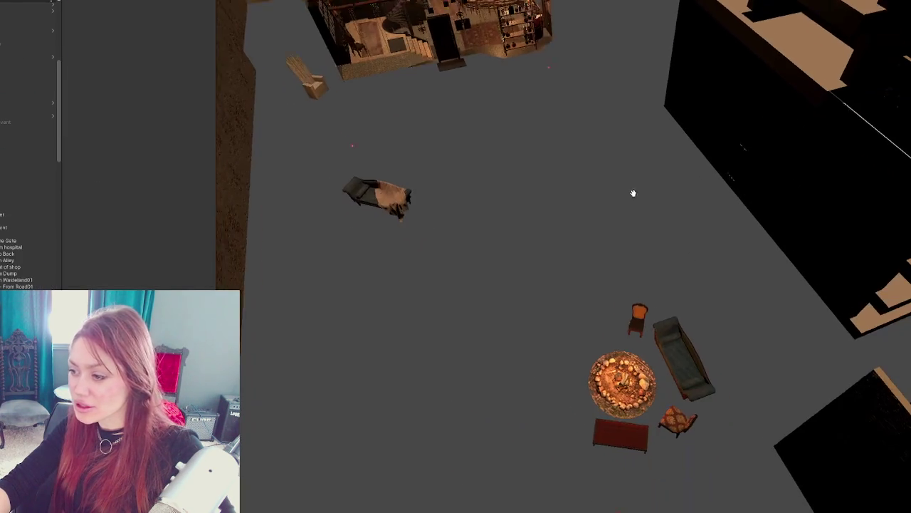
left_click(594, 381)
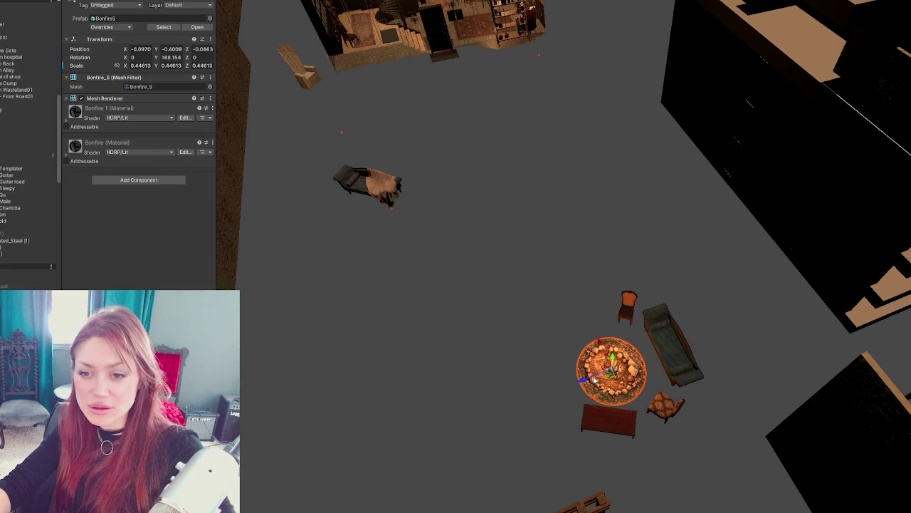
mouse_move(569, 242)
left_mouse_down()
mouse_move(594, 147)
mouse_move(554, 348)
mouse_move(527, 313)
mouse_move(526, 255)
mouse_move(454, 210)
mouse_move(541, 275)
mouse_move(580, 392)
mouse_move(448, 361)
left_mouse_up()
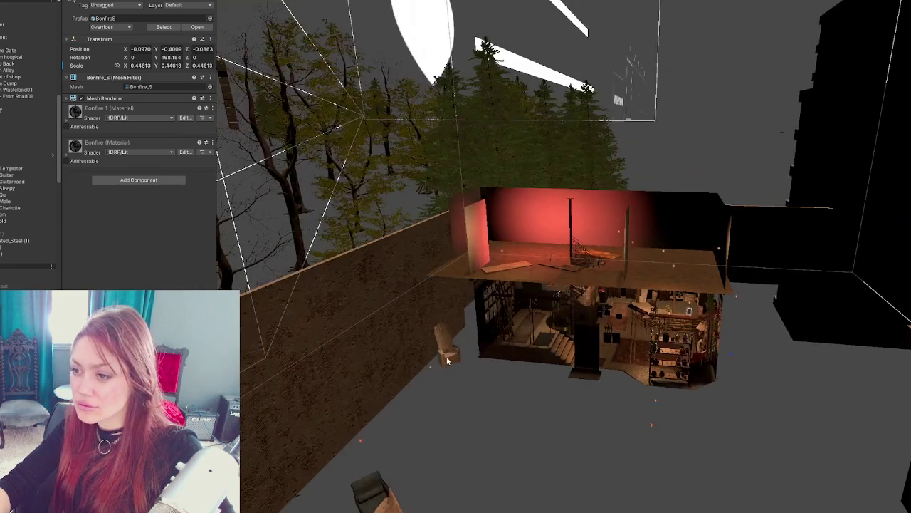
left_click(448, 361)
left_click_drag(14, 205, 1, 138)
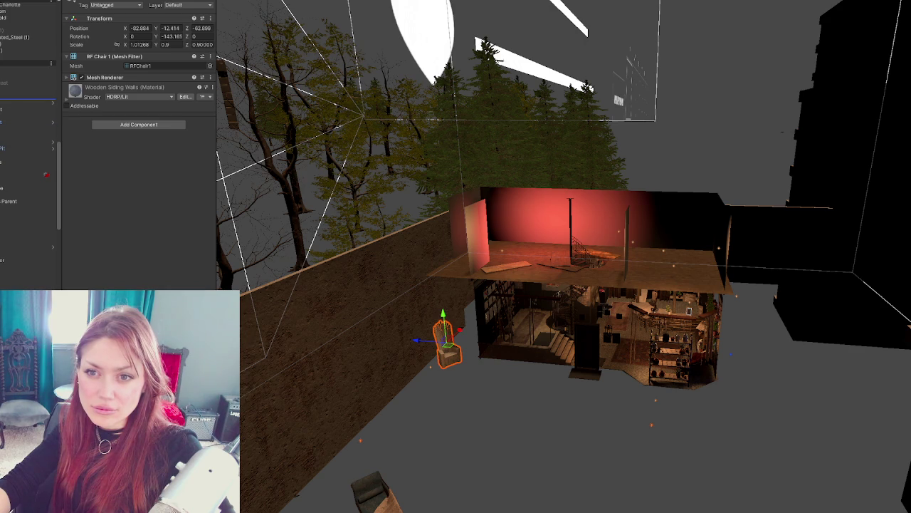
left_click_drag(3, 92, 3, 94)
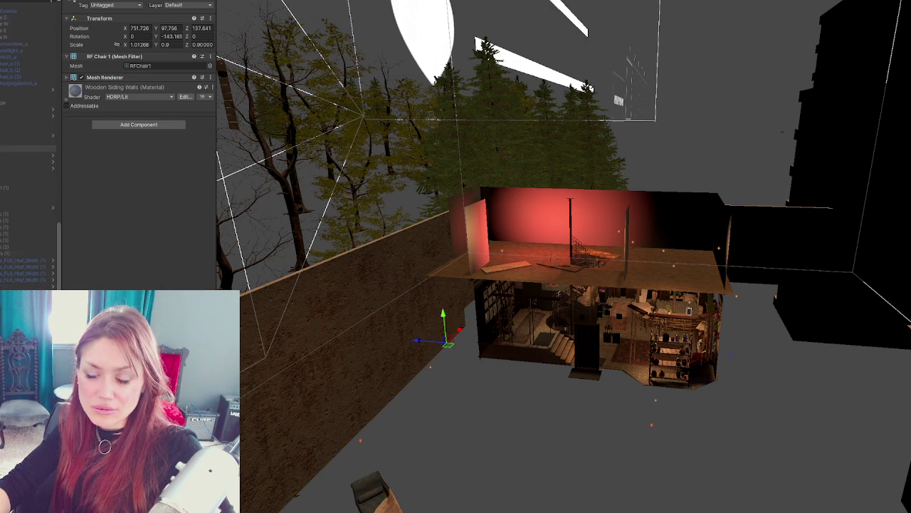
Step: Frame the chair, then select the top-level scene group and unhide the house exterior
key("f")
mouse_move(848, 443)
left_mouse_down()
mouse_move(514, 472)
mouse_move(376, 460)
mouse_move(537, 418)
mouse_move(359, 416)
left_mouse_up()
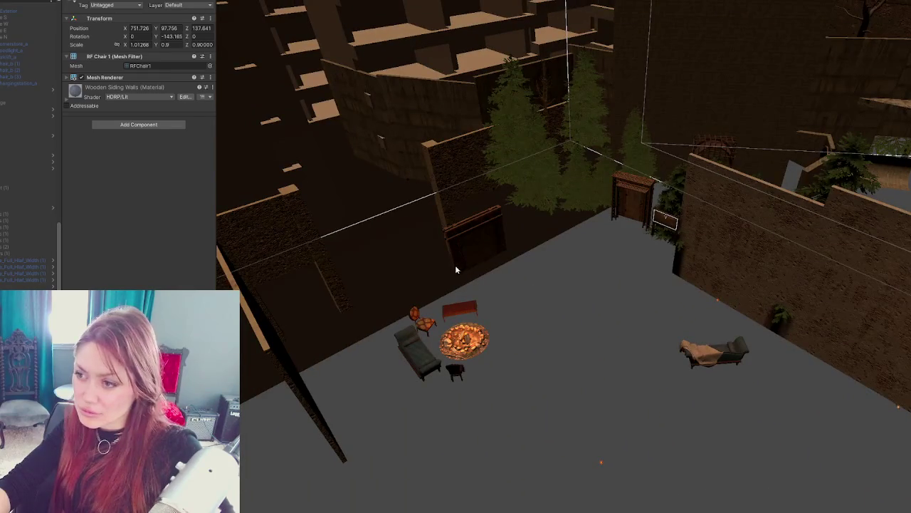
scroll(3, 136, "up", 3)
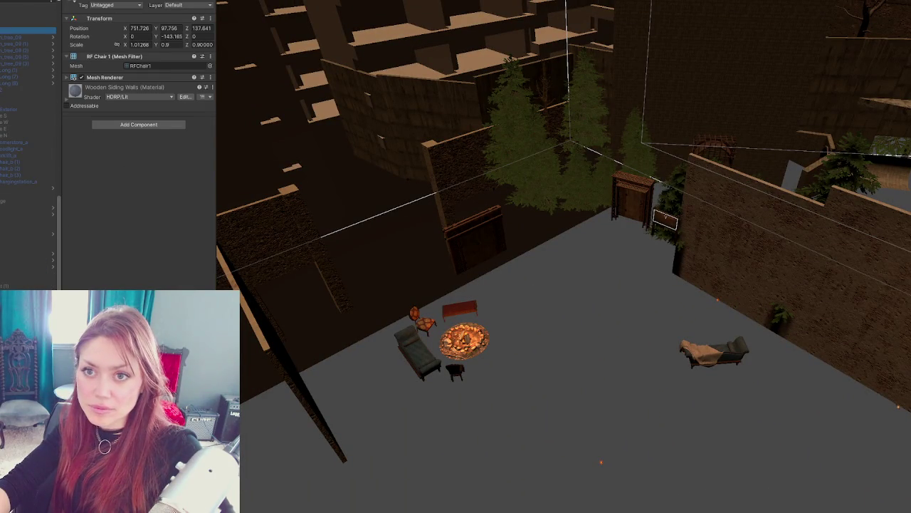
left_click(7, 31)
key("f")
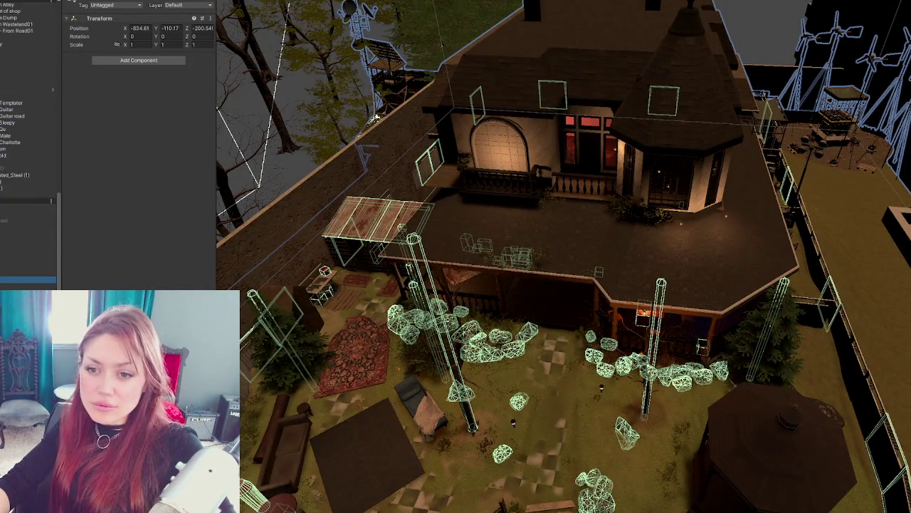
scroll(547, 198, "up", 5)
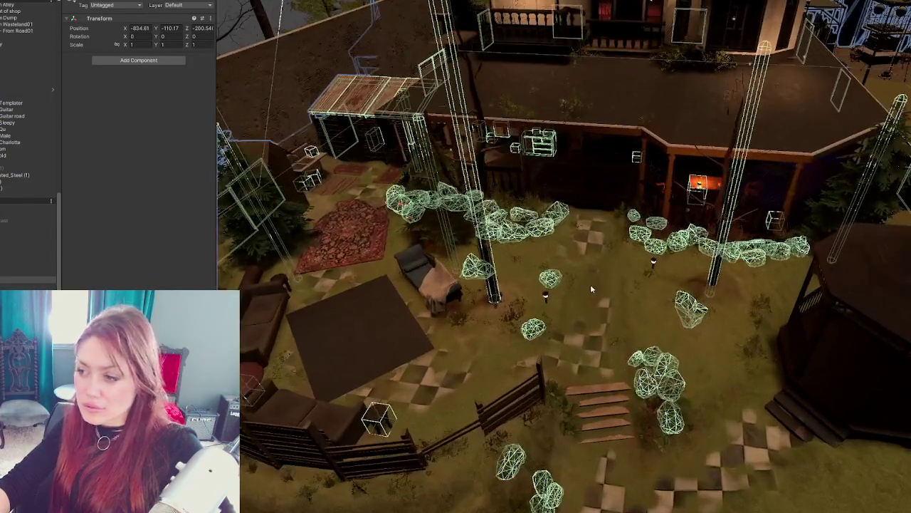
left_click(590, 288)
mouse_move(590, 288)
left_mouse_down()
mouse_move(621, 368)
mouse_move(694, 260)
mouse_move(619, 282)
left_mouse_up()
scroll(621, 281, "down", 5)
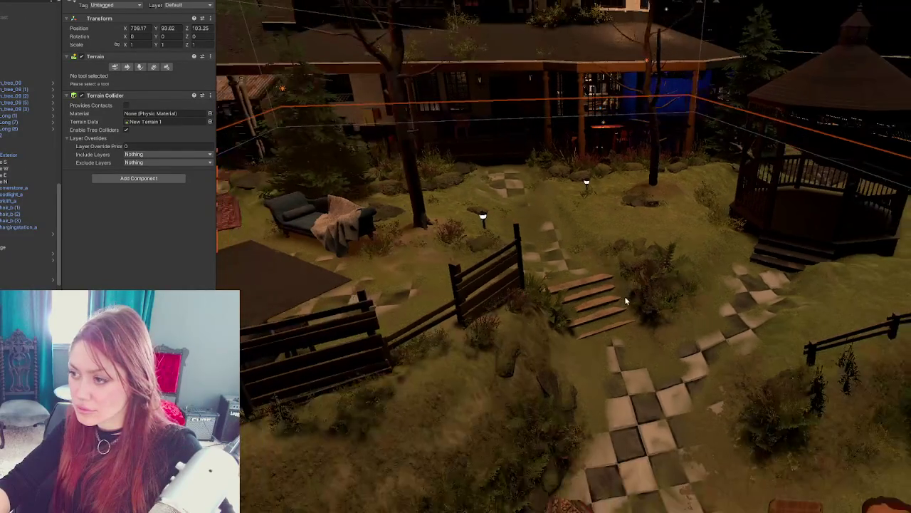
scroll(626, 299, "down", 8)
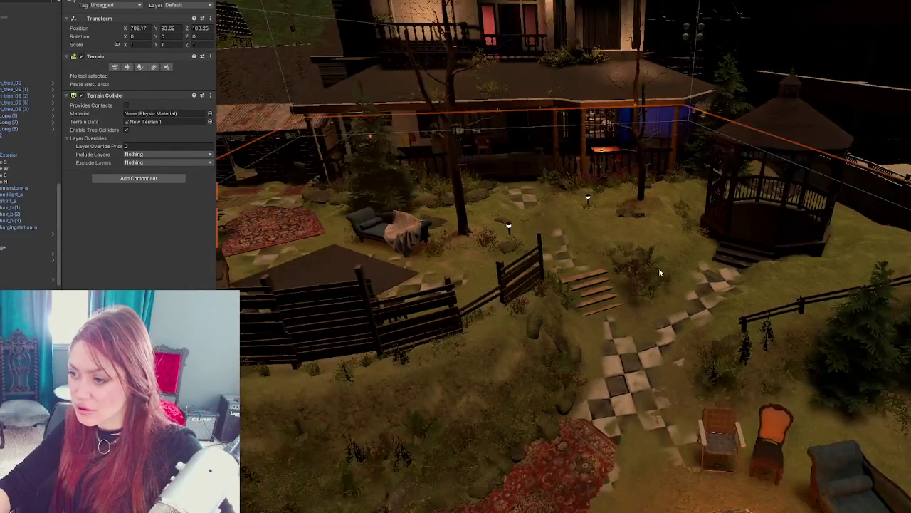
left_click_drag(658, 268, 637, 334)
scroll(637, 334, "up", 3)
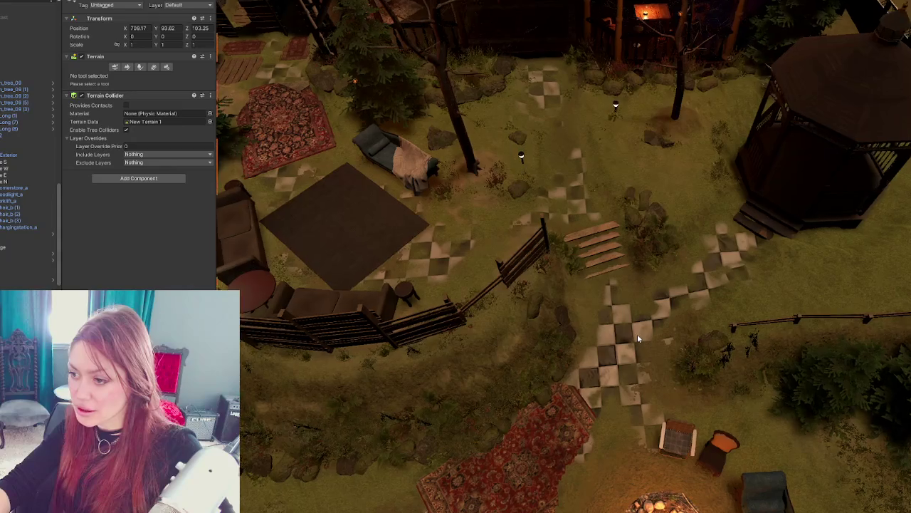
scroll(637, 333, "down", 1)
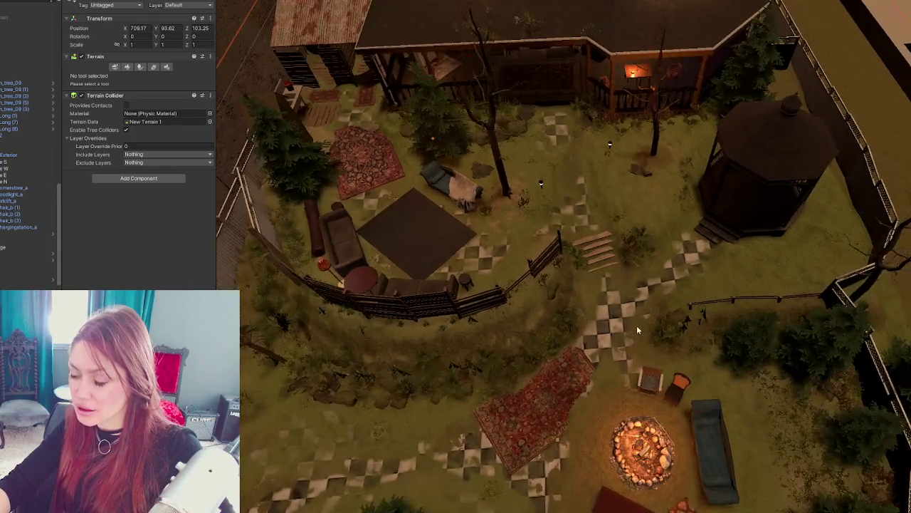
scroll(636, 328, "up", 5)
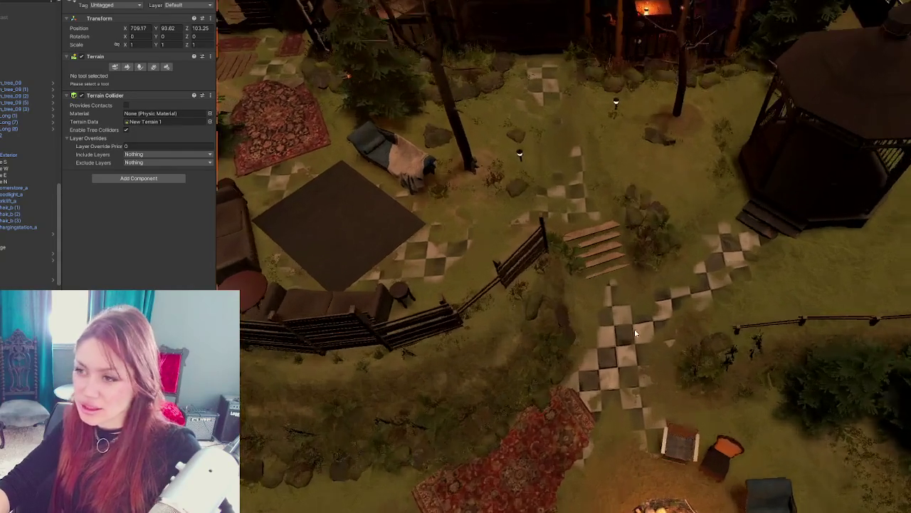
scroll(629, 324, "down", 6)
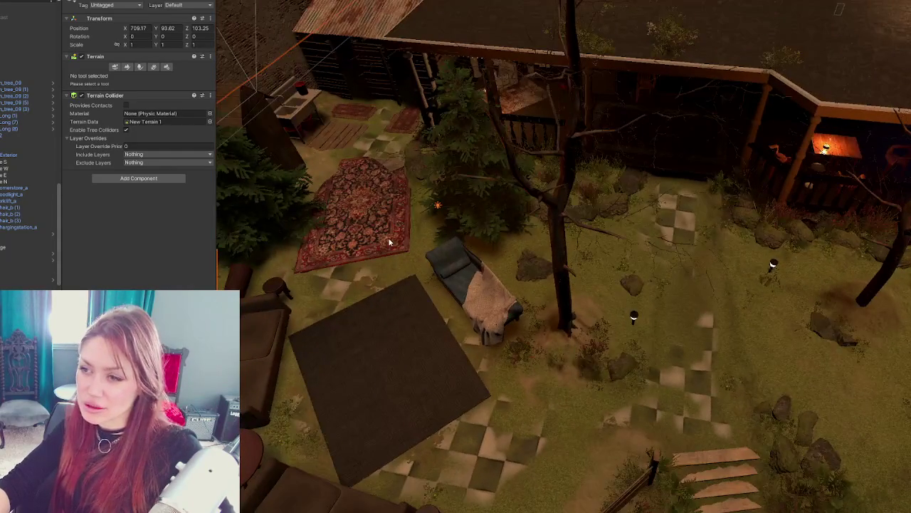
left_click(386, 240)
mouse_move(618, 353)
left_mouse_down()
mouse_move(624, 287)
mouse_move(507, 316)
left_mouse_up()
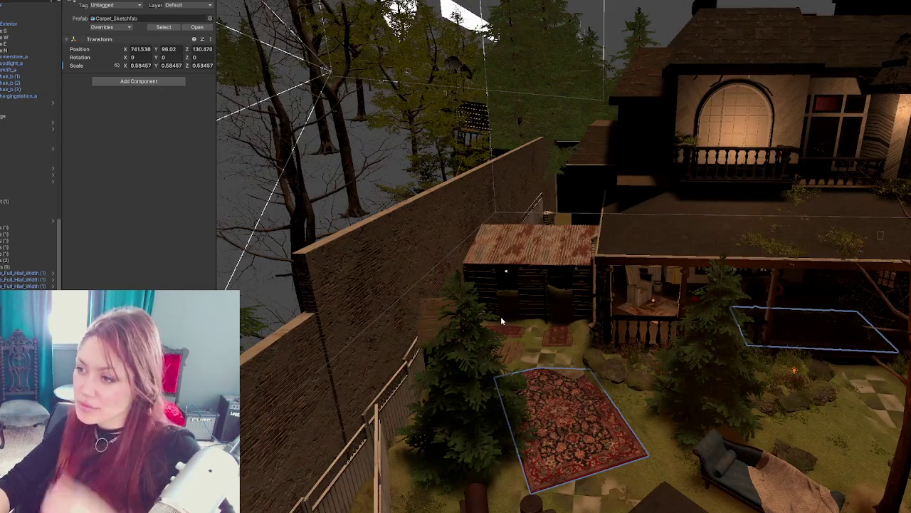
left_click(410, 267)
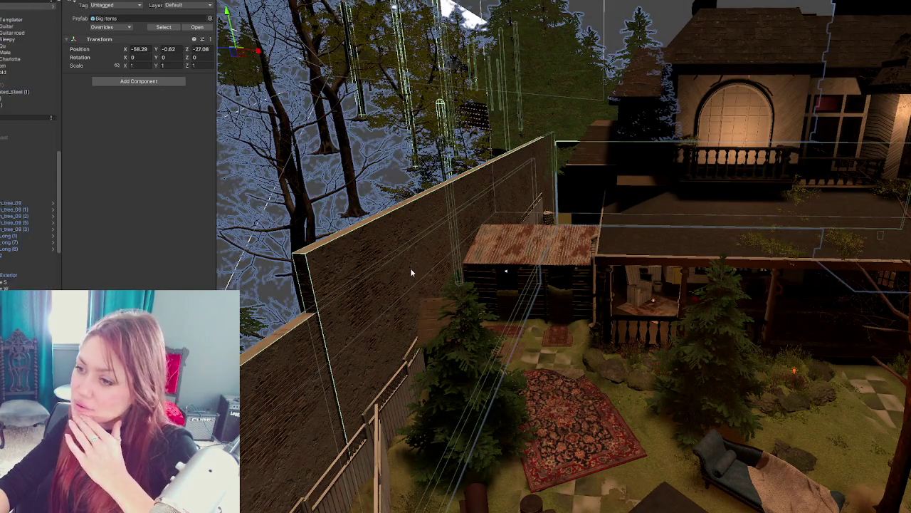
scroll(417, 253, "down", 3)
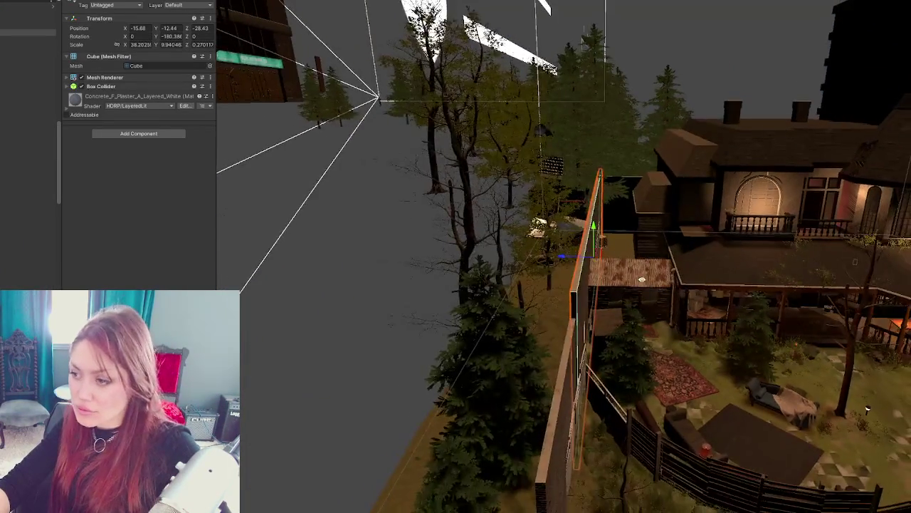
Step: Shift the wall box along its Z axis and scale it down
scroll(573, 268, "up", 2)
mouse_move(573, 267)
left_mouse_down()
mouse_move(606, 272)
mouse_move(535, 286)
mouse_move(291, 294)
mouse_move(707, 256)
left_mouse_up()
key("f")
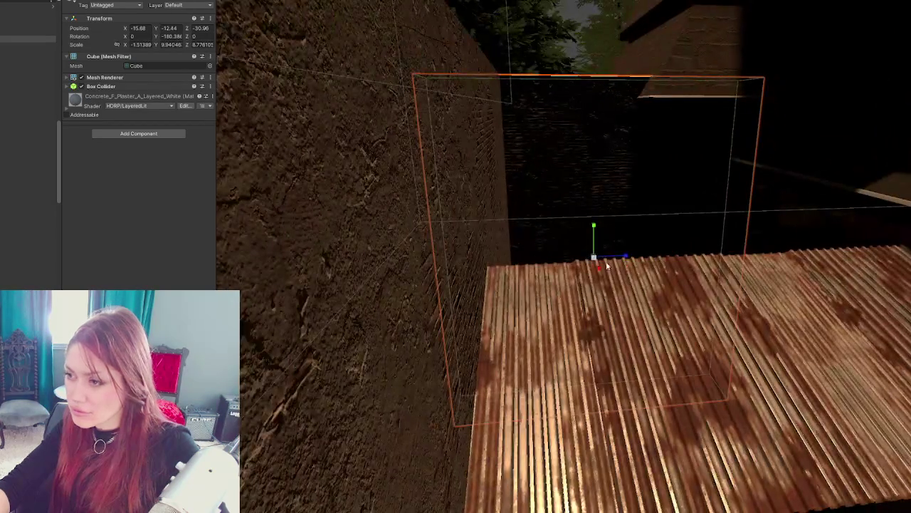
mouse_move(598, 261)
left_mouse_down()
mouse_move(577, 267)
mouse_move(620, 264)
left_mouse_up()
key("f")
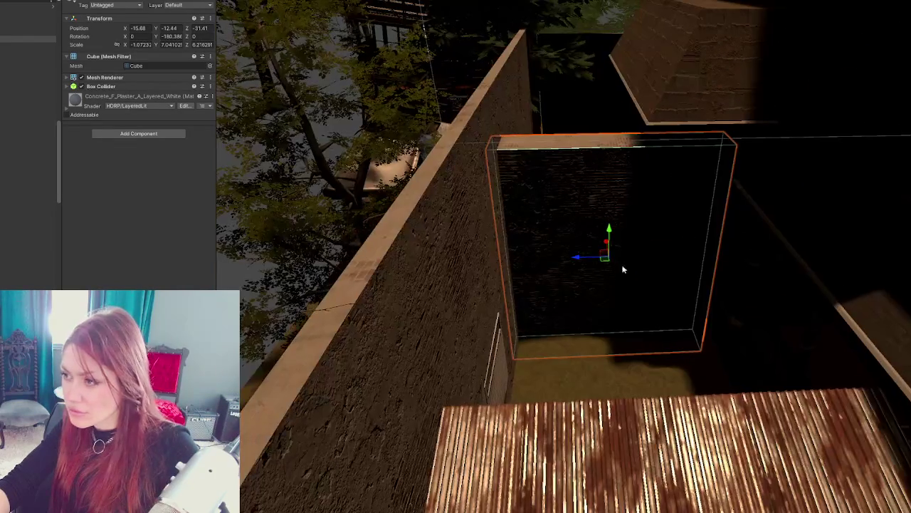
Step: With scene lighting off, thin the wall to Z scale 4.08373 and place it at -15.84, -12.44, -30.22
left_click(873, 1)
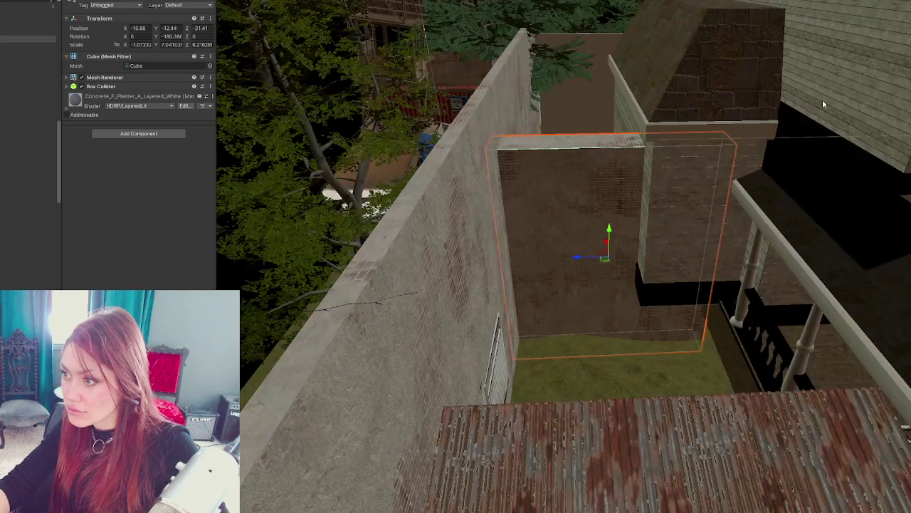
mouse_move(606, 244)
left_mouse_down()
mouse_move(610, 287)
mouse_move(624, 271)
mouse_move(625, 244)
mouse_move(584, 264)
left_mouse_up()
scroll(703, 279, "up", 2)
left_click_drag(650, 261, 643, 257)
left_click_drag(588, 262, 533, 273)
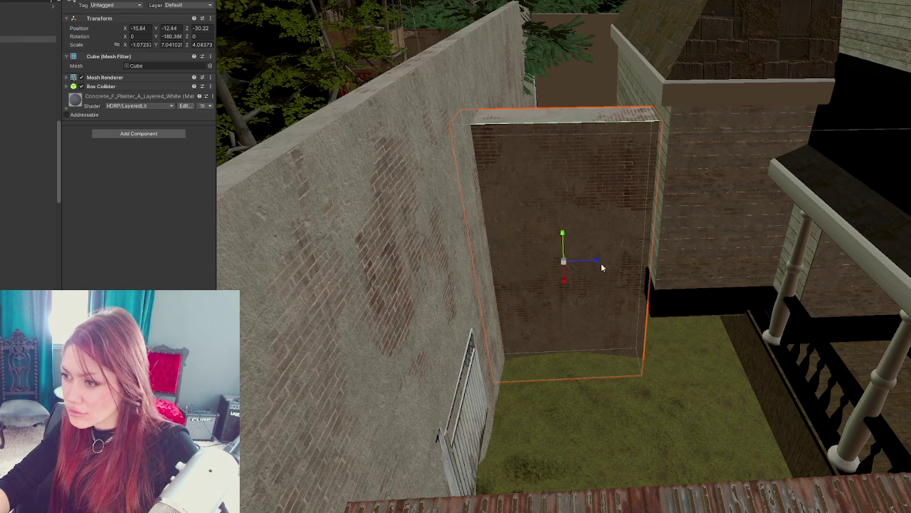
mouse_move(595, 265)
left_mouse_down()
mouse_move(635, 288)
mouse_move(602, 379)
mouse_move(529, 409)
left_mouse_up()
left_click(502, 421)
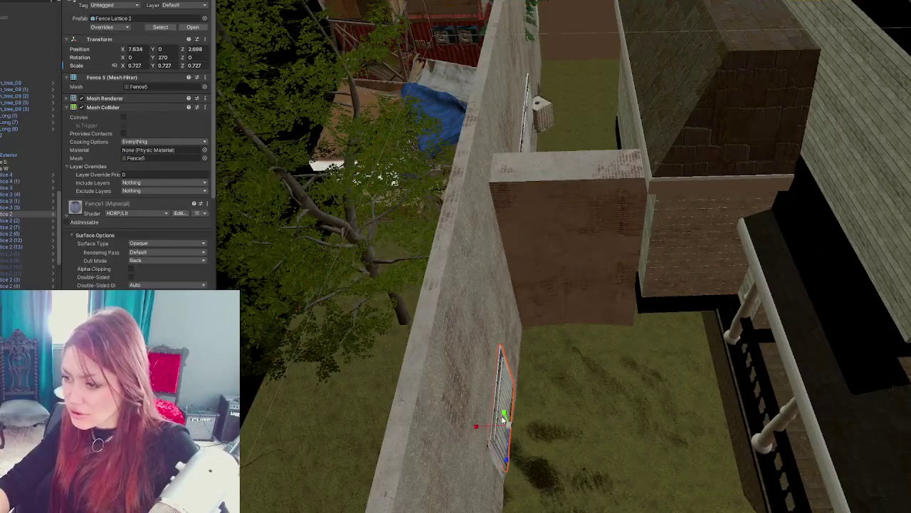
Step: Select the wall block from above the roof and lower it slightly on Y
left_click(502, 431)
left_click(497, 455)
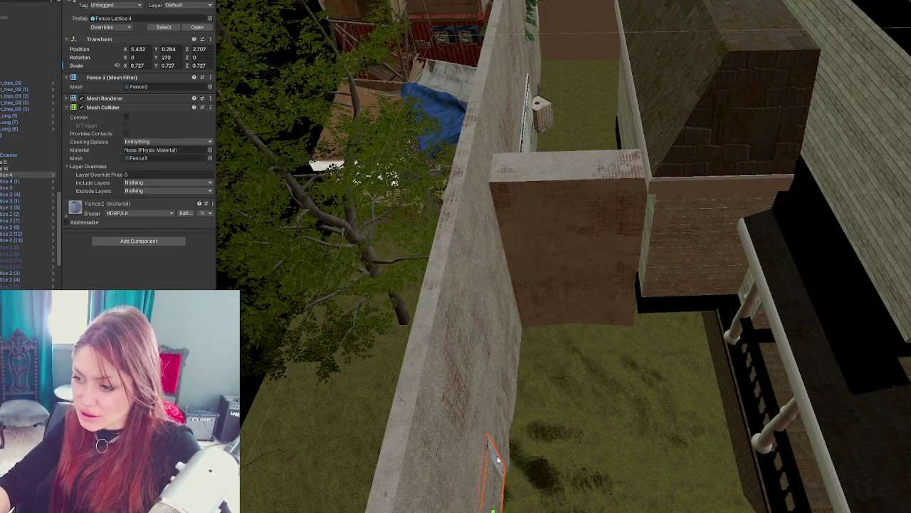
left_click(497, 456)
mouse_move(533, 433)
left_mouse_down()
mouse_move(575, 258)
mouse_move(431, 300)
mouse_move(360, 307)
left_mouse_up()
mouse_move(314, 261)
left_mouse_down()
mouse_move(499, 320)
mouse_move(466, 302)
mouse_move(763, 193)
mouse_move(606, 234)
mouse_move(535, 342)
mouse_move(540, 139)
mouse_move(539, 218)
mouse_move(525, 266)
mouse_move(566, 225)
mouse_move(568, 178)
mouse_move(576, 179)
left_mouse_up()
left_click(525, 266)
mouse_move(514, 214)
left_mouse_down()
mouse_move(513, 231)
mouse_move(521, 161)
mouse_move(517, 255)
left_mouse_up()
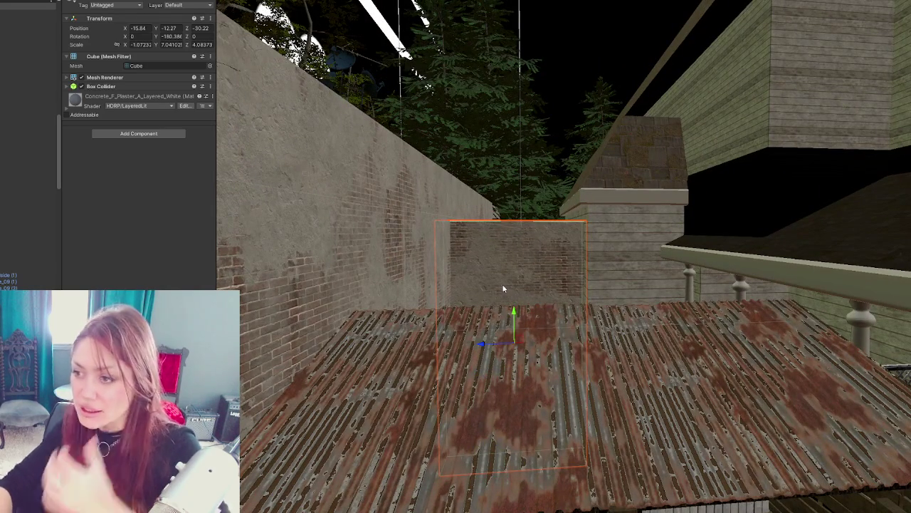
left_click(503, 288)
Step: Raise Fence Lattice 3 out from under the roof, then pick the Terrain's Set Height tool
scroll(402, 425, "down", 3)
scroll(470, 385, "up", 2)
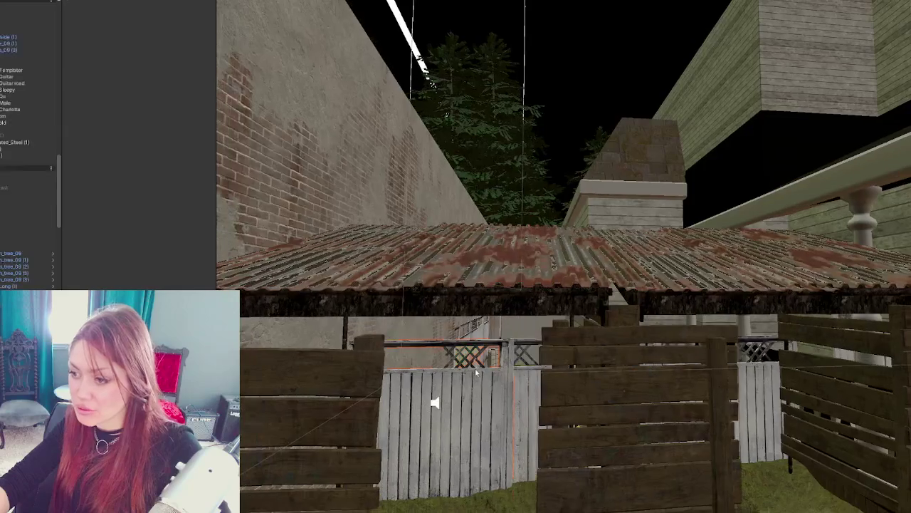
left_click(509, 391)
left_click(522, 388, "shift")
key("f")
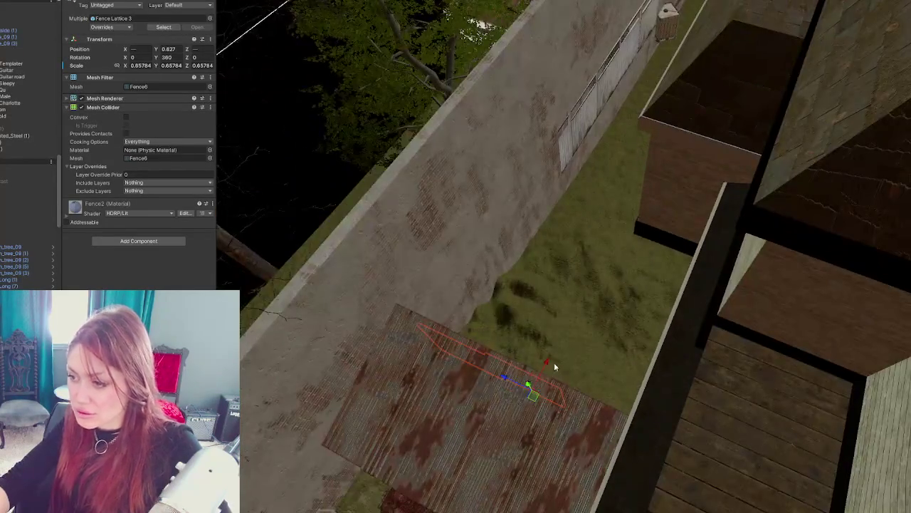
left_click_drag(530, 374, 658, 205)
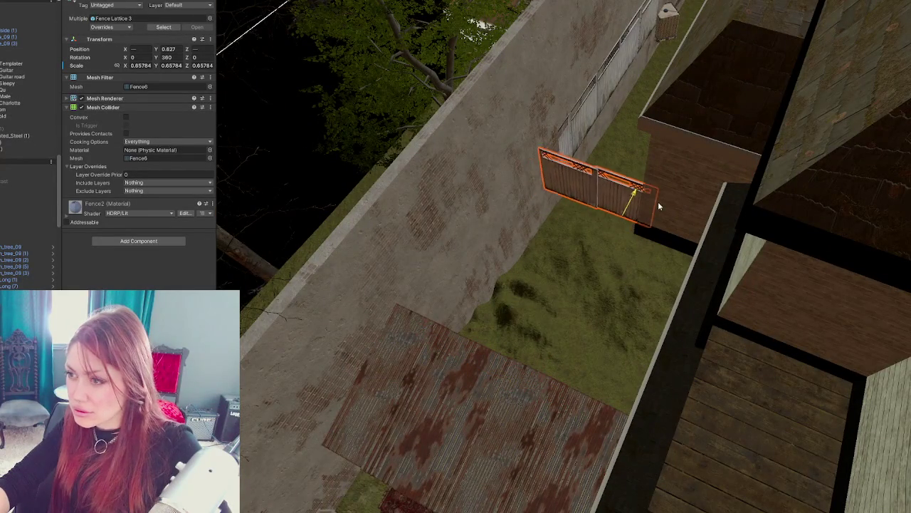
key("f")
mouse_move(580, 207)
left_mouse_down()
mouse_move(582, 183)
mouse_move(542, 222)
left_mouse_up()
left_click(567, 279)
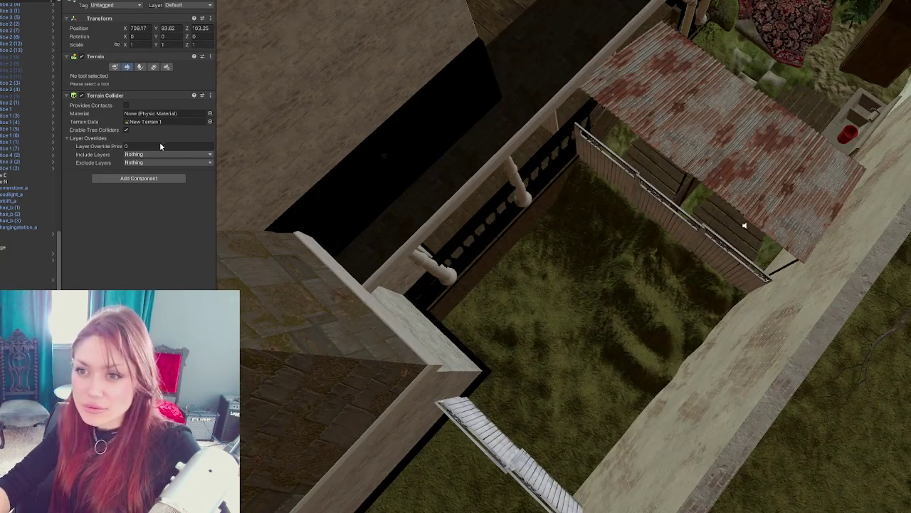
left_click(127, 66)
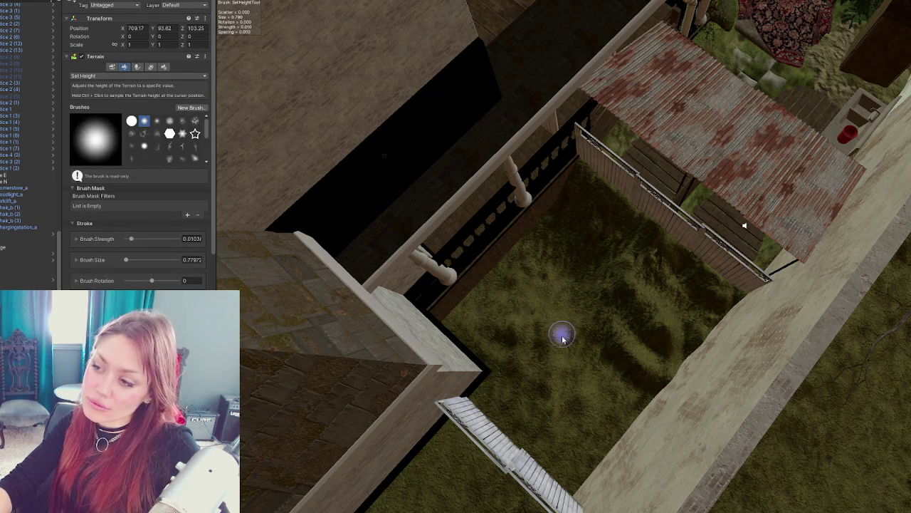
Step: Set the Set Height brush to strength 0.51625 and size 10.5496
left_click(77, 240)
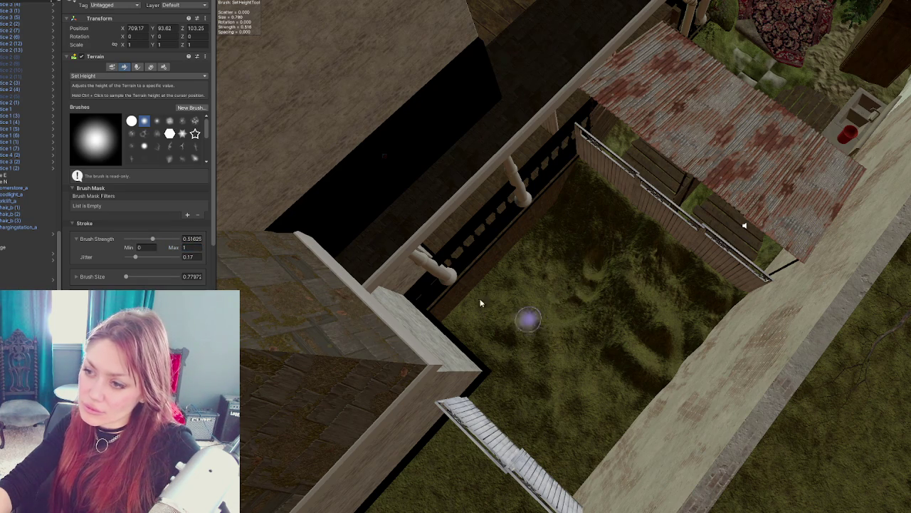
left_click(117, 77)
left_click(380, 252)
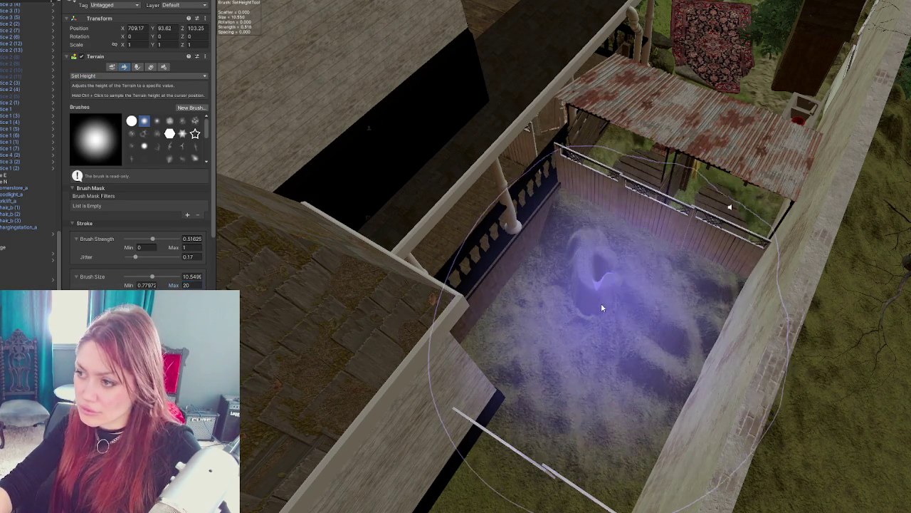
Step: Flatten the bumpy yard, the corridor floor between the walls and the floor near the building corner
left_click_drag(583, 354, 572, 348)
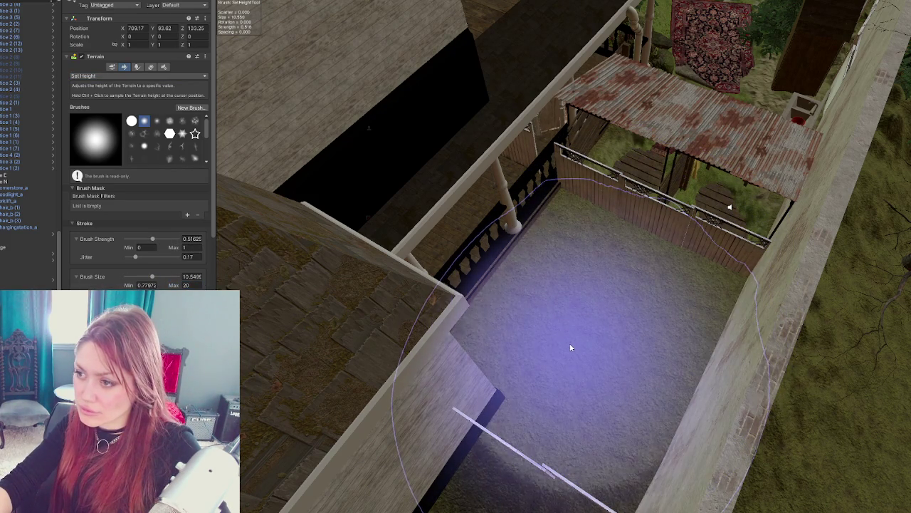
mouse_move(677, 403)
left_mouse_down()
mouse_move(645, 357)
mouse_move(629, 250)
mouse_move(757, 284)
mouse_move(641, 307)
left_mouse_up()
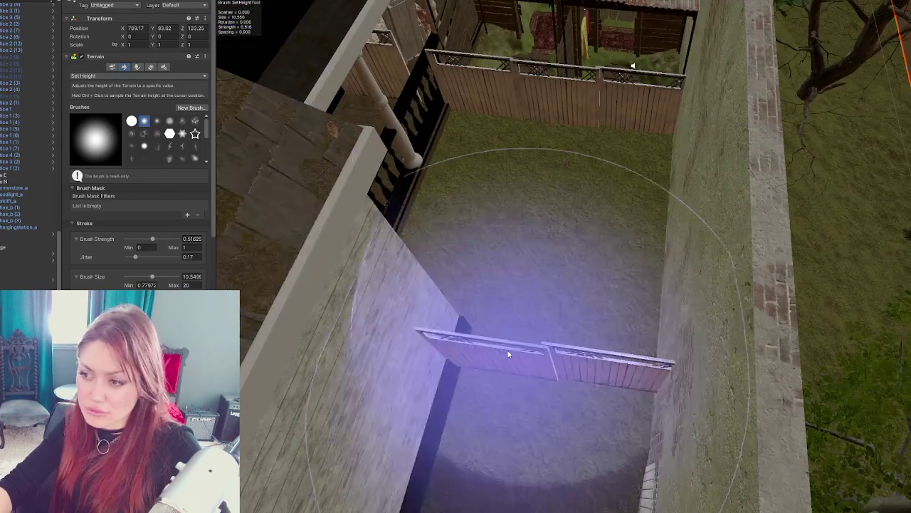
scroll(529, 325, "up", 6)
mouse_move(516, 267)
left_mouse_down()
mouse_move(511, 300)
mouse_move(524, 225)
mouse_move(520, 305)
mouse_move(532, 308)
mouse_move(543, 250)
left_mouse_up()
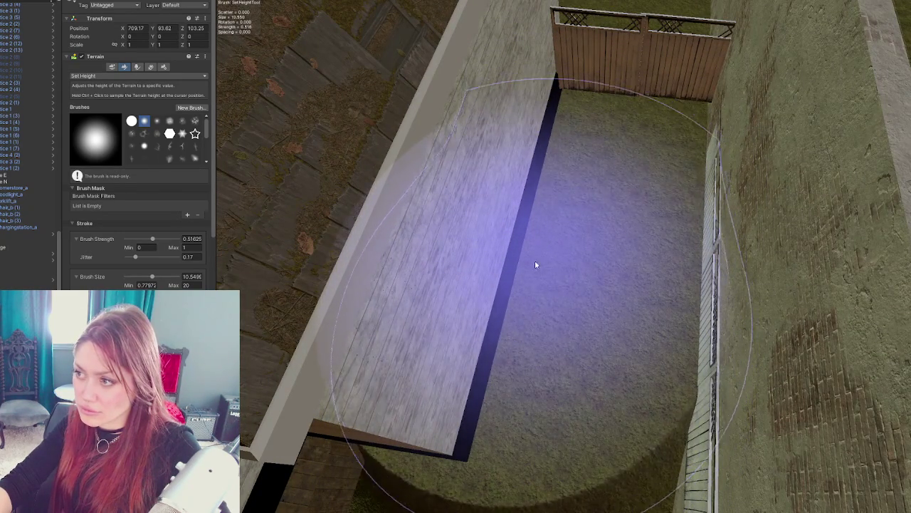
scroll(535, 265, "up", 5)
mouse_move(570, 230)
left_mouse_down()
mouse_move(584, 252)
mouse_move(578, 283)
mouse_move(555, 256)
mouse_move(662, 276)
mouse_move(620, 190)
mouse_move(406, 133)
left_mouse_up()
Step: Frame the cornerstore, fly to the house and pick the Terrain's Set Height tool
left_click(627, 285)
key("f")
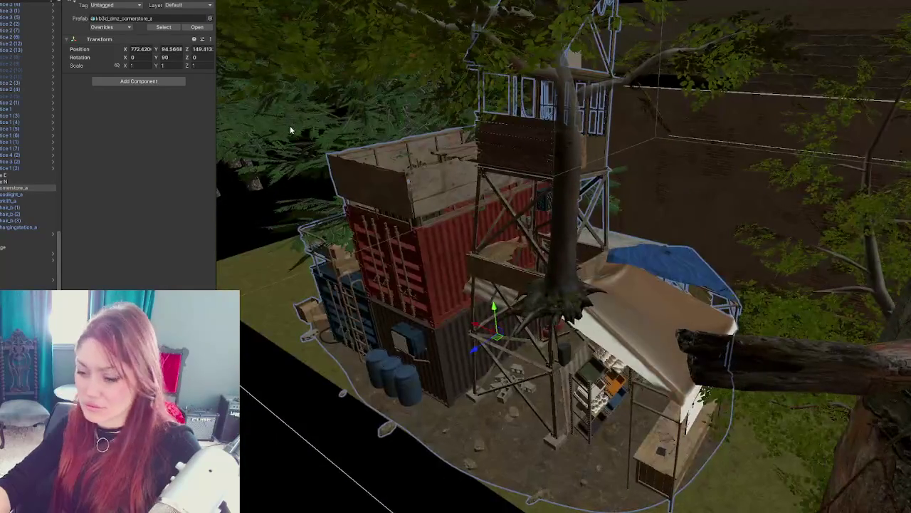
mouse_move(294, 129)
left_mouse_down()
mouse_move(839, 263)
mouse_move(557, 348)
left_mouse_up()
left_click(556, 347)
left_click(126, 66)
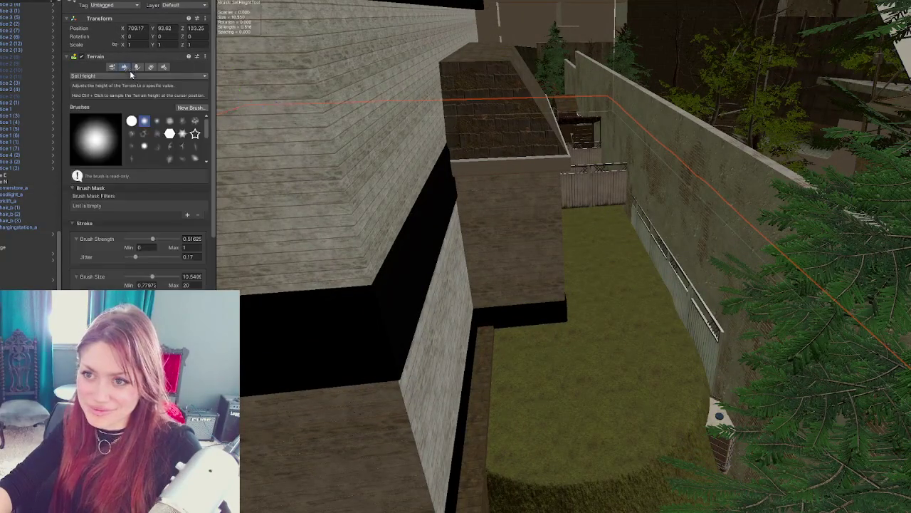
Step: Flatten the raised terrain step and level the grass beside the house ledge
scroll(570, 254, "up", 5)
mouse_move(704, 306)
left_mouse_down()
mouse_move(774, 370)
mouse_move(767, 284)
mouse_move(780, 370)
left_mouse_up()
scroll(780, 371, "down", 3)
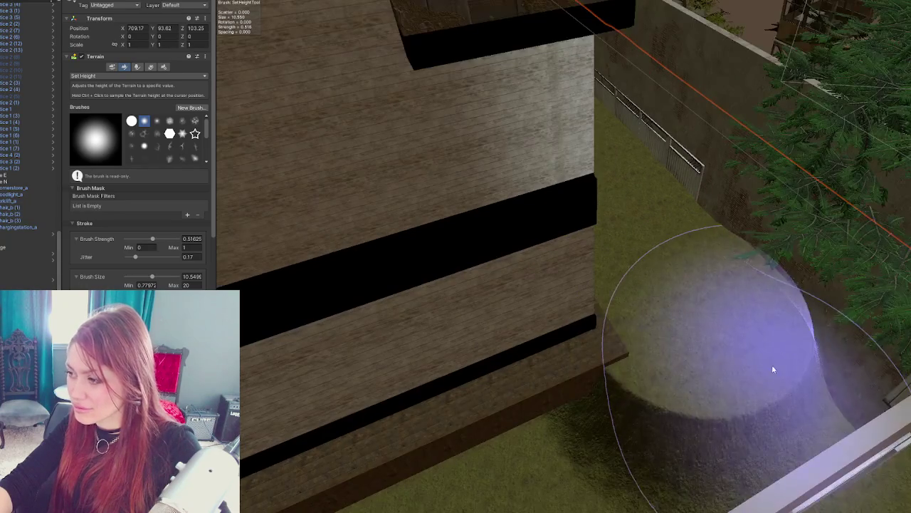
mouse_move(868, 378)
left_mouse_down()
mouse_move(588, 483)
mouse_move(668, 375)
mouse_move(679, 318)
left_mouse_up()
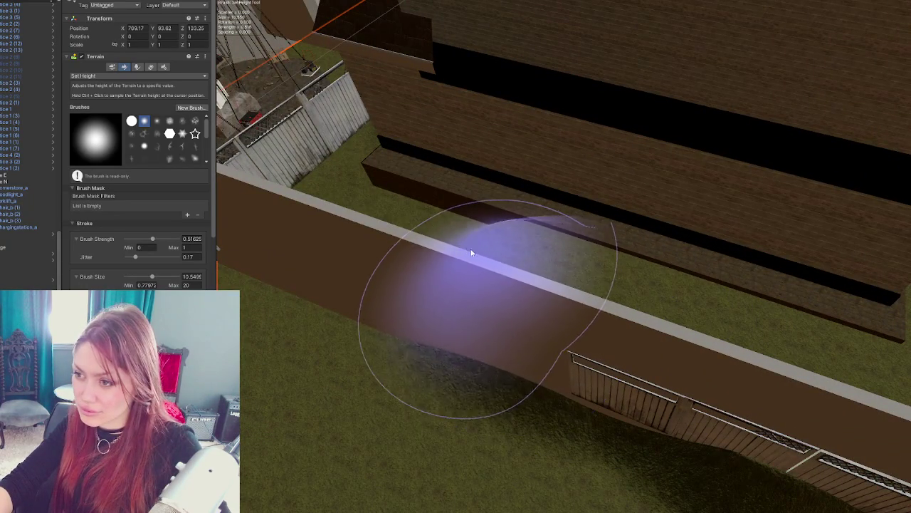
Step: Reshape the ground along the side fence beside the porch
mouse_move(300, 202)
left_mouse_down()
mouse_move(407, 204)
mouse_move(565, 136)
mouse_move(558, 305)
left_mouse_up()
mouse_move(472, 220)
left_mouse_down()
mouse_move(326, 133)
mouse_move(305, 56)
left_mouse_up()
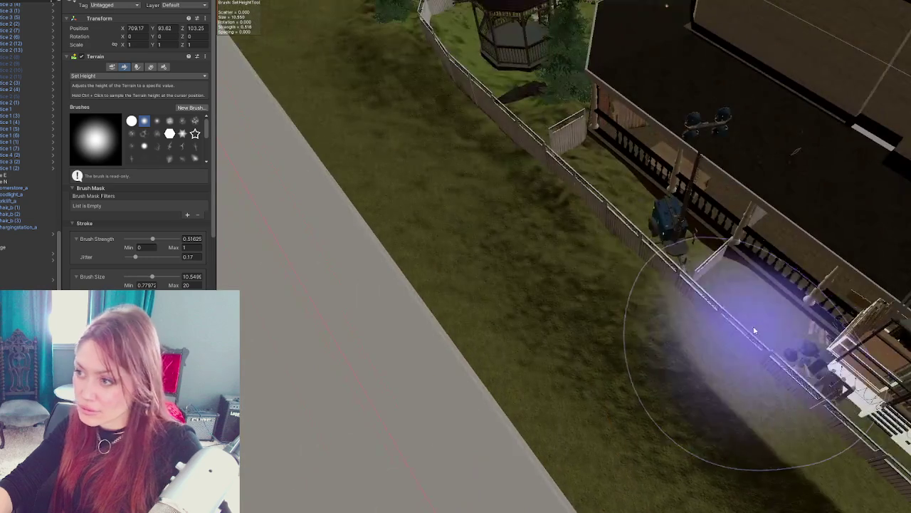
mouse_move(775, 386)
left_mouse_down()
mouse_move(702, 183)
mouse_move(677, 142)
mouse_move(633, 207)
mouse_move(590, 224)
left_mouse_up()
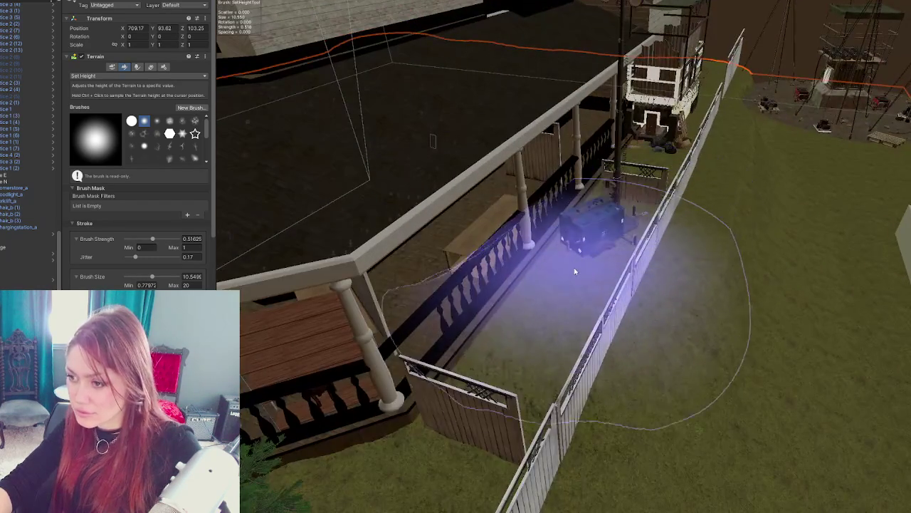
mouse_move(553, 319)
left_mouse_down()
mouse_move(616, 281)
mouse_move(583, 246)
left_mouse_up()
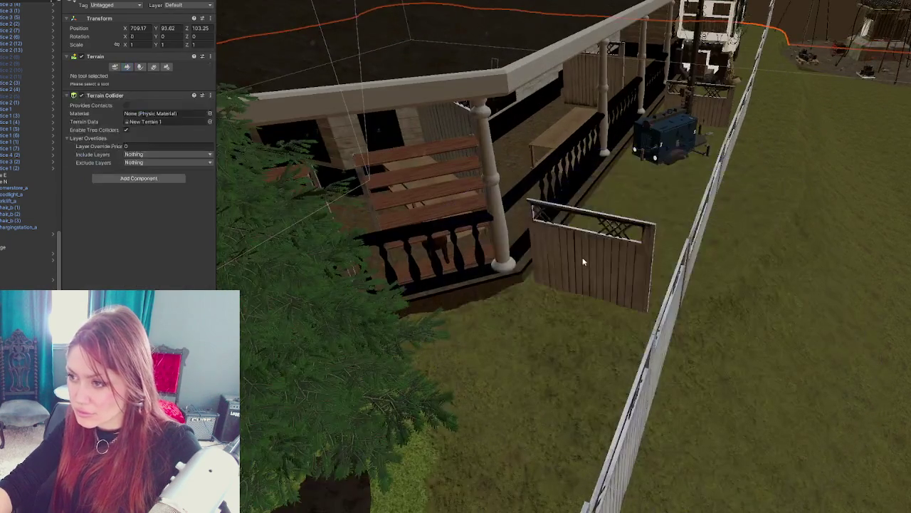
Step: Raise the lattice fence by the porch onto the ground and nudge both fences slightly right
left_click(583, 246)
mouse_move(589, 292)
left_mouse_down()
mouse_move(591, 269)
mouse_move(533, 284)
mouse_move(575, 267)
left_mouse_up()
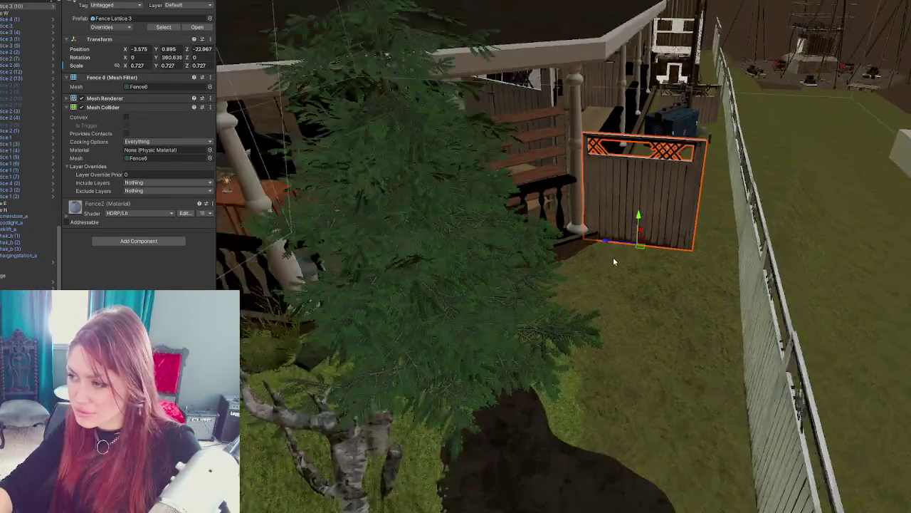
scroll(613, 257, "down", 5)
scroll(642, 246, "up", 6)
mouse_move(660, 177)
left_mouse_down()
mouse_move(524, 271)
mouse_move(636, 294)
mouse_move(546, 198)
mouse_move(692, 291)
mouse_move(692, 302)
left_mouse_up()
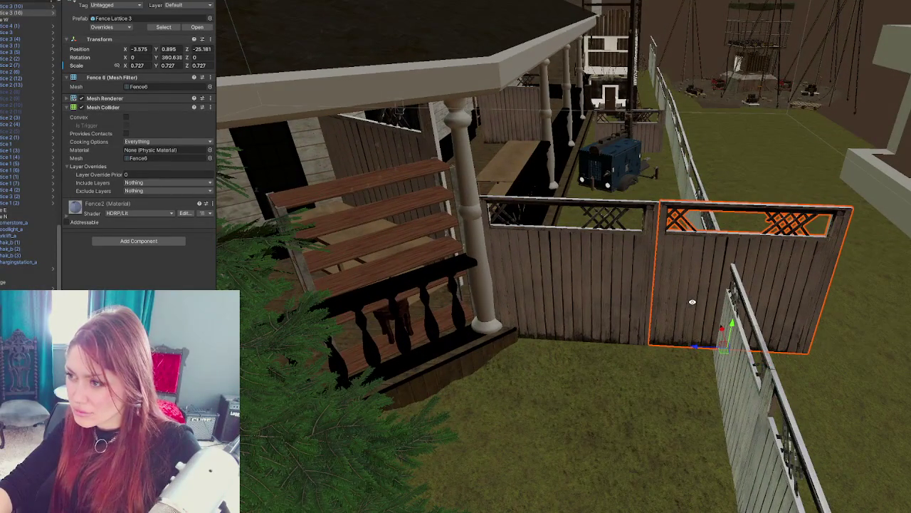
left_click(598, 298, "ctrl")
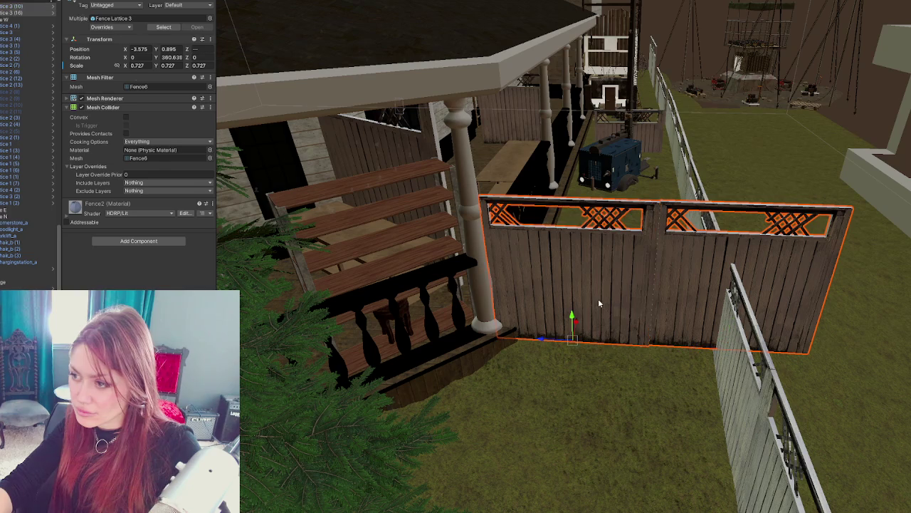
left_click_drag(537, 341, 541, 341)
Step: Duplicate the right fence panel three times, placing the copies to extend the row rightward
left_click_drag(825, 331, 707, 314)
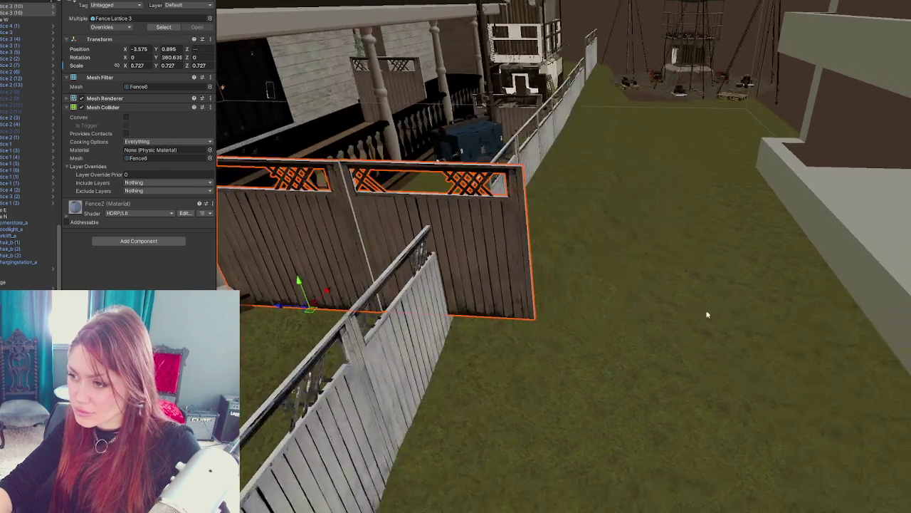
left_click(520, 294)
key("ctrl+d")
mouse_move(520, 294)
left_mouse_down()
mouse_move(654, 324)
mouse_move(745, 325)
left_mouse_up()
key("ctrl+d")
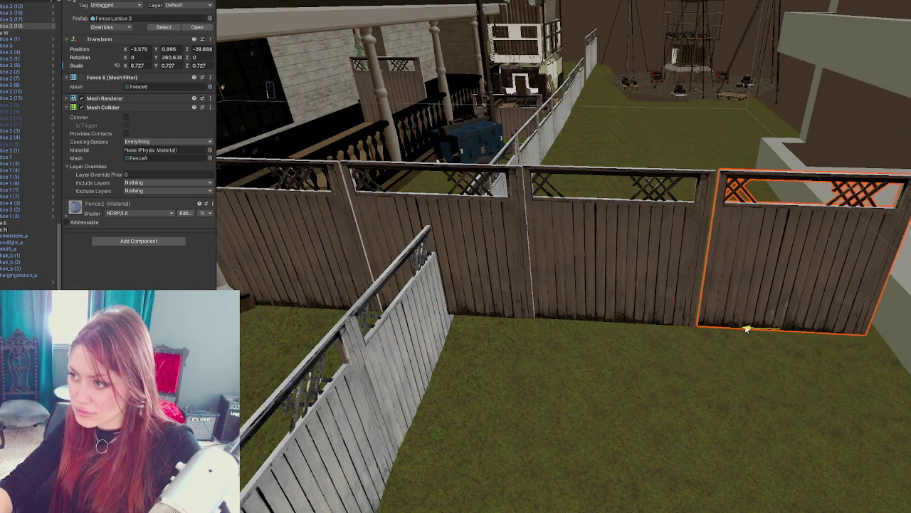
scroll(775, 324, "down", 3)
key("ctrl+d")
mouse_move(656, 292)
left_mouse_down()
mouse_move(764, 297)
mouse_move(733, 299)
left_mouse_up()
left_click(658, 343)
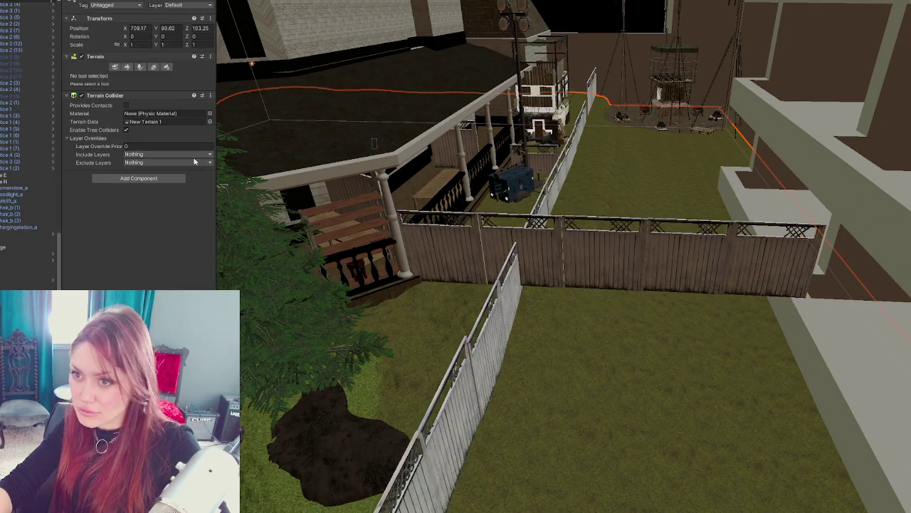
Step: Use Set Height to raise the ground against the pale building wall
left_click(126, 67)
mouse_move(537, 376)
left_mouse_down()
mouse_move(704, 325)
mouse_move(759, 295)
mouse_move(706, 274)
mouse_move(626, 271)
mouse_move(814, 264)
left_mouse_up()
scroll(661, 301, "up", 5)
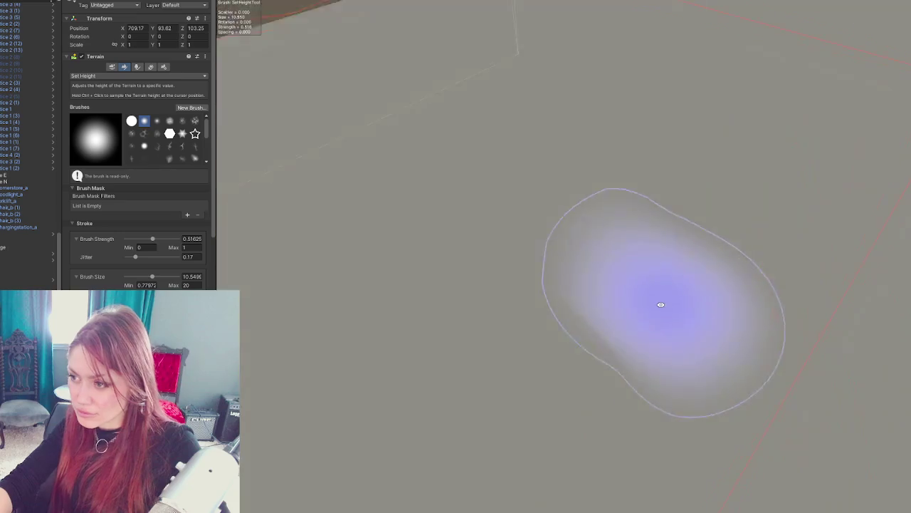
mouse_move(711, 347)
left_mouse_down()
mouse_move(665, 349)
mouse_move(705, 236)
mouse_move(722, 140)
mouse_move(678, 356)
mouse_move(733, 183)
mouse_move(712, 61)
mouse_move(688, 132)
mouse_move(812, 78)
left_mouse_up()
Step: Flatten the mound along the far terrain edge and exit sculpting
scroll(702, 234, "up", 5)
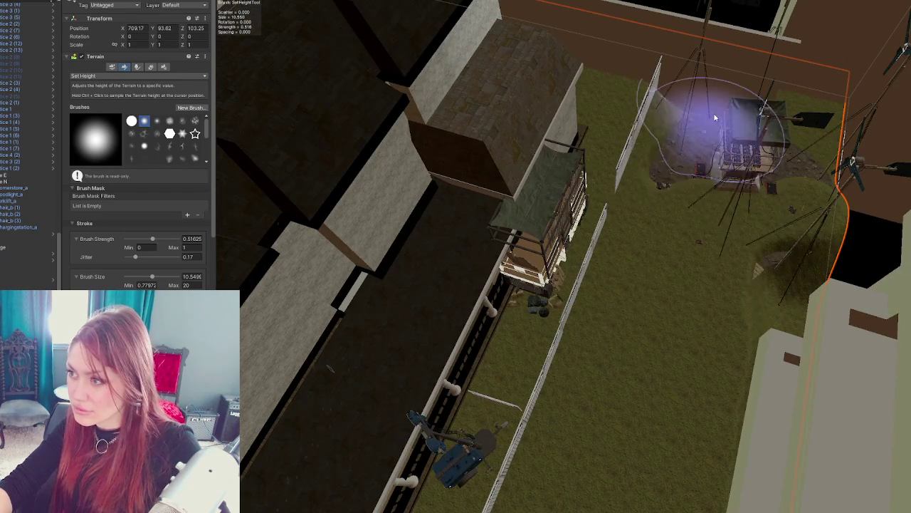
mouse_move(690, 156)
left_mouse_down()
mouse_move(850, 163)
mouse_move(783, 254)
mouse_move(763, 325)
mouse_move(721, 102)
left_mouse_up()
mouse_move(739, 230)
left_mouse_down()
mouse_move(784, 275)
mouse_move(778, 217)
mouse_move(710, 267)
mouse_move(574, 218)
left_mouse_up()
key("w")
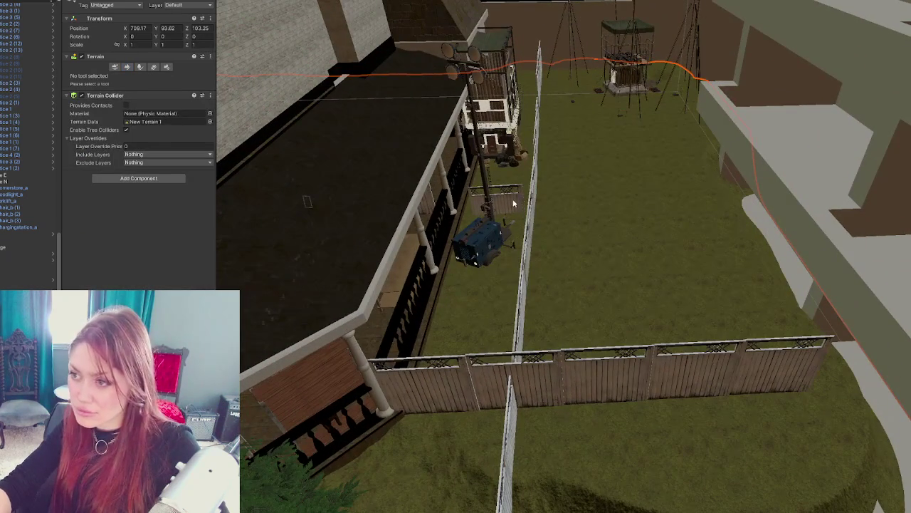
left_click(513, 204)
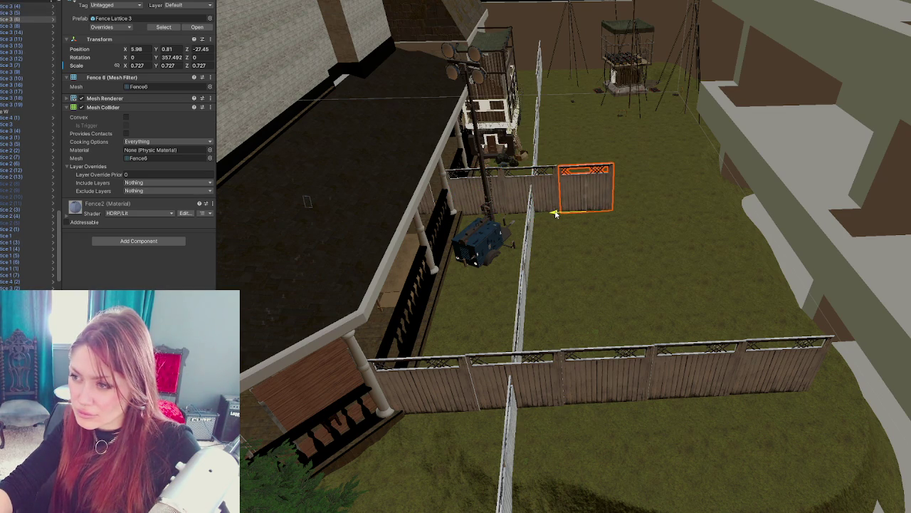
Step: Delete the stray fence panel, then slide two fence pieces along the fence line
left_click_drag(556, 214, 673, 221)
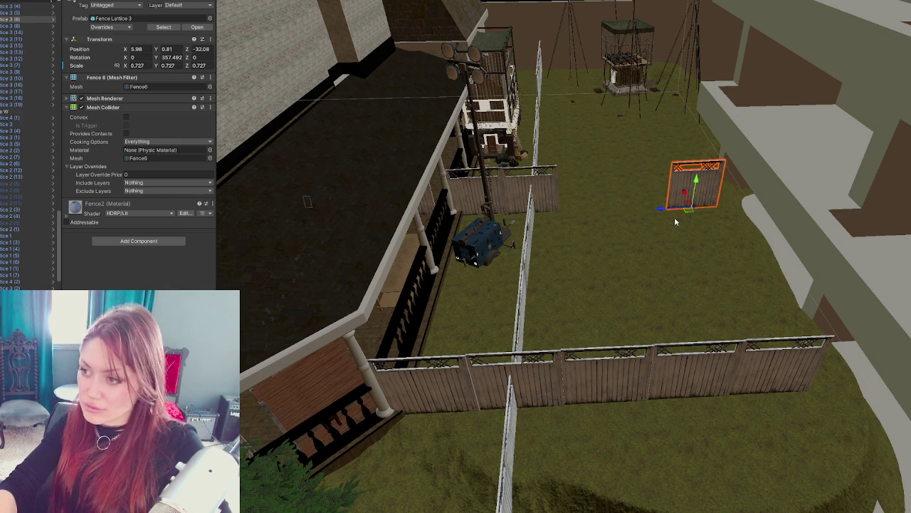
key("Delete")
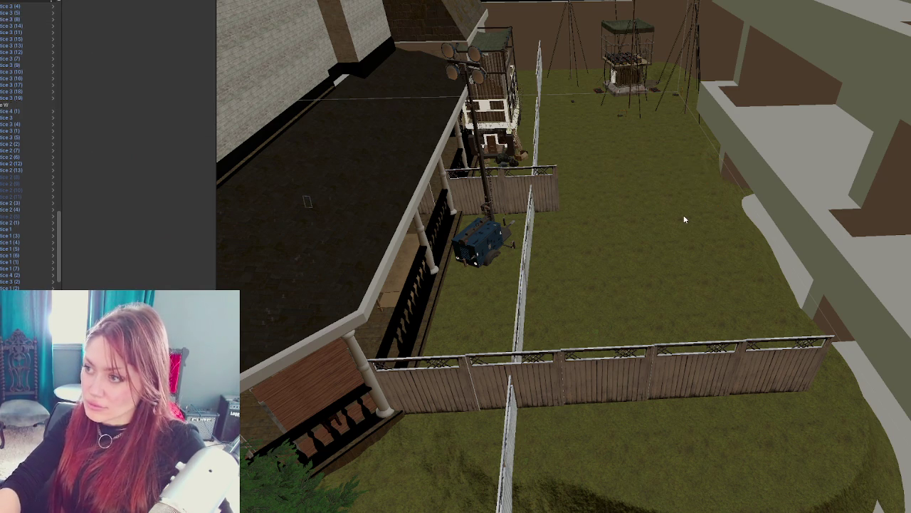
left_click(538, 166)
mouse_move(616, 202)
left_mouse_down()
mouse_move(465, 252)
mouse_move(485, 222)
mouse_move(903, 193)
mouse_move(440, 213)
left_mouse_up()
left_click(440, 213)
left_click(494, 211)
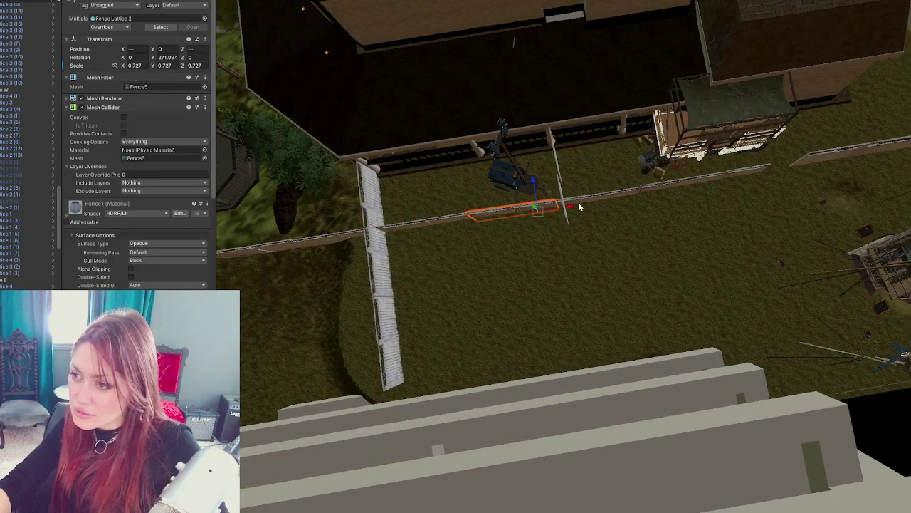
left_click(641, 191, "shift")
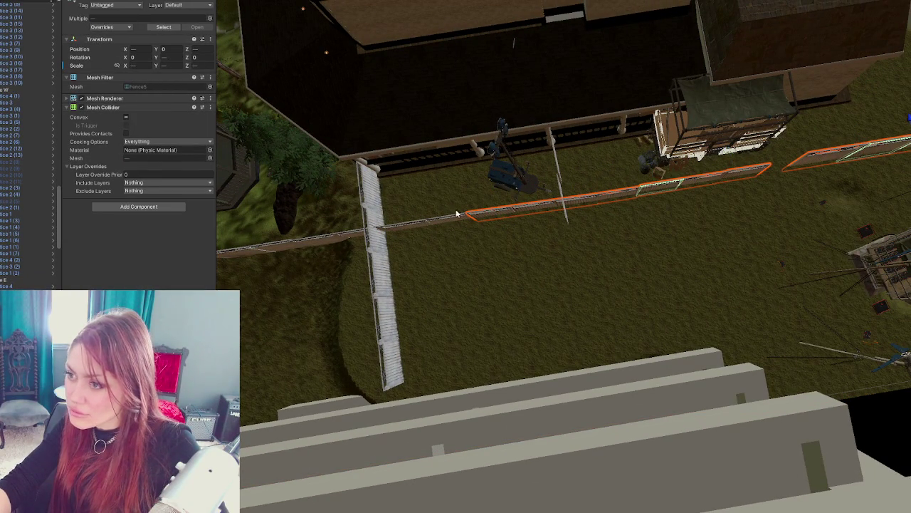
left_click(481, 228)
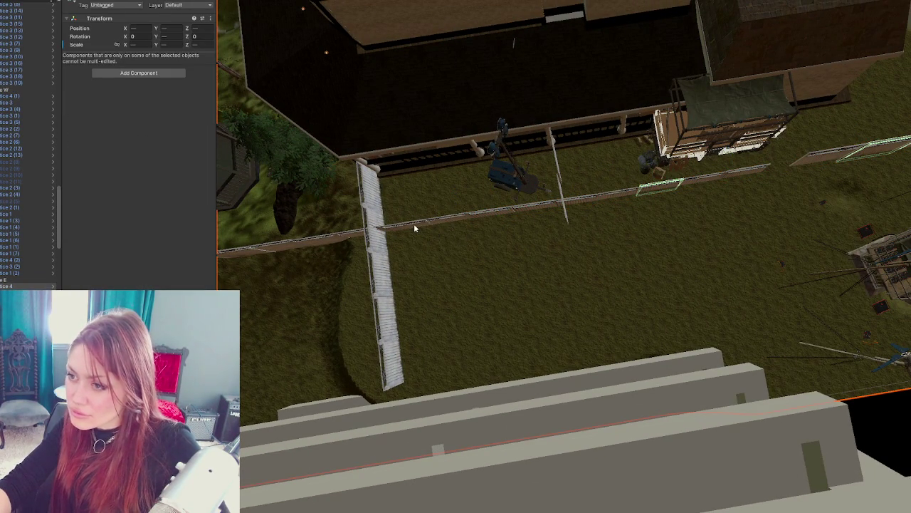
key("ctrl+z")
left_click_drag(537, 222, 562, 223)
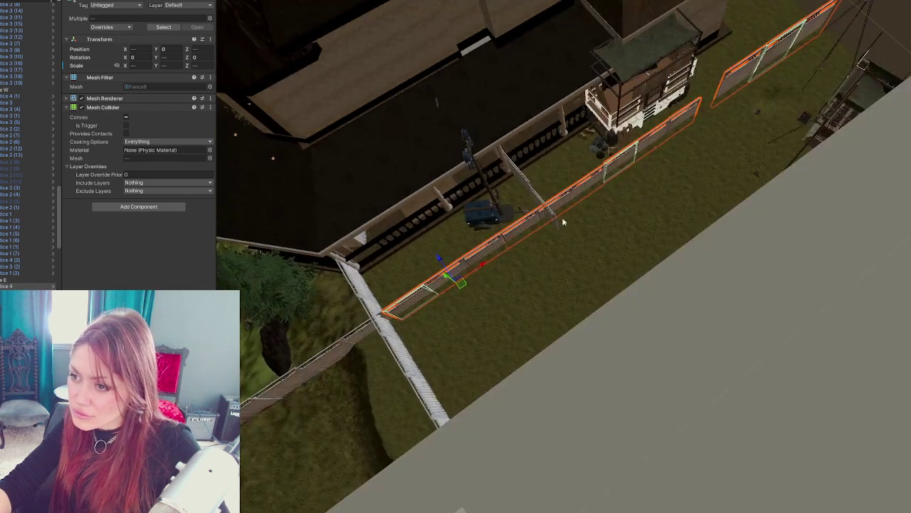
left_click_drag(440, 254, 449, 274)
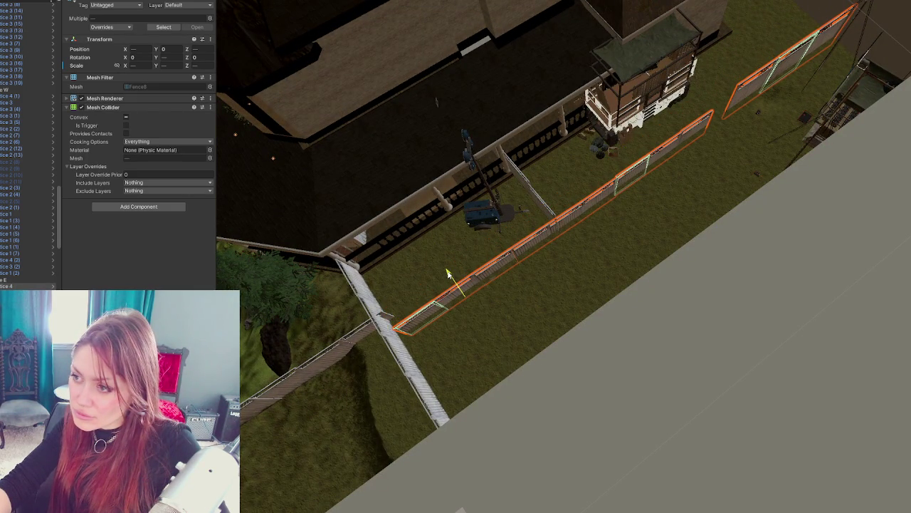
Step: Select Fence Lattice 1 with a second piece and move them together toward the house
left_click(379, 318)
key("f")
left_click_drag(554, 315, 604, 266)
left_click(510, 359)
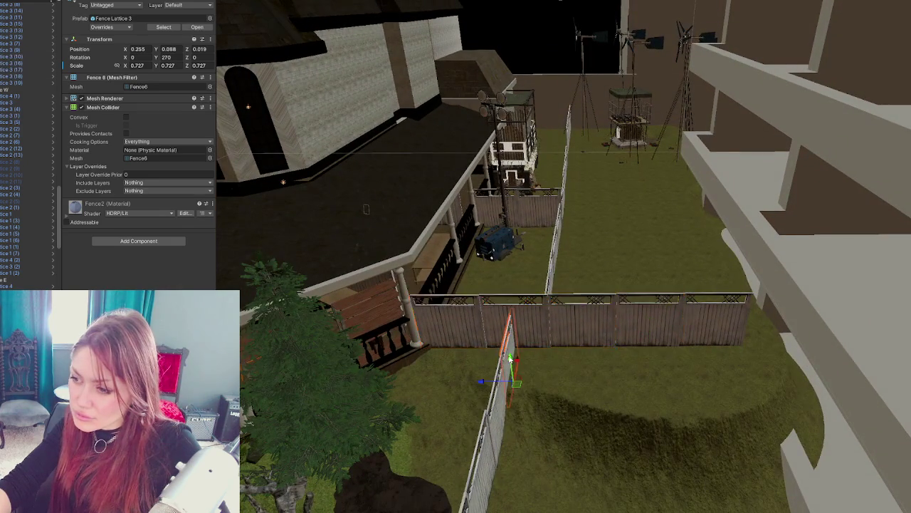
key("f")
mouse_move(519, 334)
left_mouse_down()
mouse_move(783, 236)
mouse_move(647, 237)
mouse_move(733, 239)
left_mouse_up()
left_click(666, 277)
left_click_drag(792, 240, 496, 271)
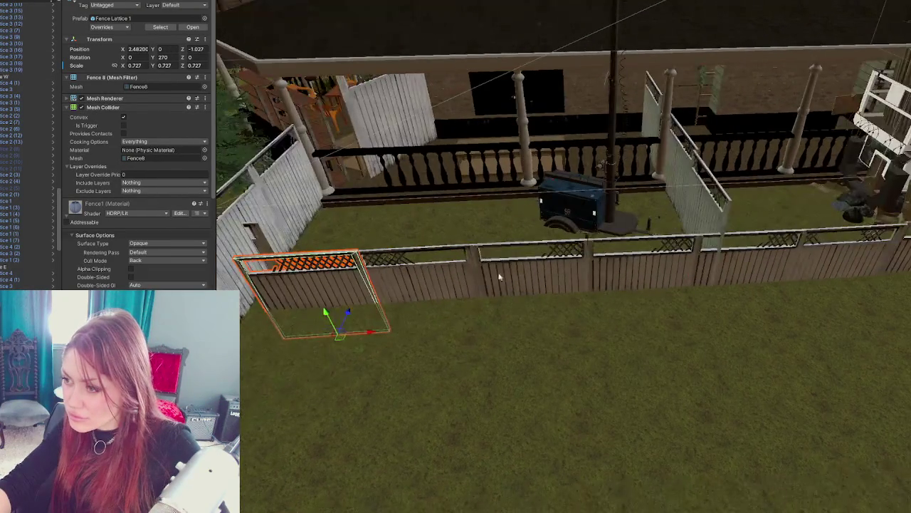
left_click(497, 270, "shift")
mouse_move(738, 292)
left_mouse_down()
mouse_move(713, 289)
mouse_move(751, 287)
left_mouse_up()
mouse_move(843, 262)
left_mouse_down()
mouse_move(572, 285)
mouse_move(563, 341)
left_mouse_up()
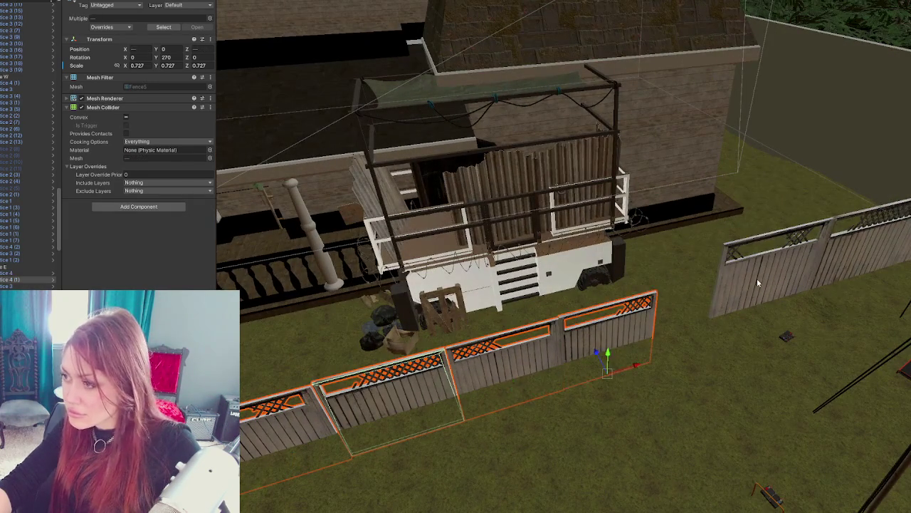
left_click_drag(712, 285, 869, 261)
left_click(869, 261)
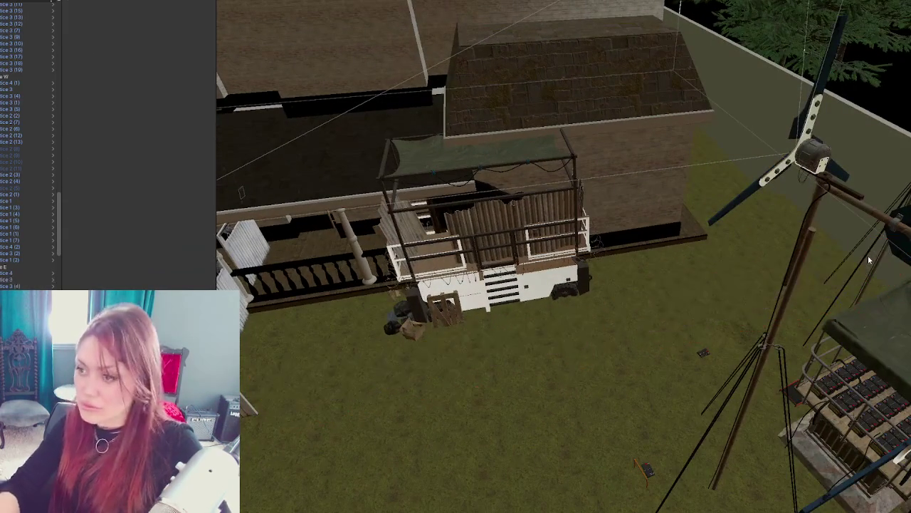
Step: Shift the forklift shelter along its Z axis
left_click_drag(485, 60, 631, 151)
left_click(631, 150)
key("f")
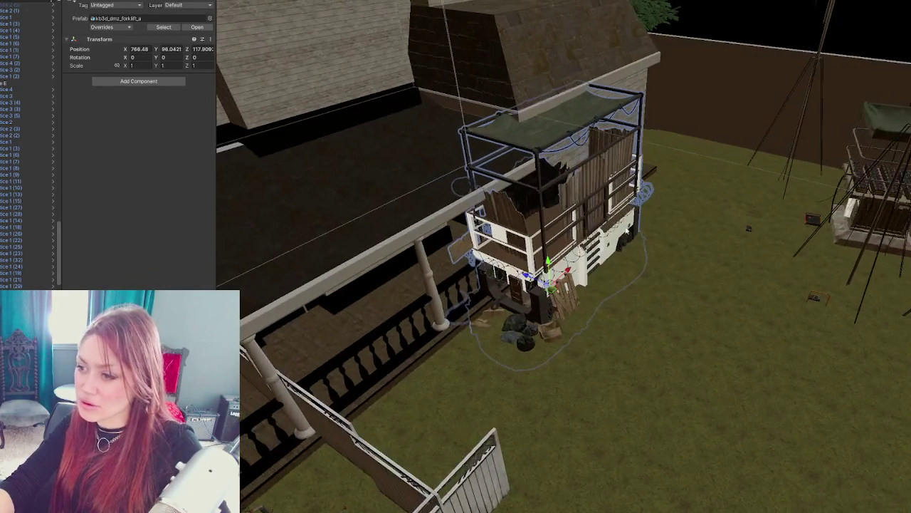
mouse_move(527, 276)
left_mouse_down()
mouse_move(637, 315)
mouse_move(606, 306)
mouse_move(580, 245)
mouse_move(707, 84)
mouse_move(588, 288)
mouse_move(574, 289)
mouse_move(665, 203)
left_mouse_up()
scroll(669, 193, "down", 3)
Step: Nudge the charging station and the floodlight generator along Z, bringing the floodlight to Z 116.784
left_click(631, 135)
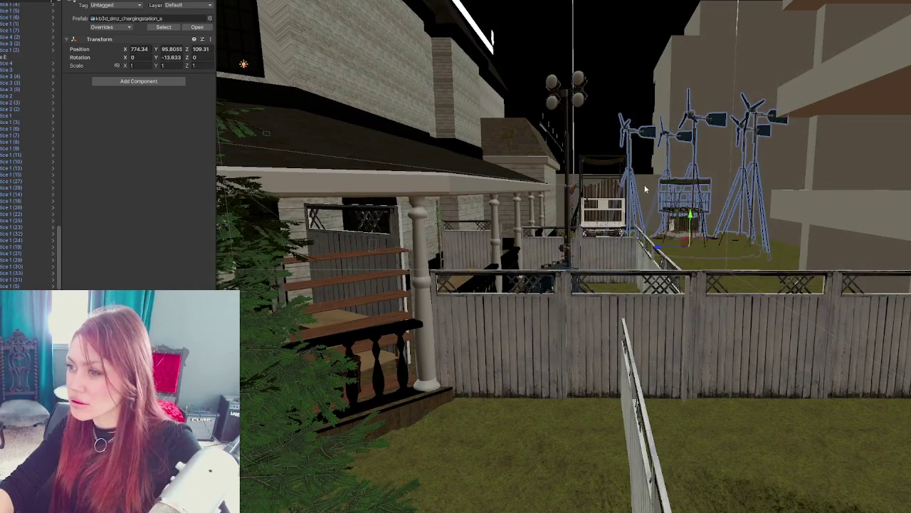
mouse_move(659, 248)
left_mouse_down()
mouse_move(611, 244)
mouse_move(603, 158)
mouse_move(671, 250)
left_mouse_up()
left_click(610, 274)
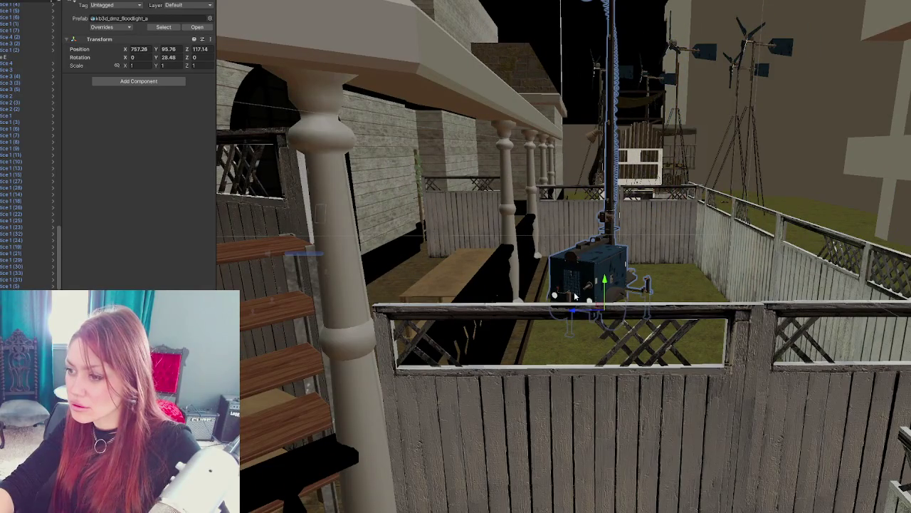
mouse_move(575, 311)
left_mouse_down()
mouse_move(588, 311)
mouse_move(566, 296)
mouse_move(589, 311)
mouse_move(411, 257)
mouse_move(421, 286)
mouse_move(565, 282)
mouse_move(586, 329)
mouse_move(611, 307)
left_mouse_up()
Step: Select the yard terrain for height painting
left_click(410, 256)
left_click(410, 257)
left_click(586, 330)
left_click(125, 67)
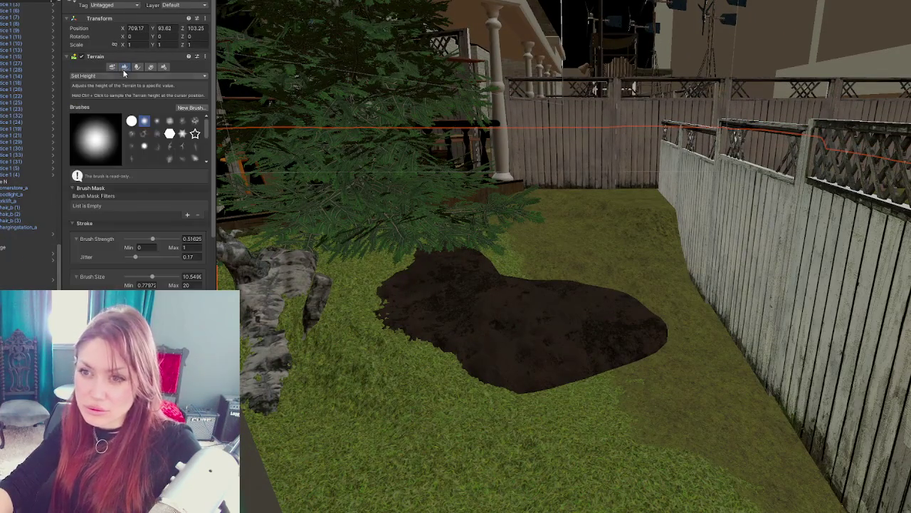
Step: Set the terrain brush to Raise or Lower Terrain with strength 0.012
left_click(139, 76)
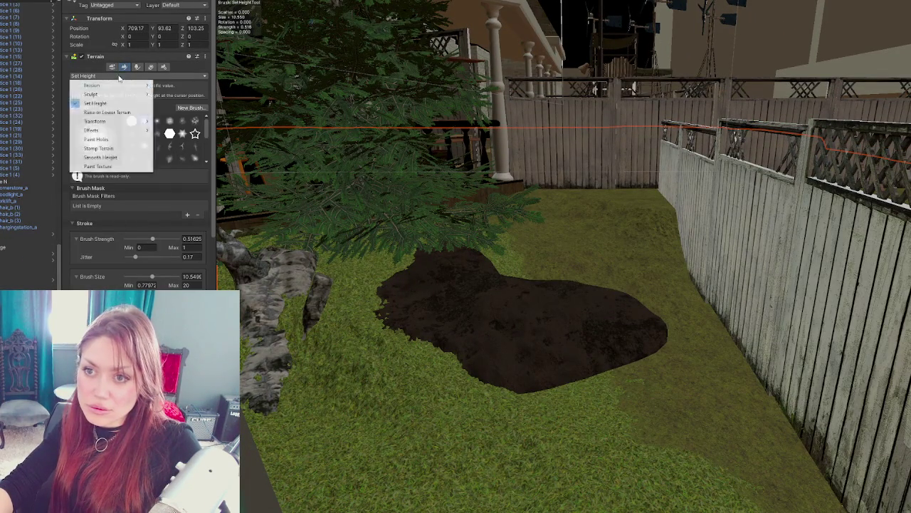
left_click(100, 102)
mouse_move(143, 240)
left_mouse_down()
mouse_move(152, 239)
mouse_move(148, 260)
mouse_move(172, 240)
left_mouse_up()
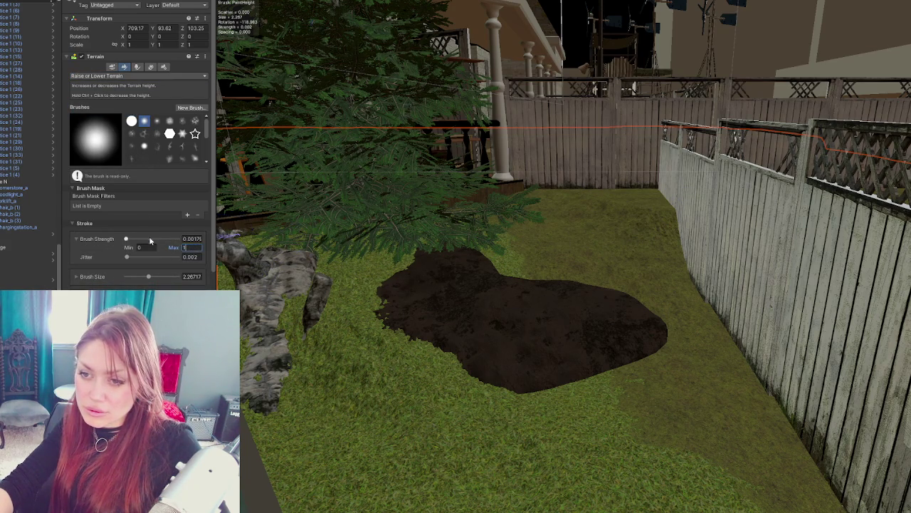
left_click(619, 216)
key("ctrl+z")
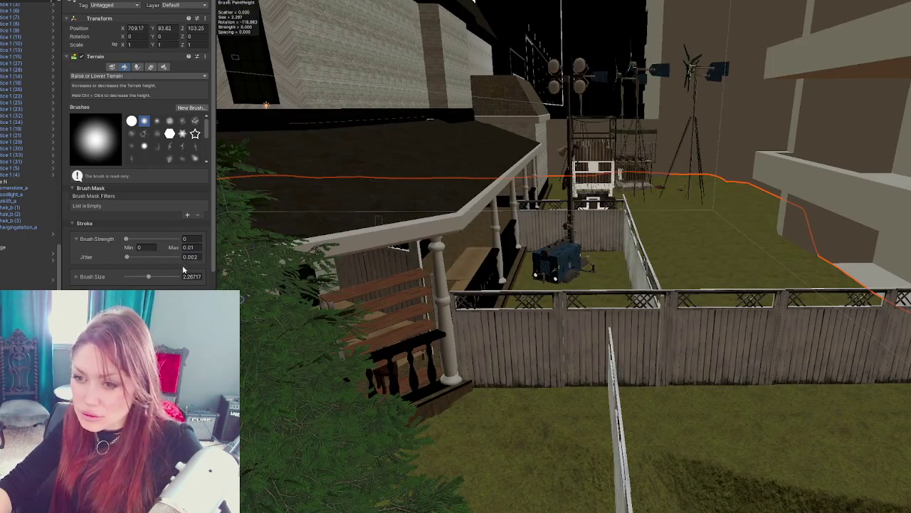
type("0.012")
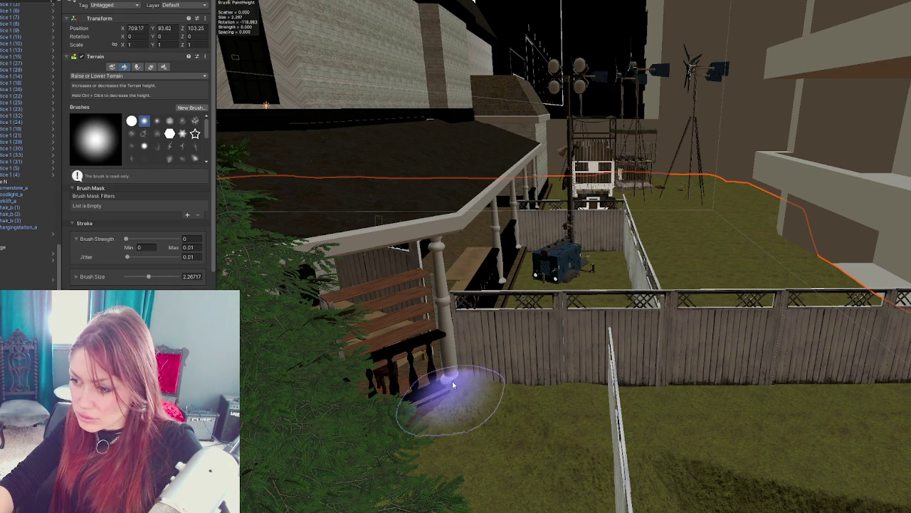
Step: Raise a grassy mound at the porch post base and shrink the brush to about 1.42
mouse_move(428, 410)
left_mouse_down()
mouse_move(434, 417)
mouse_move(482, 396)
mouse_move(574, 391)
mouse_move(521, 389)
mouse_move(590, 417)
mouse_move(545, 387)
mouse_move(472, 406)
mouse_move(421, 363)
left_mouse_up()
left_click_drag(605, 366, 560, 362)
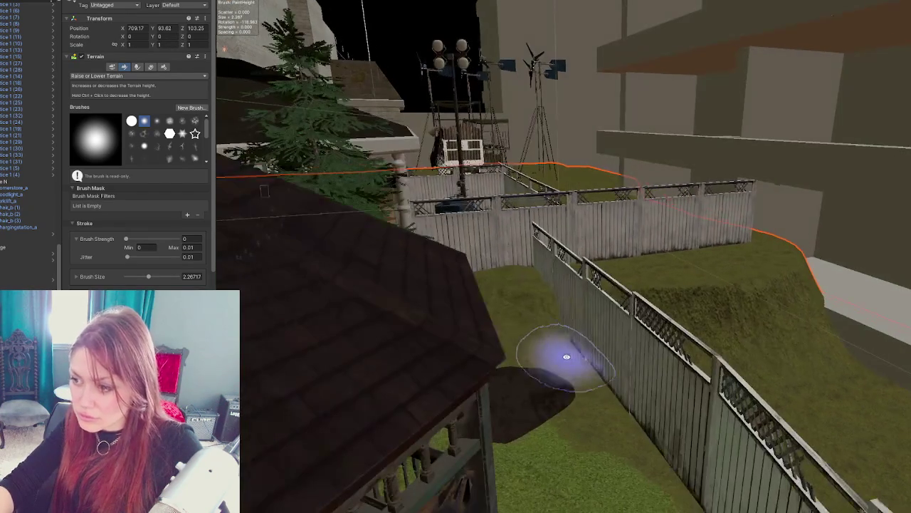
key("f")
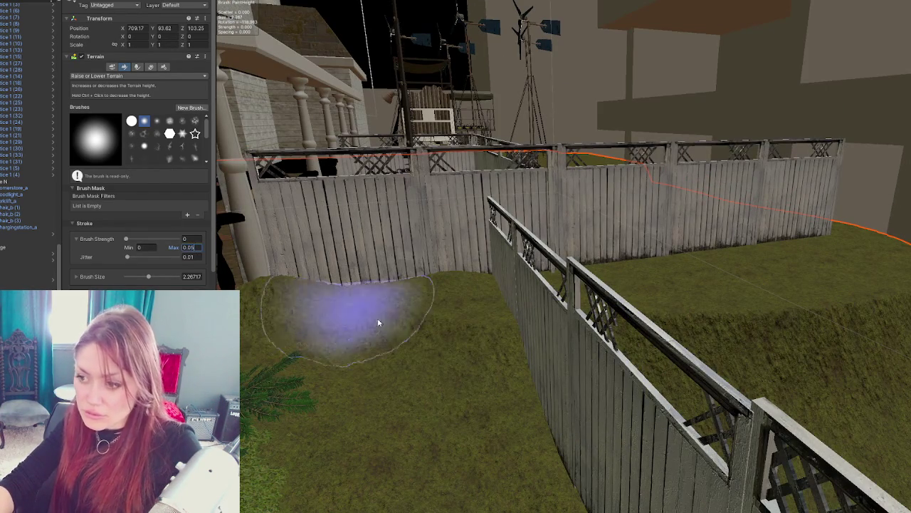
key("f")
scroll(576, 414, "up", 5)
type("0.05")
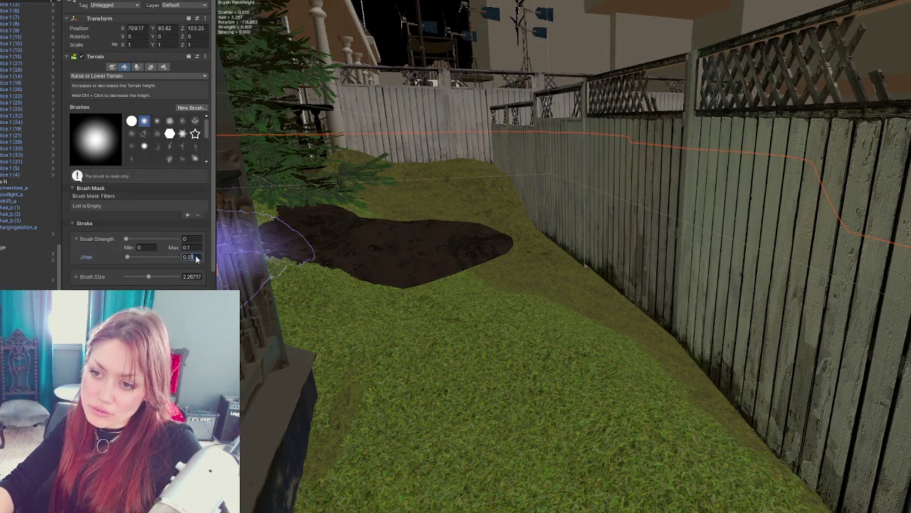
left_click(141, 275)
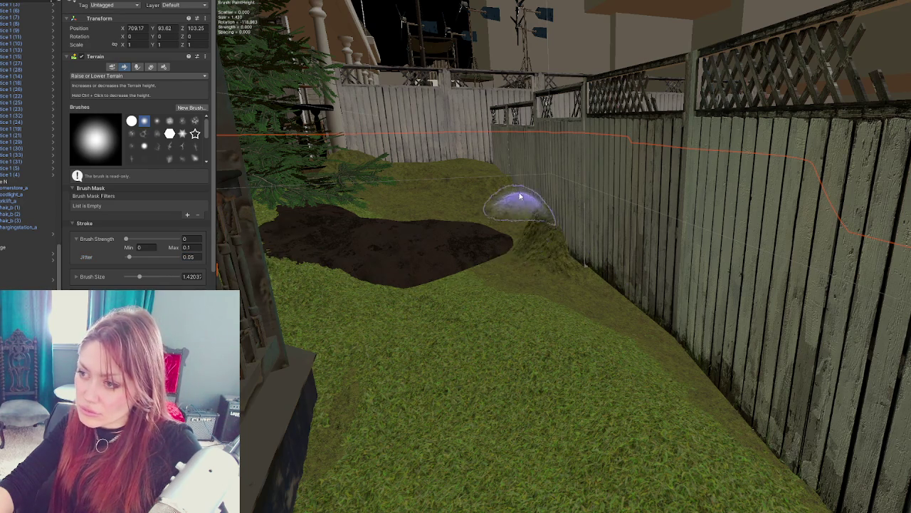
Step: Build up a low grassy berm along the fence base
left_click_drag(521, 197, 537, 225)
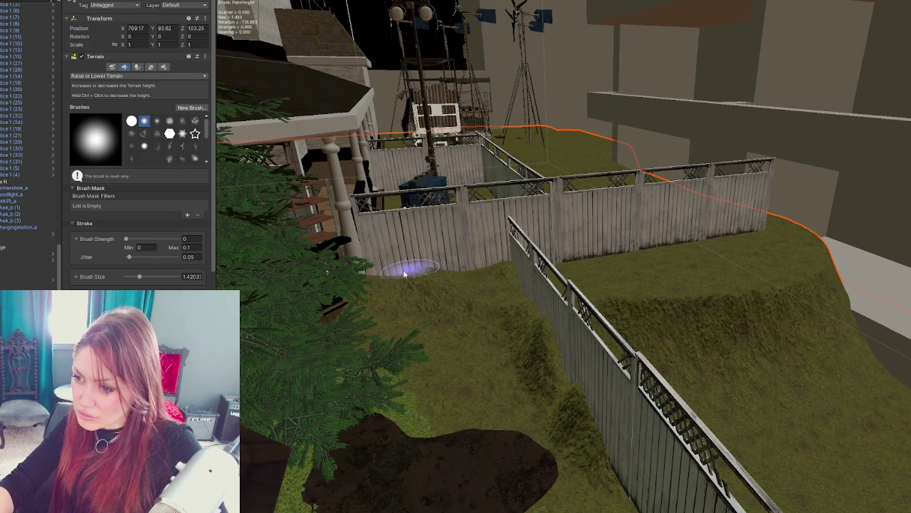
left_click_drag(479, 268, 532, 342)
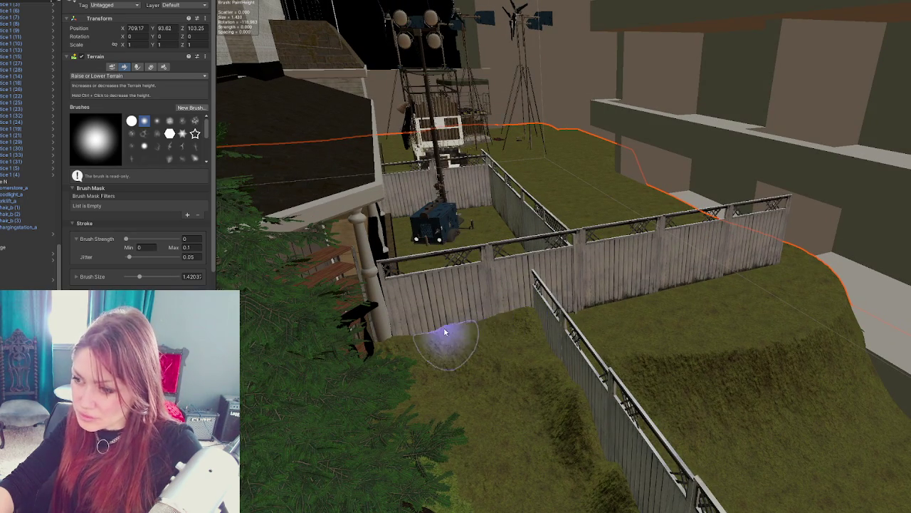
mouse_move(452, 337)
left_mouse_down()
mouse_move(433, 371)
mouse_move(578, 411)
mouse_move(594, 362)
mouse_move(657, 387)
mouse_move(648, 342)
mouse_move(604, 330)
mouse_move(575, 396)
mouse_move(479, 396)
left_mouse_up()
mouse_move(437, 447)
left_mouse_down()
mouse_move(398, 472)
mouse_move(438, 417)
mouse_move(519, 363)
mouse_move(607, 267)
mouse_move(575, 316)
left_mouse_up()
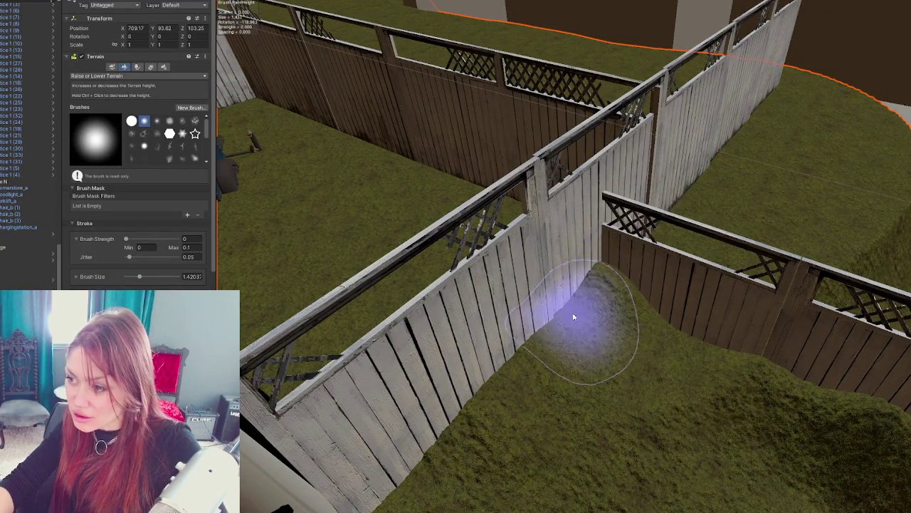
scroll(649, 325, "up", 5)
scroll(608, 354, "down", 5)
scroll(529, 396, "up", 3)
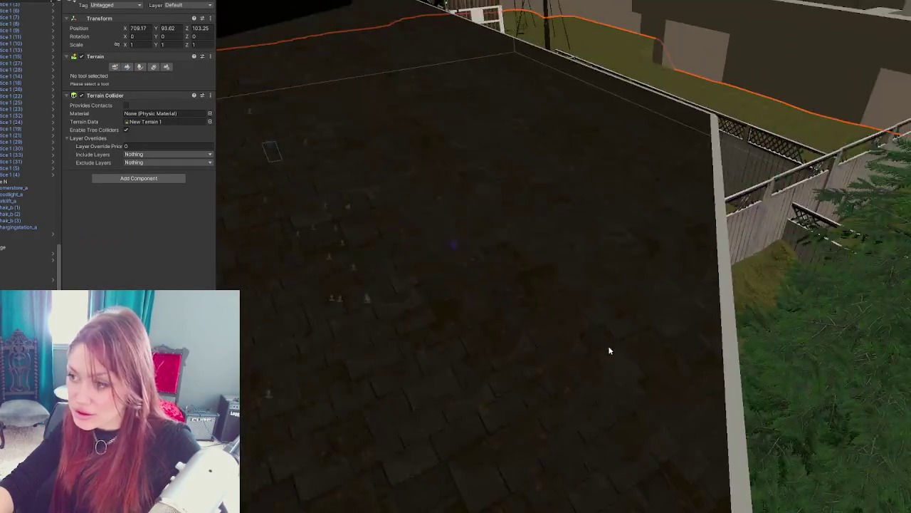
scroll(609, 350, "down", 5)
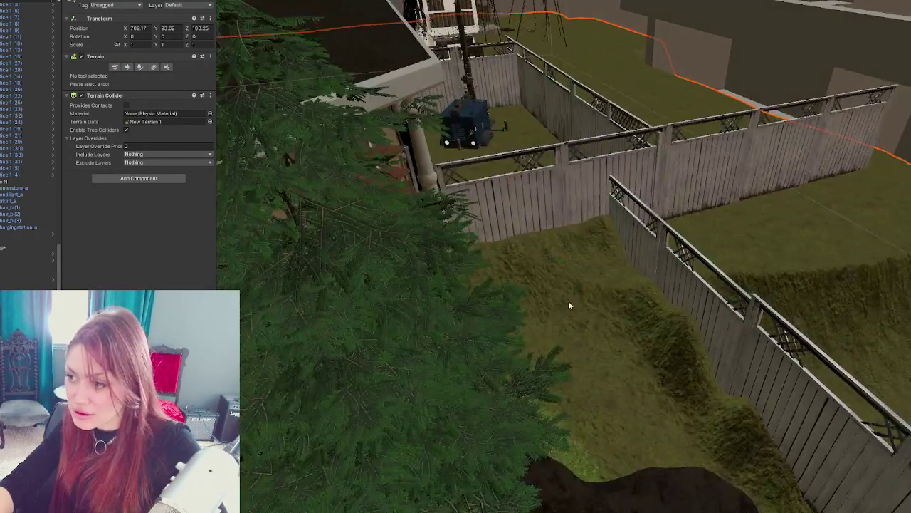
Step: Raise the fence lattice panels onto the berm and rotate one to face the other way
left_click(563, 285)
scroll(597, 267, "up", 2)
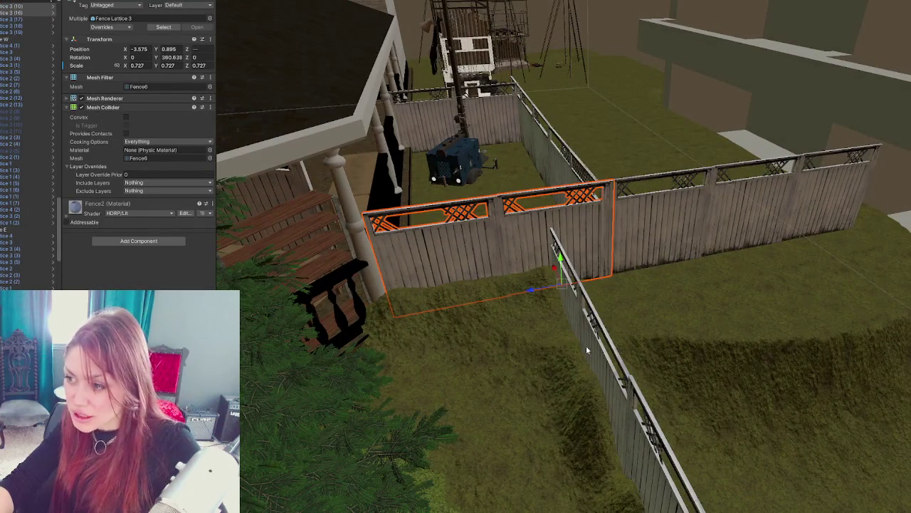
left_click_drag(563, 317, 570, 305)
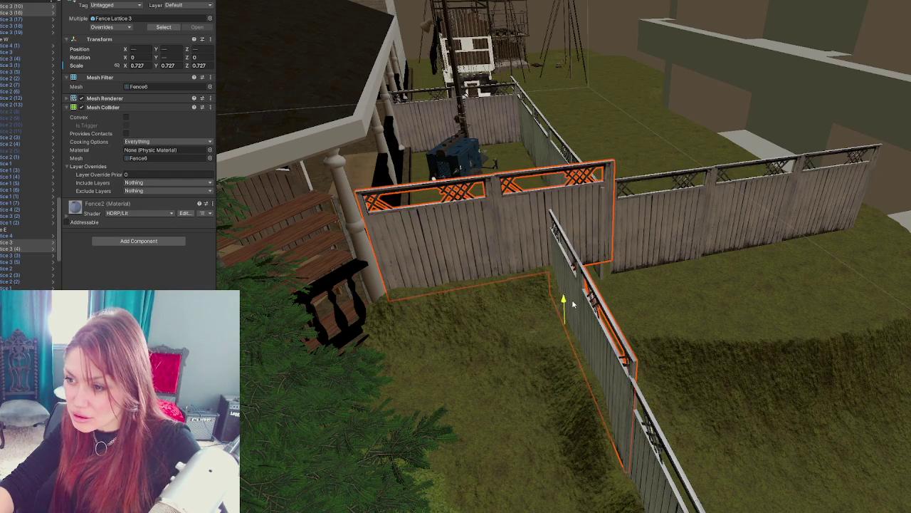
left_click(584, 225)
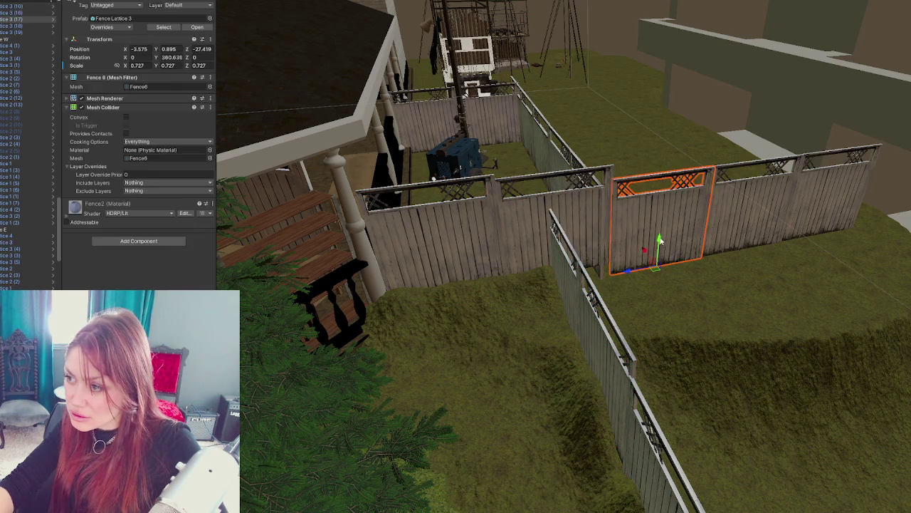
left_click_drag(662, 237, 640, 269)
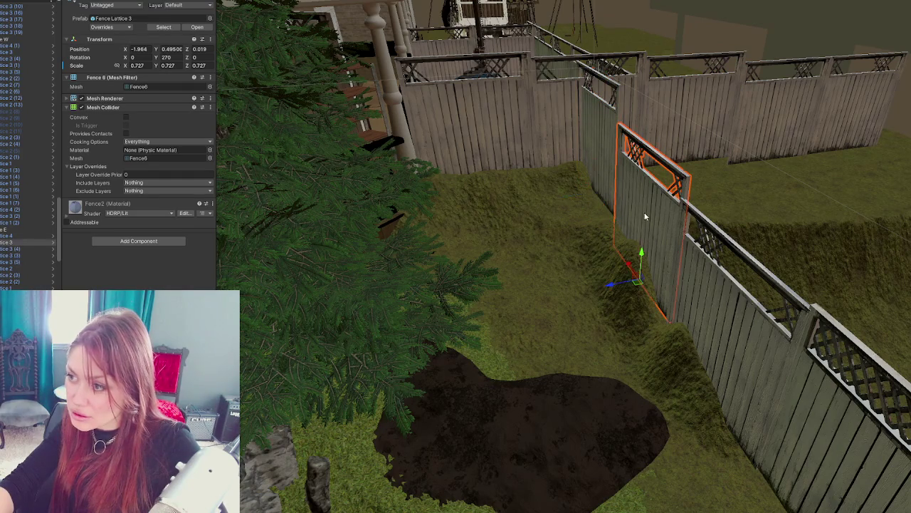
left_click_drag(643, 256, 652, 237)
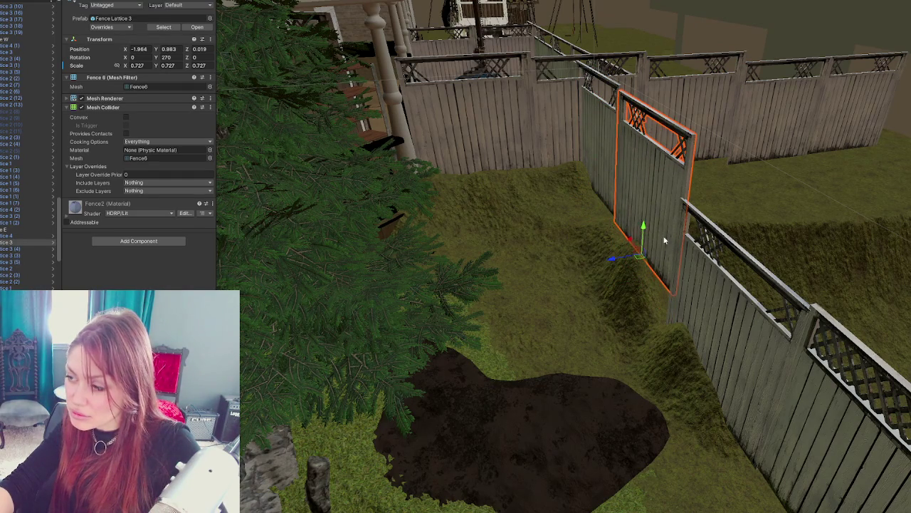
mouse_move(710, 370)
left_mouse_down()
mouse_move(727, 324)
mouse_move(721, 330)
left_mouse_up()
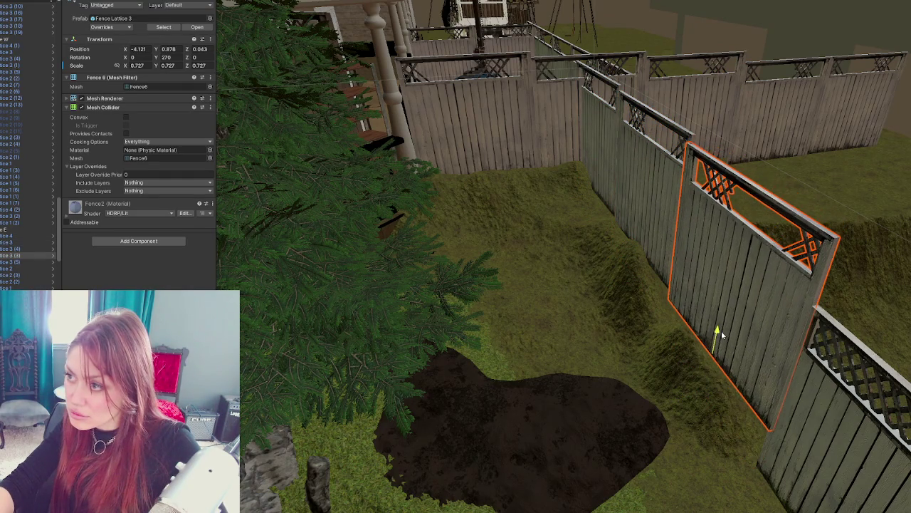
key("e")
mouse_move(732, 374)
left_mouse_down()
mouse_move(733, 364)
mouse_move(726, 368)
mouse_move(810, 380)
left_mouse_up()
Step: Try raising Fence Lattice 1, undo it, and select the terrain
left_click(723, 334)
left_click_drag(686, 387, 702, 332)
key("ctrl+z")
key("ctrl+z")
key("ctrl+z")
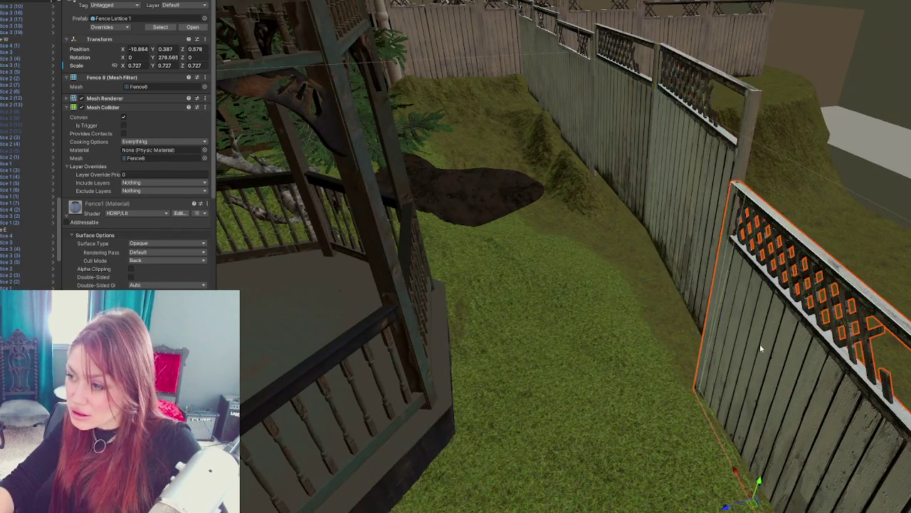
scroll(739, 361, "down", 3)
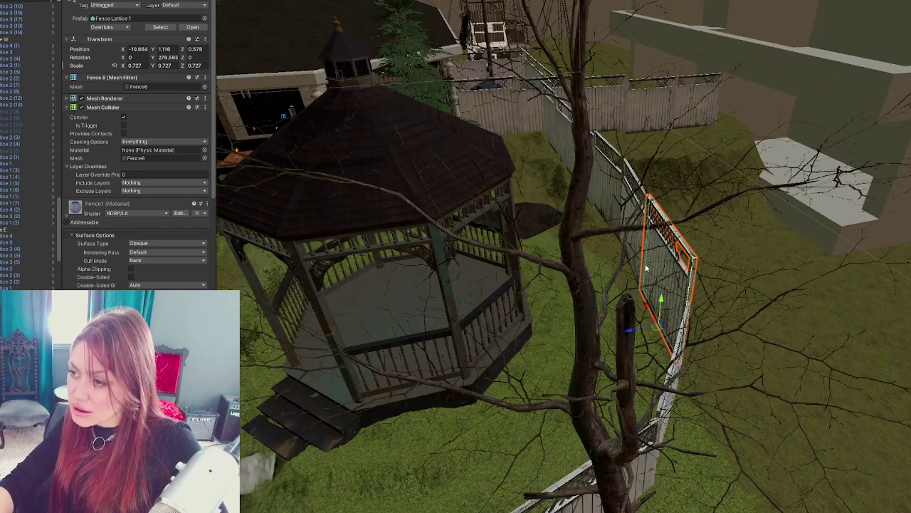
scroll(646, 267, "up", 5)
left_click(628, 313)
scroll(616, 276, "up", 3)
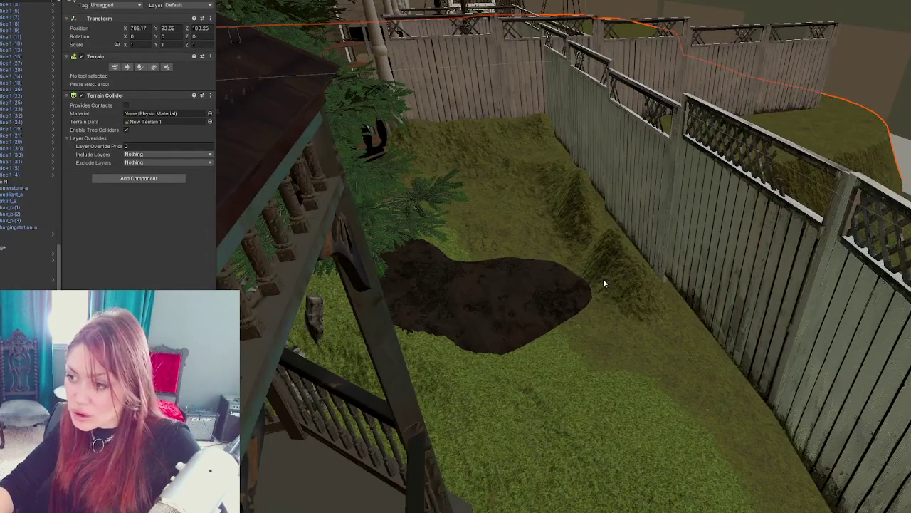
Step: Select the terrain and switch to the Raise or Lower Terrain brush
scroll(603, 283, "up", 2)
left_click(524, 291)
scroll(524, 291, "down", 6)
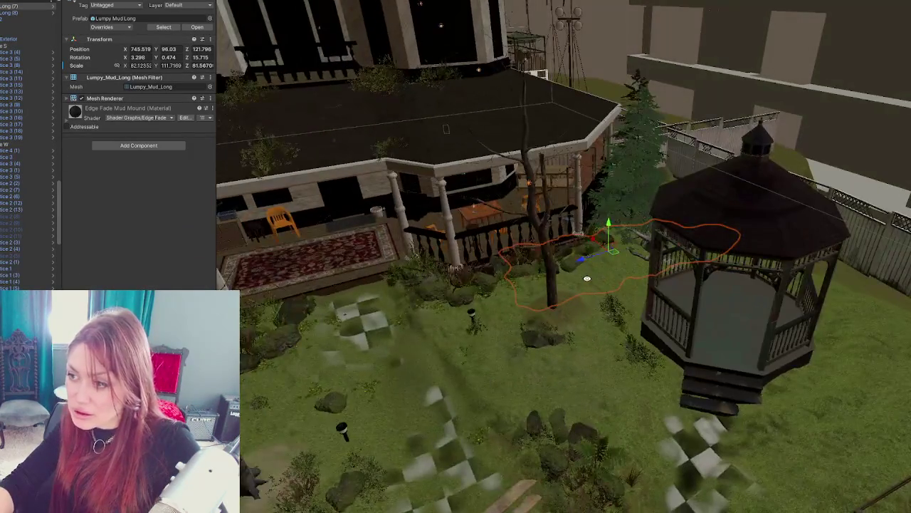
left_click(596, 302)
scroll(549, 317, "up", 5)
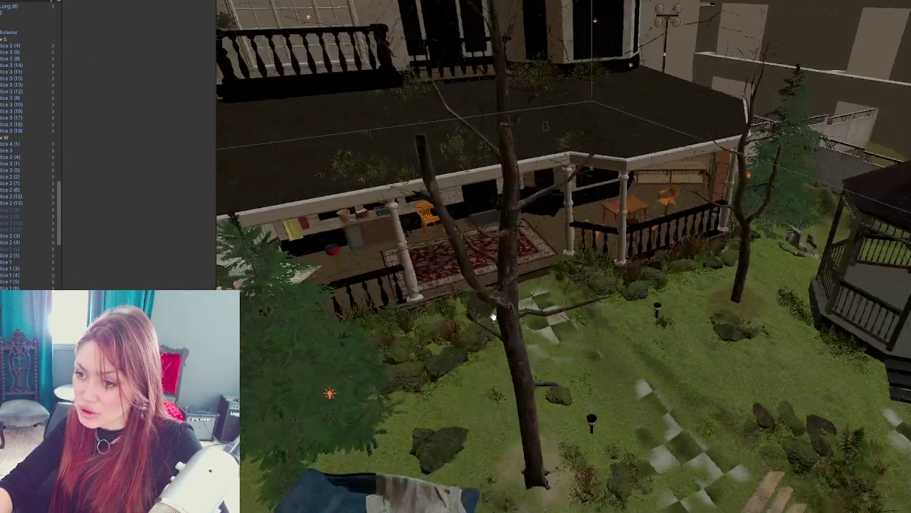
scroll(549, 317, "down", 5)
scroll(514, 309, "up", 8)
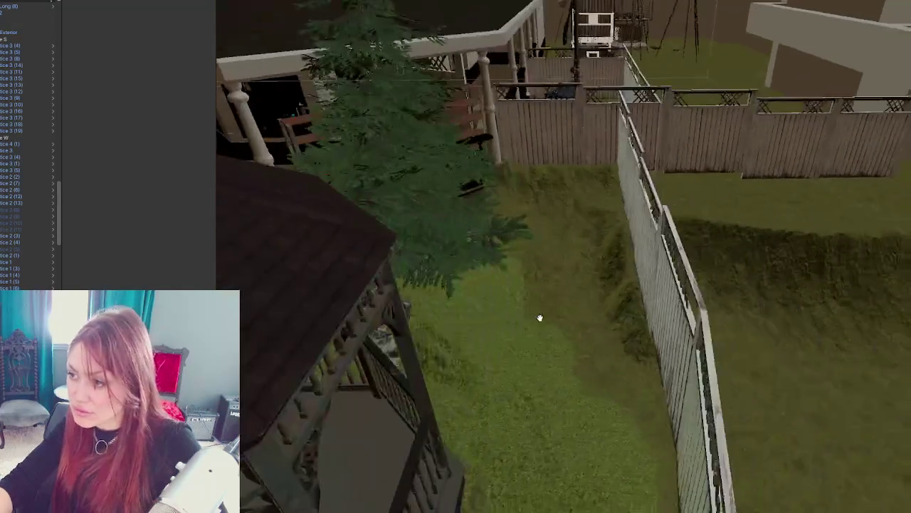
left_click(561, 310)
scroll(560, 310, "up", 2)
left_click(127, 66)
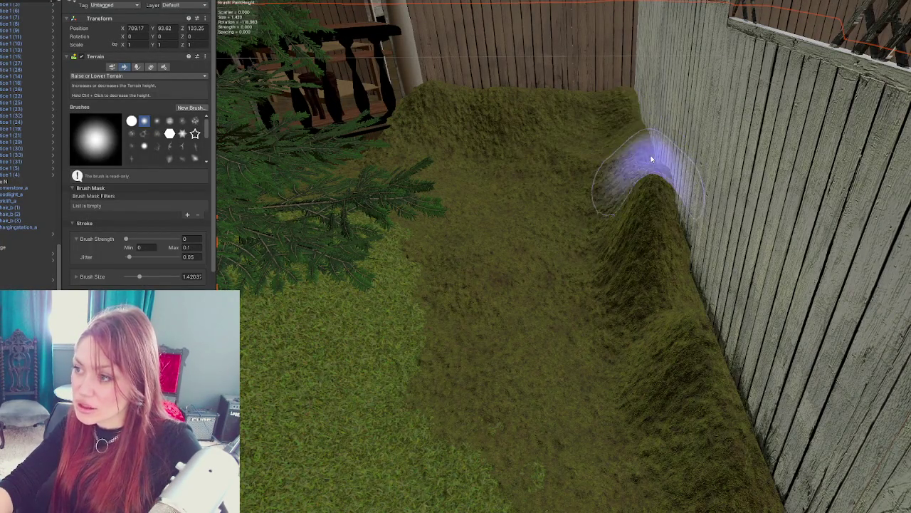
scroll(650, 155, "down", 5)
Step: Paint a longer, taller ridge along the base of the side fence
left_click_drag(651, 280, 723, 370)
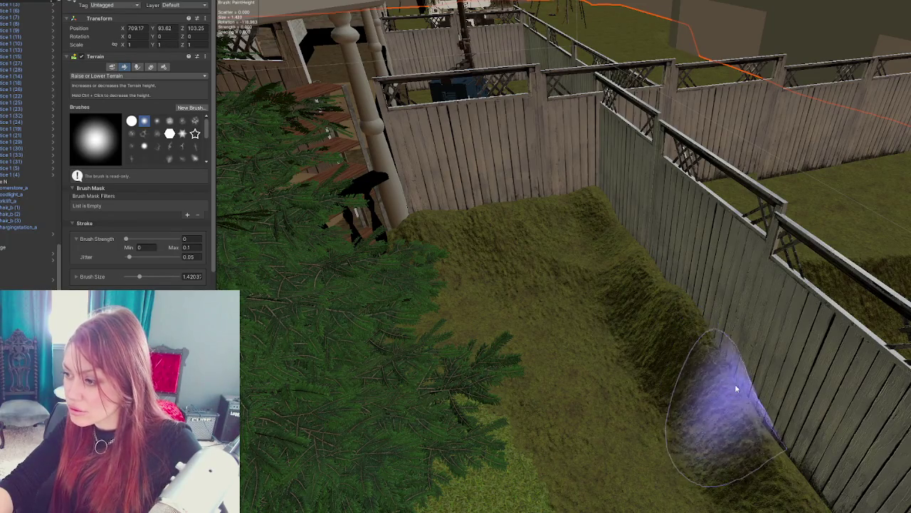
scroll(743, 396, "up", 5)
mouse_move(746, 387)
left_mouse_down()
mouse_move(580, 264)
mouse_move(553, 204)
mouse_move(593, 309)
mouse_move(637, 366)
mouse_move(571, 233)
mouse_move(650, 376)
mouse_move(663, 420)
mouse_move(634, 385)
left_mouse_up()
scroll(644, 372, "down", 3)
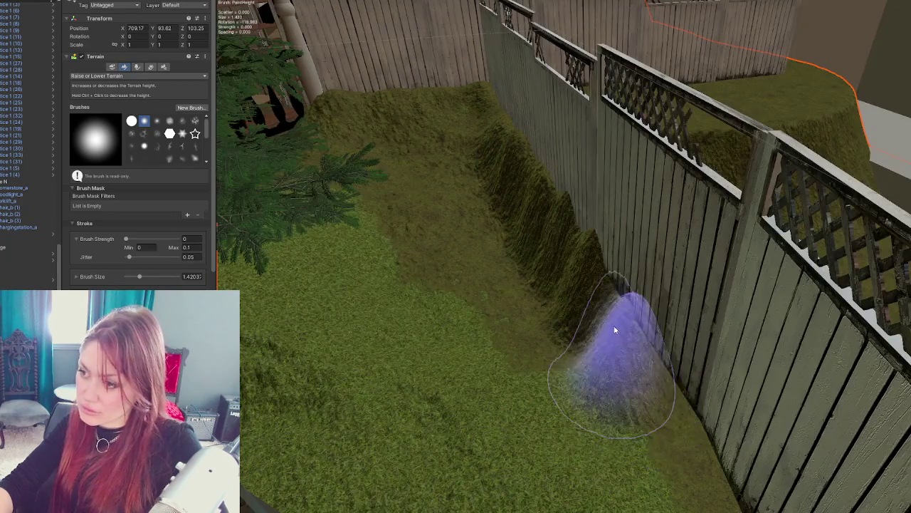
scroll(613, 321, "down", 3)
left_click(132, 76)
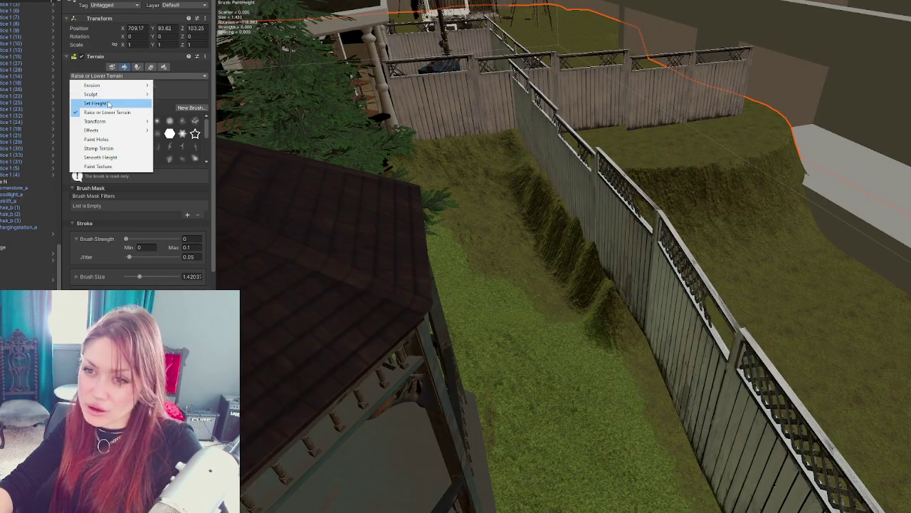
Step: Switch to Set Height and flatten the ridged slope beside the fence
left_click(108, 104)
mouse_move(651, 152)
left_mouse_down()
mouse_move(590, 214)
mouse_move(680, 260)
left_mouse_up()
mouse_move(755, 345)
left_mouse_down()
mouse_move(784, 301)
mouse_move(704, 337)
mouse_move(299, 235)
mouse_move(583, 321)
left_mouse_up()
left_click(586, 307)
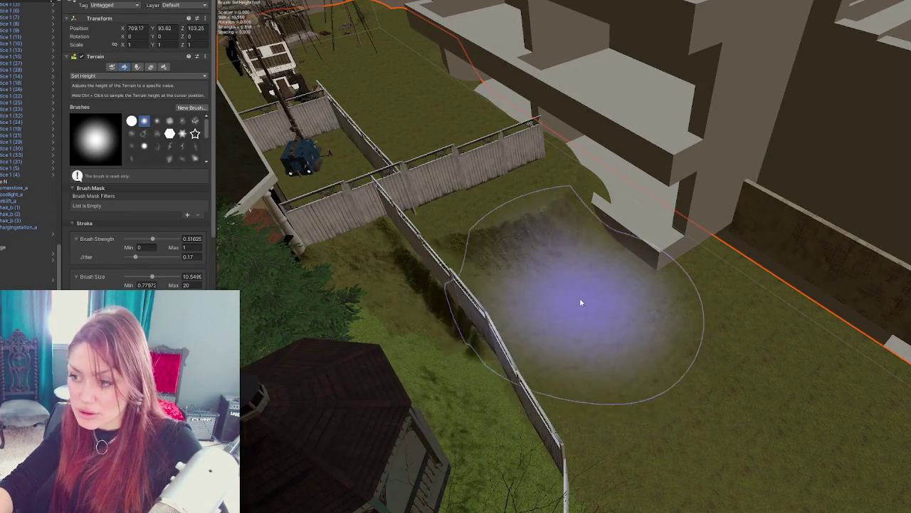
left_click_drag(137, 277, 136, 277)
mouse_move(463, 325)
left_mouse_down()
mouse_move(499, 356)
mouse_move(397, 243)
mouse_move(395, 222)
mouse_move(346, 223)
mouse_move(307, 249)
mouse_move(364, 225)
mouse_move(362, 218)
mouse_move(387, 228)
mouse_move(489, 346)
left_mouse_up()
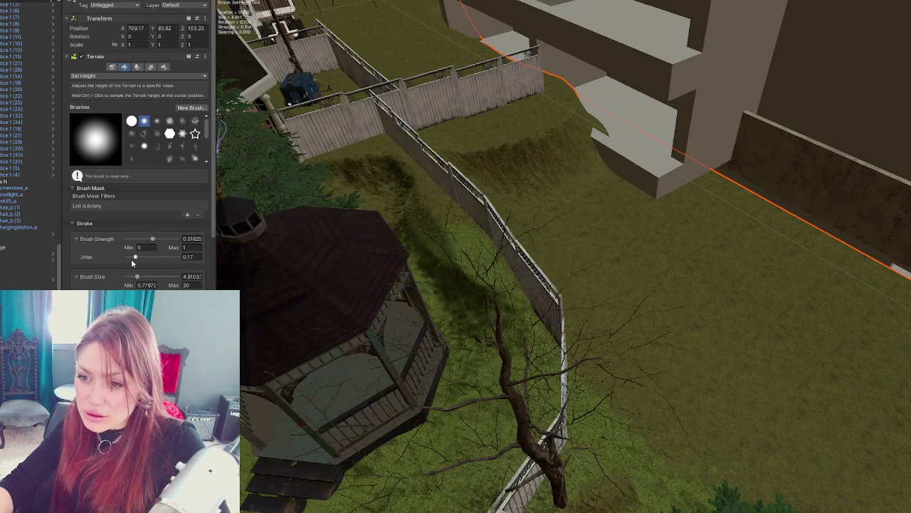
Step: Shrink the brush to about 2.47 and level the terrain along the fence line
left_click_drag(132, 281, 129, 277)
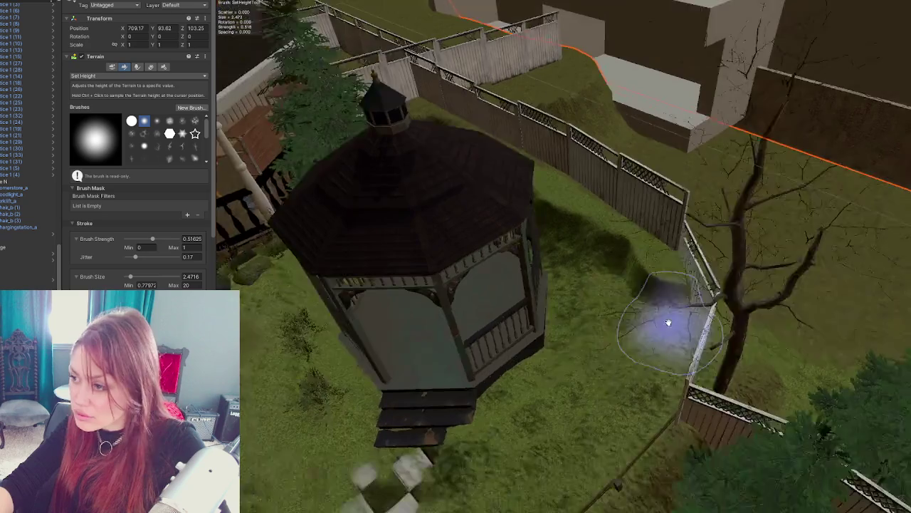
scroll(668, 322, "down", 2)
scroll(655, 306, "down", 3)
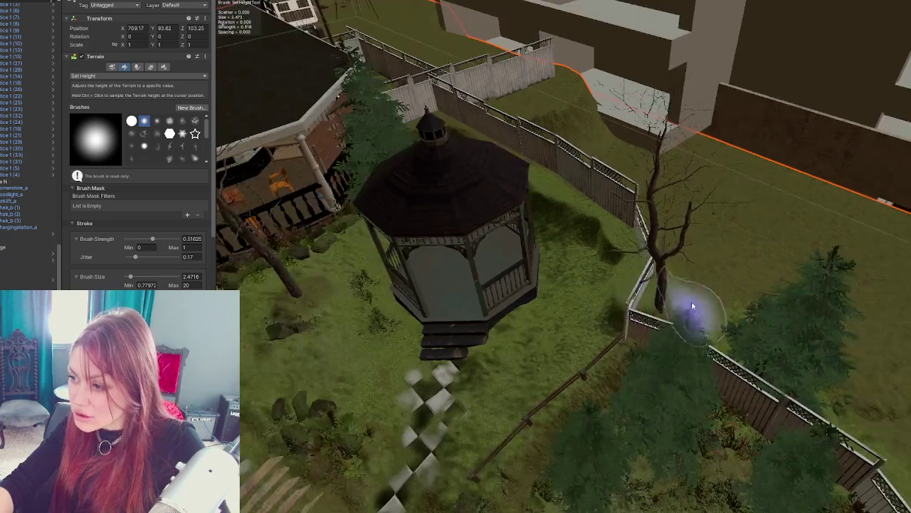
left_click_drag(712, 320, 586, 295)
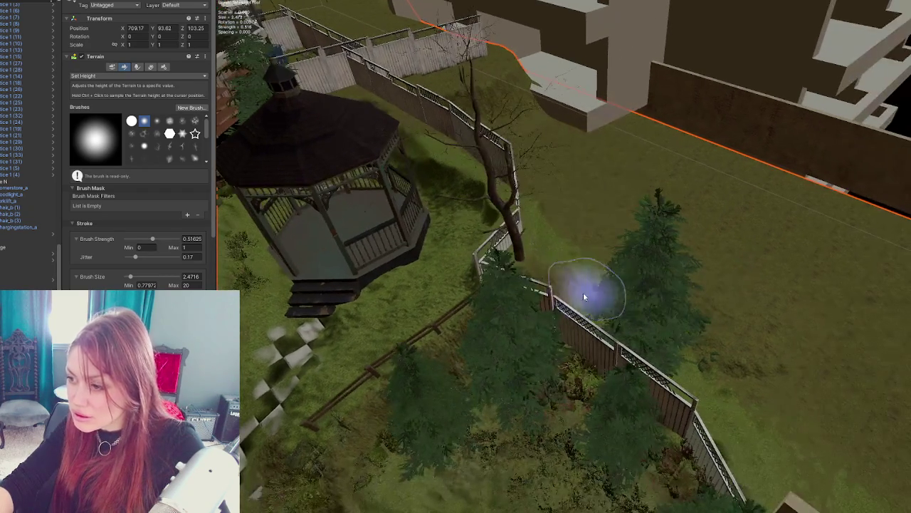
mouse_move(641, 374)
left_mouse_down()
mouse_move(658, 326)
mouse_move(617, 295)
left_mouse_up()
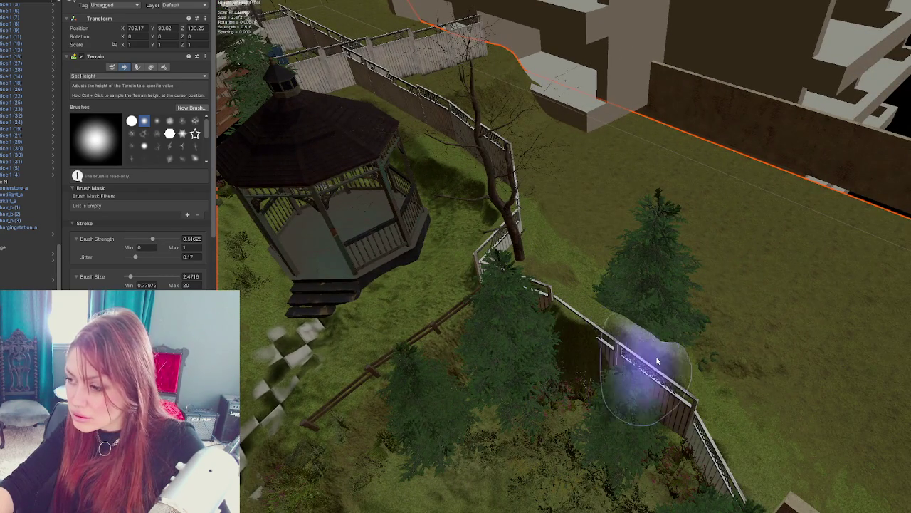
mouse_move(430, 270)
left_mouse_down()
mouse_move(505, 236)
mouse_move(677, 238)
left_mouse_up()
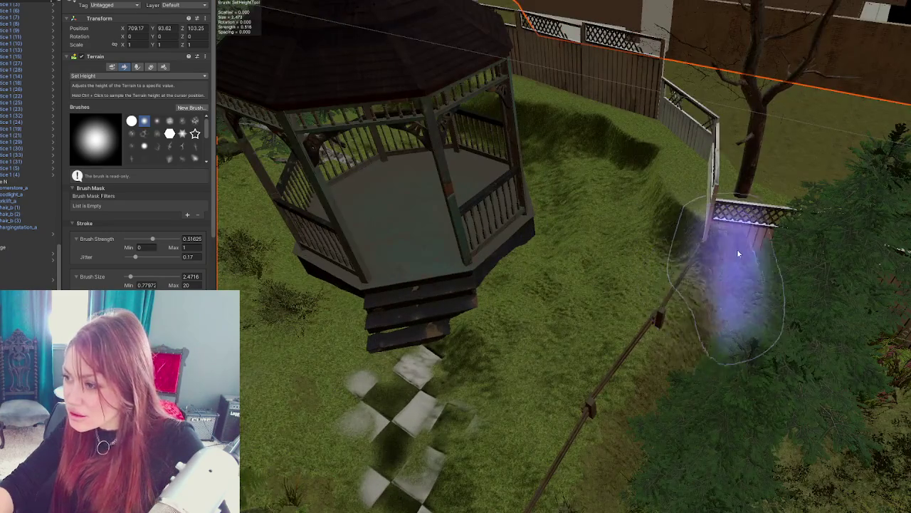
left_click_drag(737, 249, 316, 255)
left_click(190, 275)
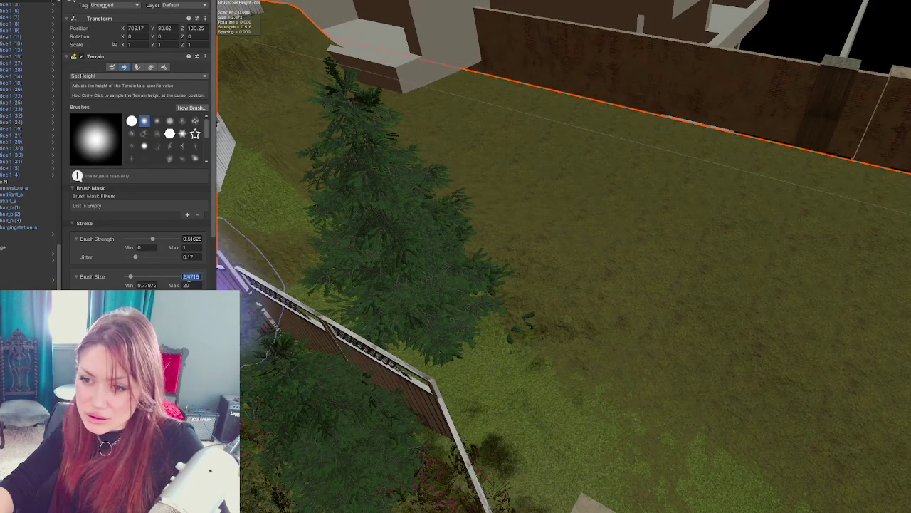
Step: Reduce the Set Height brush size to around 1 and bring the back fence into view
type("1")
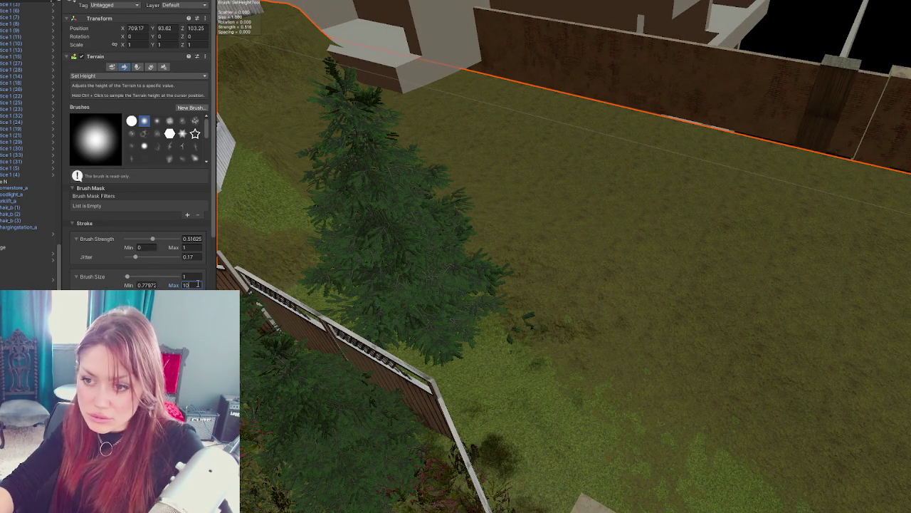
left_click_drag(242, 267, 397, 250)
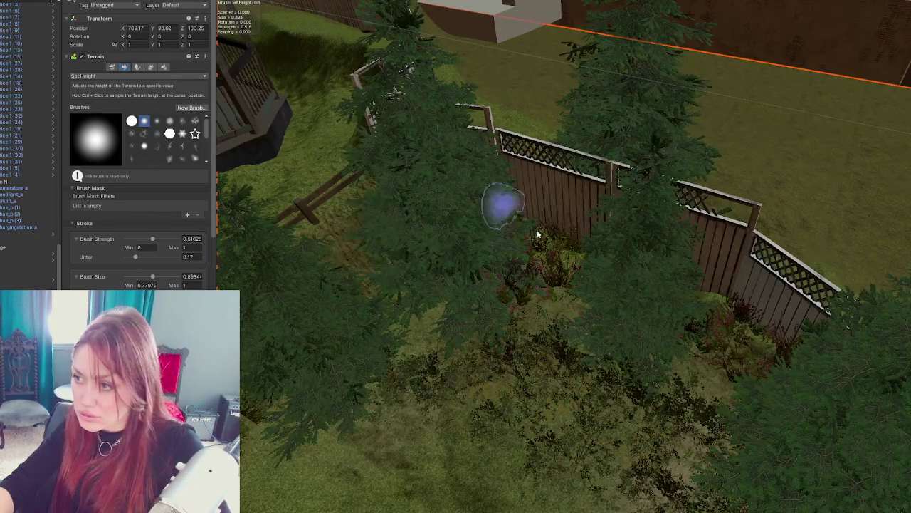
mouse_move(665, 258)
left_mouse_down()
mouse_move(590, 260)
mouse_move(591, 251)
mouse_move(570, 249)
left_mouse_up()
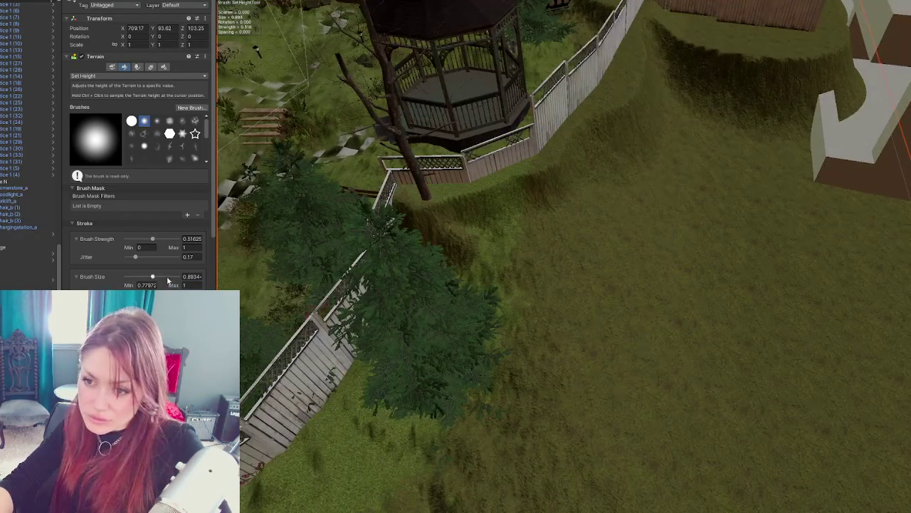
left_click(168, 277)
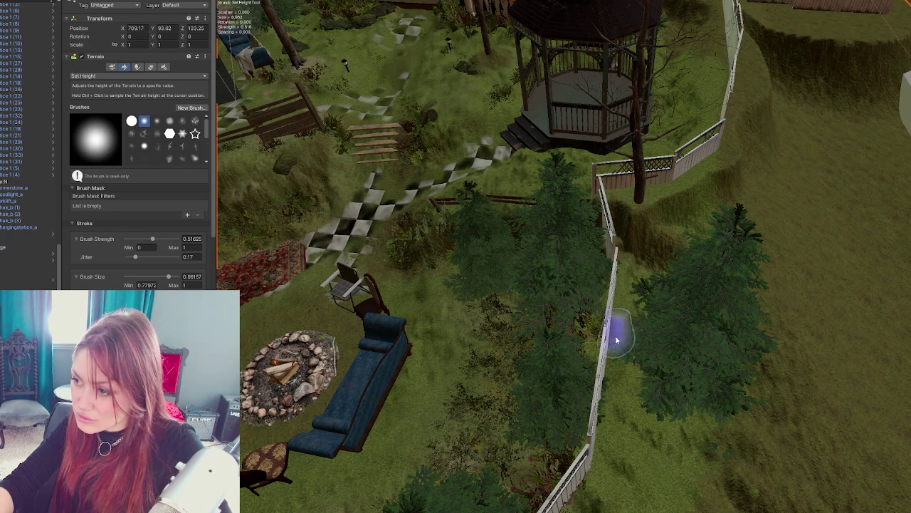
mouse_move(608, 397)
left_mouse_down()
mouse_move(629, 421)
mouse_move(588, 352)
mouse_move(647, 283)
left_mouse_up()
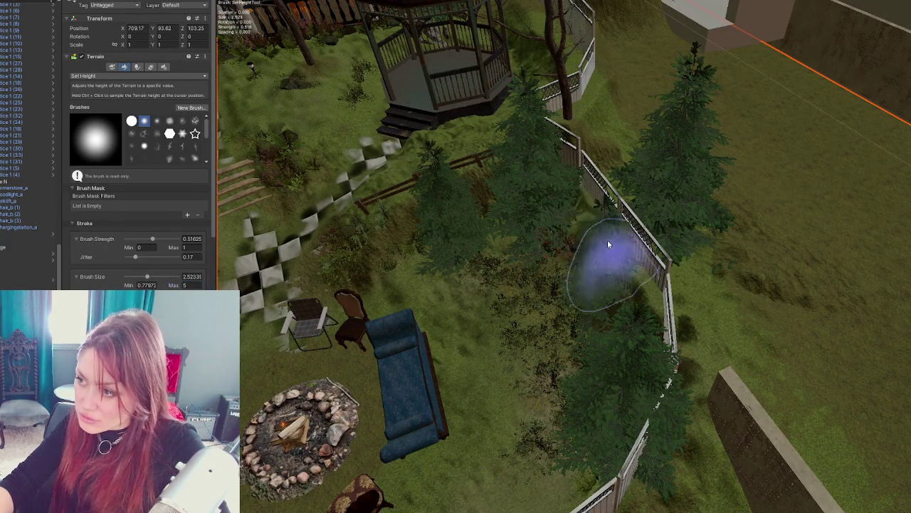
mouse_move(651, 387)
left_mouse_down()
mouse_move(733, 362)
mouse_move(584, 376)
mouse_move(729, 356)
mouse_move(677, 295)
mouse_move(738, 360)
mouse_move(706, 291)
mouse_move(751, 310)
mouse_move(698, 285)
mouse_move(736, 336)
mouse_move(584, 319)
mouse_move(578, 201)
mouse_move(631, 230)
mouse_move(499, 173)
mouse_move(534, 258)
mouse_move(493, 299)
mouse_move(521, 292)
mouse_move(569, 209)
mouse_move(428, 235)
mouse_move(620, 212)
mouse_move(601, 220)
left_mouse_up()
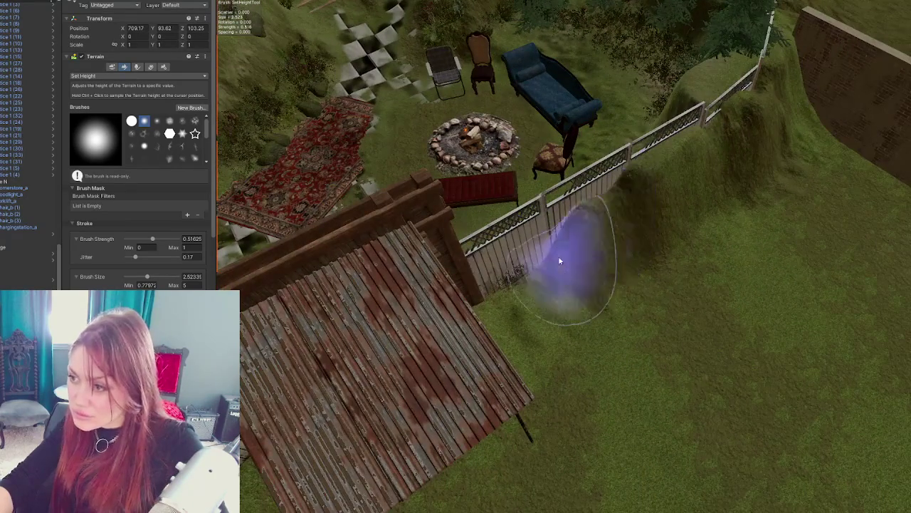
mouse_move(557, 292)
left_mouse_down()
mouse_move(594, 257)
mouse_move(518, 321)
mouse_move(354, 399)
mouse_move(383, 370)
mouse_move(476, 349)
mouse_move(388, 366)
mouse_move(435, 363)
mouse_move(707, 259)
mouse_move(610, 301)
mouse_move(722, 268)
mouse_move(677, 269)
mouse_move(362, 198)
mouse_move(602, 230)
mouse_move(551, 303)
mouse_move(583, 322)
mouse_move(383, 238)
left_mouse_up()
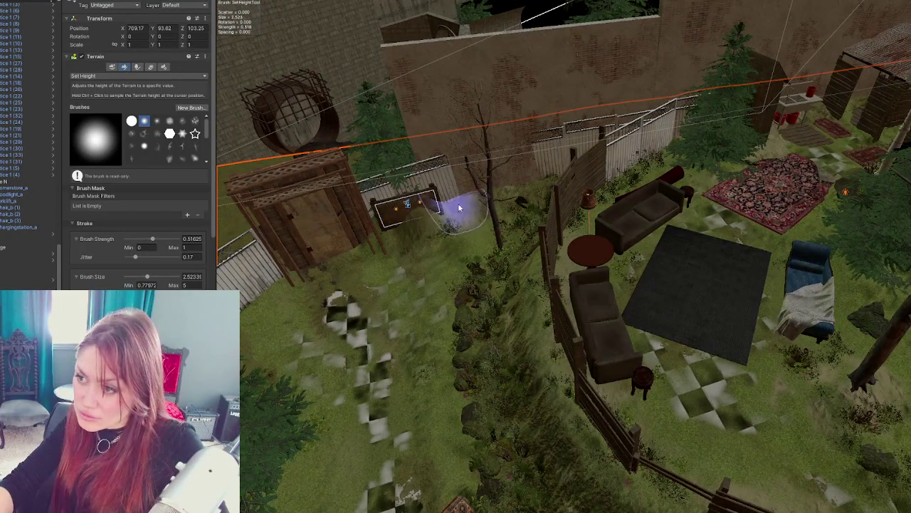
mouse_move(538, 223)
left_mouse_down()
mouse_move(590, 245)
mouse_move(525, 260)
mouse_move(494, 245)
mouse_move(541, 236)
mouse_move(219, 160)
left_mouse_up()
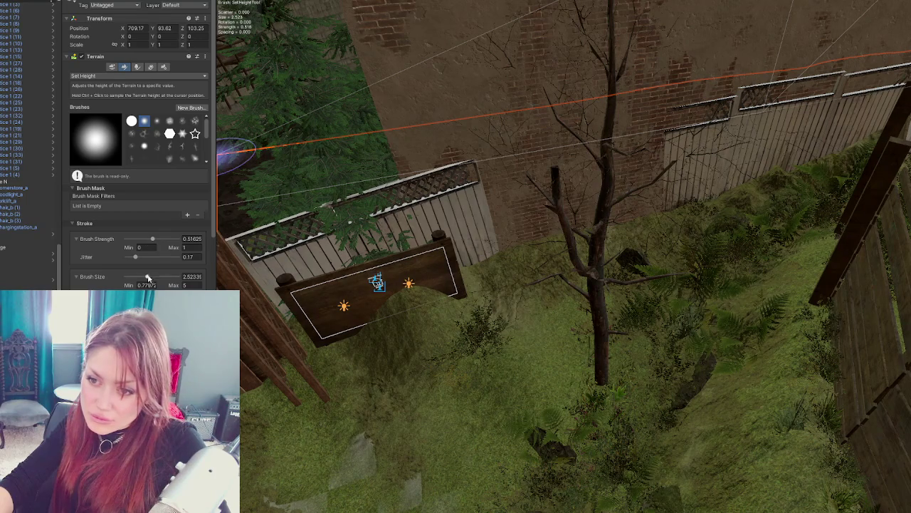
Step: Level the grassy mounds along the back fence, sign board and door, filling the fence dip
left_click_drag(487, 273, 698, 207)
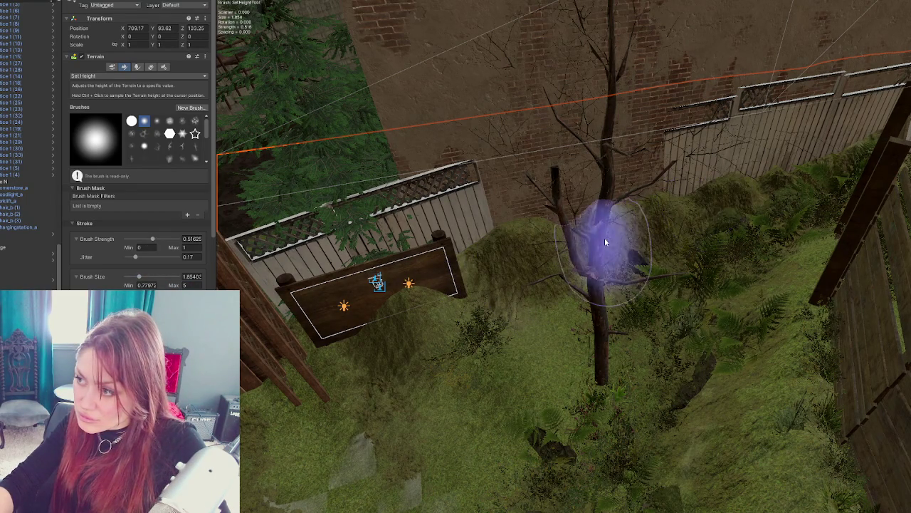
left_click_drag(525, 254, 468, 295)
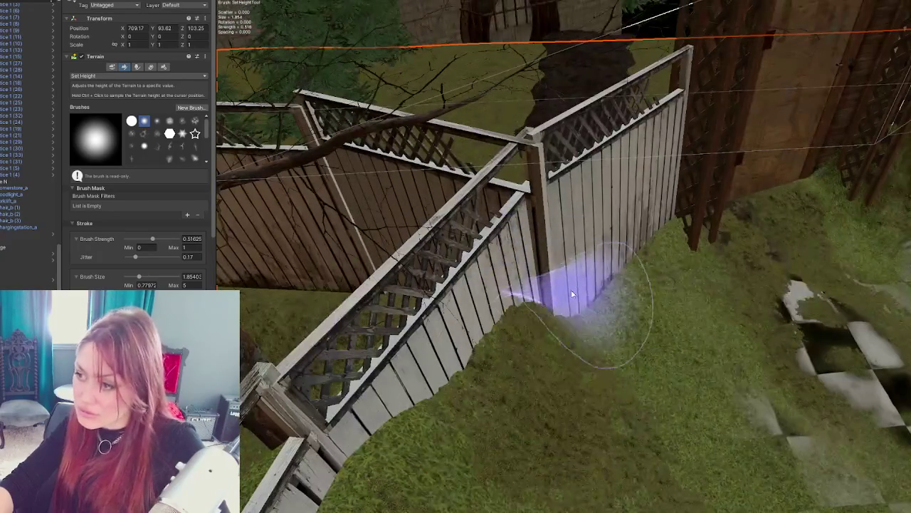
mouse_move(572, 294)
left_mouse_down()
mouse_move(608, 255)
mouse_move(651, 235)
mouse_move(599, 258)
mouse_move(480, 347)
left_mouse_up()
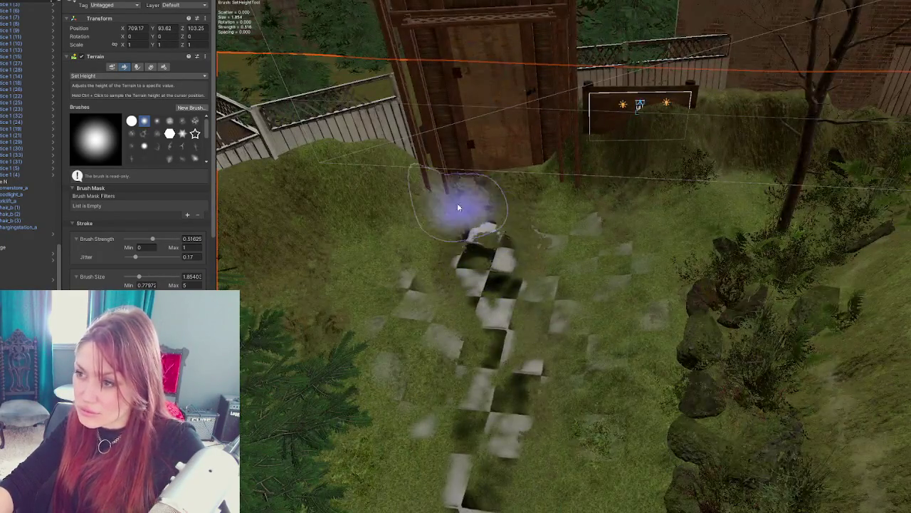
mouse_move(458, 207)
left_mouse_down()
mouse_move(436, 158)
mouse_move(425, 181)
mouse_move(430, 157)
mouse_move(570, 152)
mouse_move(661, 173)
mouse_move(681, 240)
mouse_move(613, 150)
left_mouse_up()
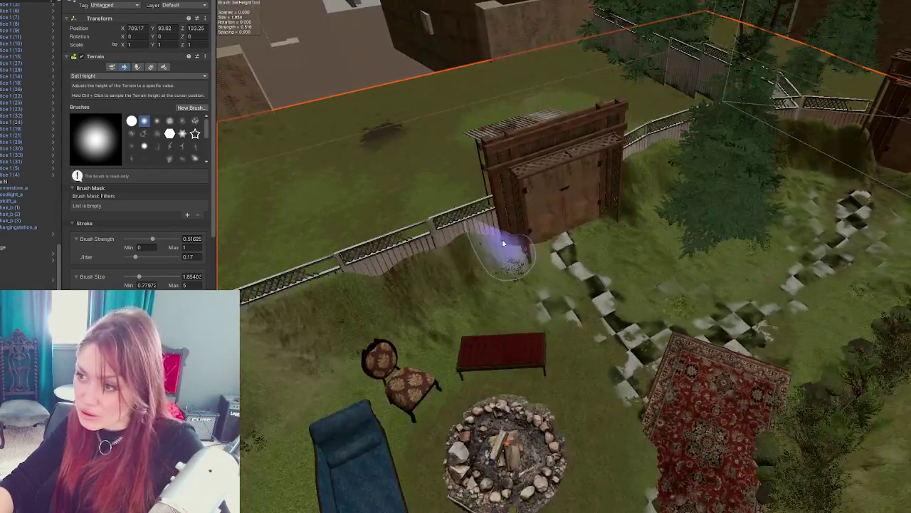
mouse_move(502, 244)
left_mouse_down()
mouse_move(544, 293)
mouse_move(489, 244)
mouse_move(390, 292)
left_mouse_up()
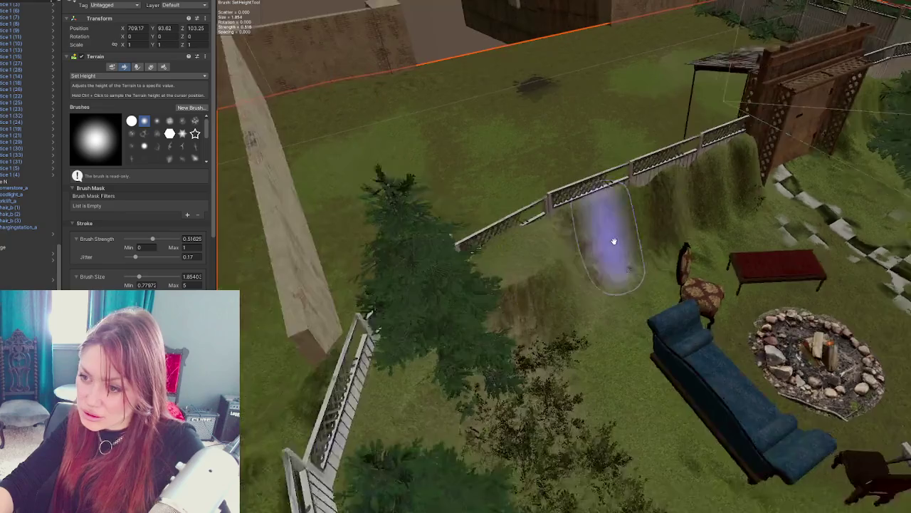
scroll(591, 239, "down", 5)
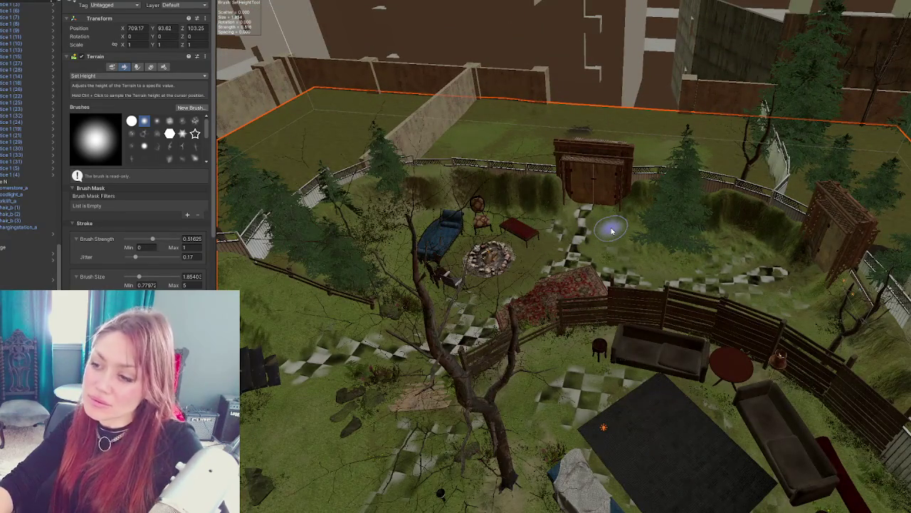
scroll(609, 207, "down", 3)
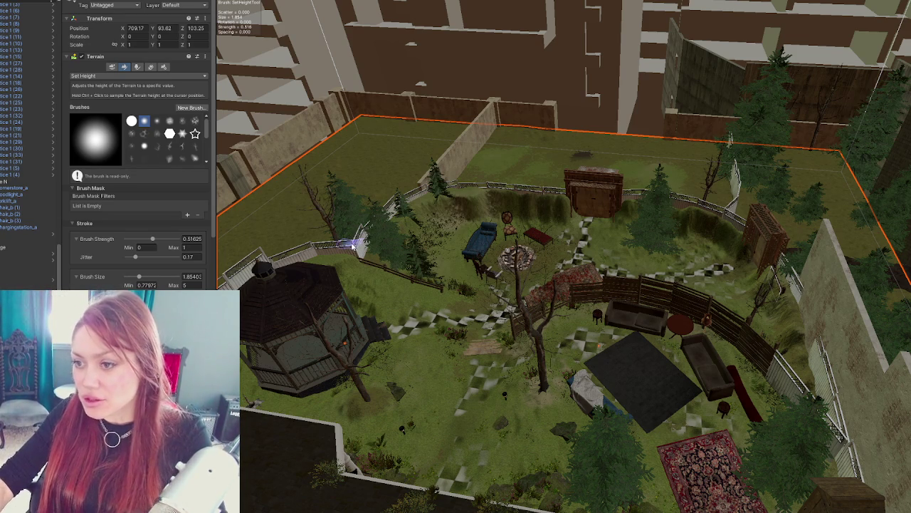
Step: Raise Fence Lattice 1 and Fence Lattice 3 up onto the berm
scroll(346, 253, "up", 5)
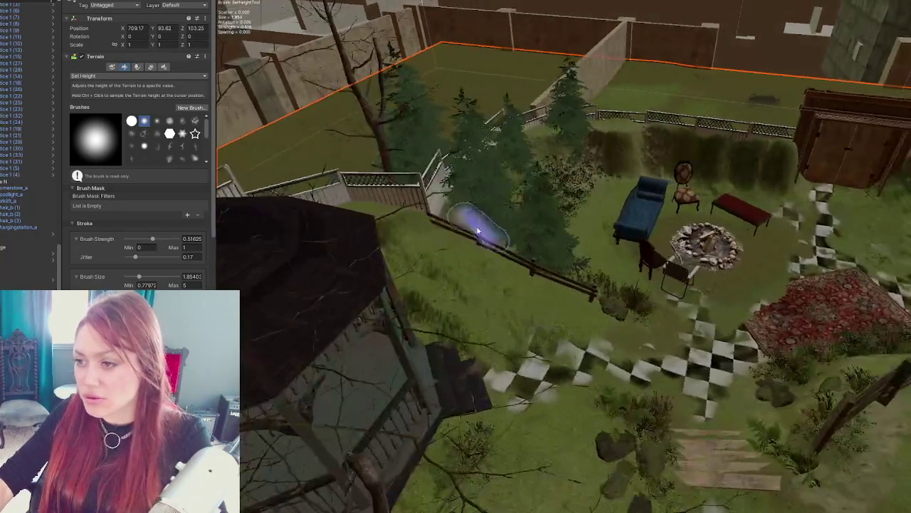
left_click(477, 229)
key("f")
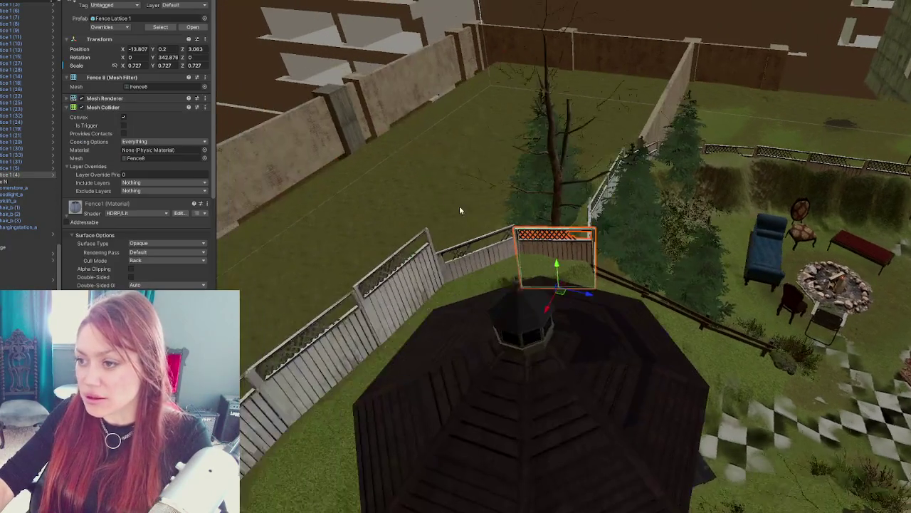
scroll(631, 220, "up", 5)
left_click_drag(584, 220, 549, 260)
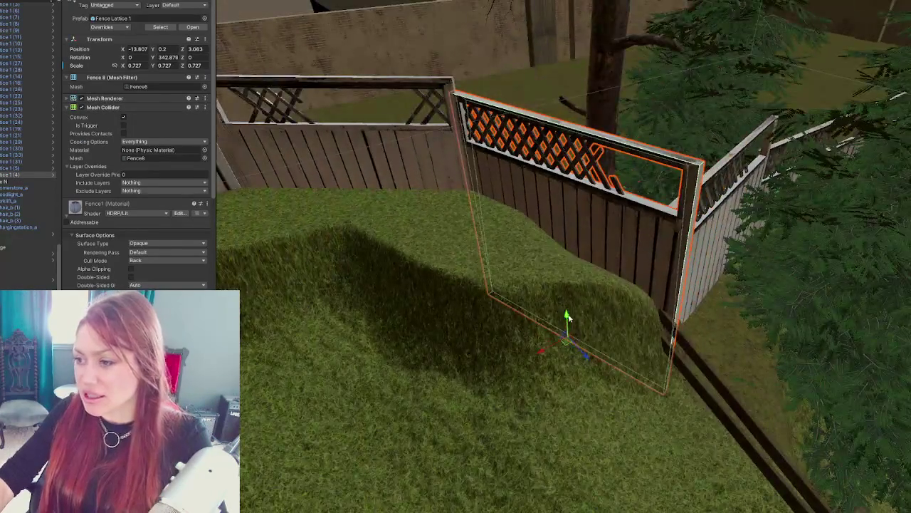
mouse_move(567, 318)
left_mouse_down()
mouse_move(583, 251)
mouse_move(508, 249)
mouse_move(565, 190)
left_mouse_up()
left_click(555, 198)
left_click(547, 205)
left_click_drag(545, 276, 547, 225)
Step: Lift Fence Lattice 1 higher, slide it along the fence and turn it back in line
left_click_drag(417, 179, 525, 211)
left_click(498, 213)
left_click_drag(490, 241, 488, 213)
left_click_drag(282, 172, 432, 227)
left_click_drag(519, 211, 427, 170)
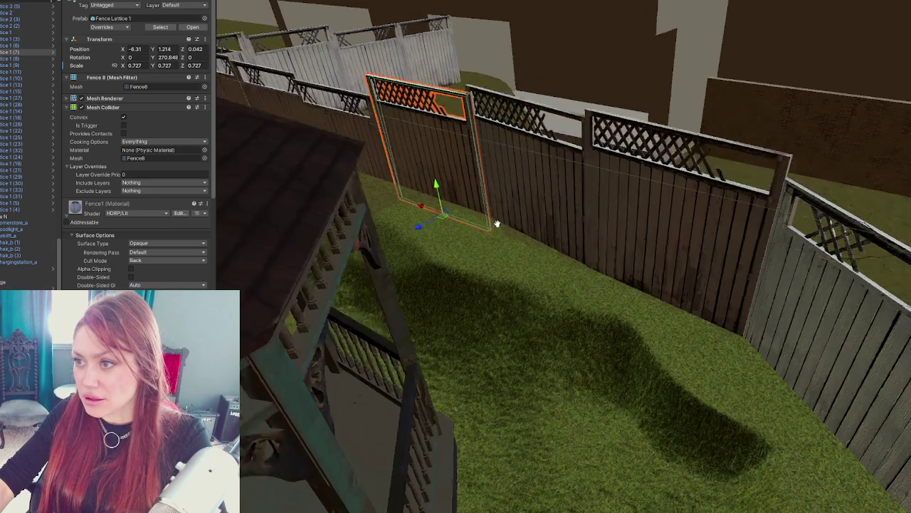
mouse_move(498, 224)
left_mouse_down()
mouse_move(509, 242)
mouse_move(693, 230)
mouse_move(702, 264)
left_mouse_up()
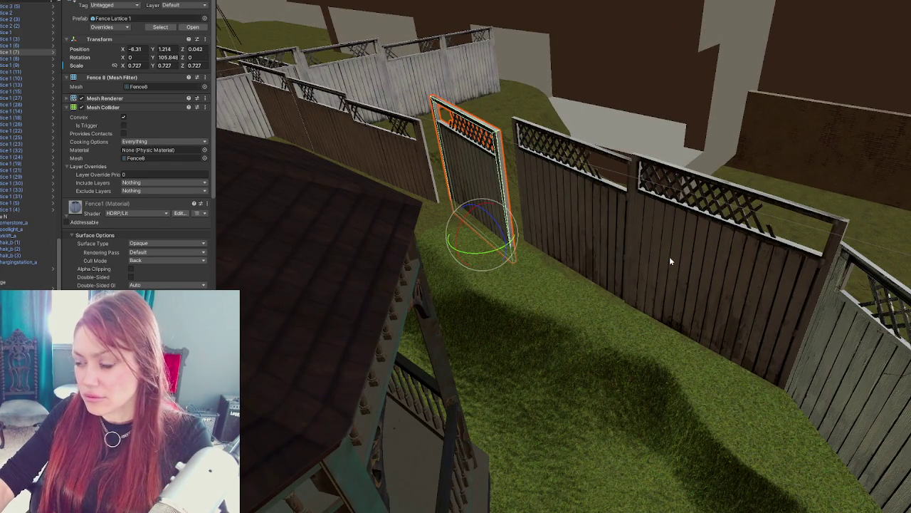
left_click_drag(490, 250, 508, 246)
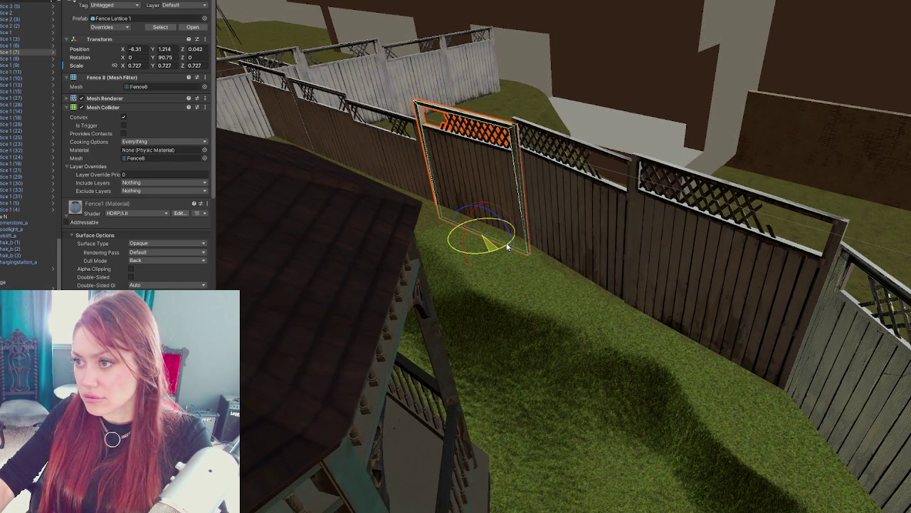
Step: Rotate the next fence panel into line with the fence, then select the terrain
left_click(718, 283)
left_click_drag(685, 340, 906, 368)
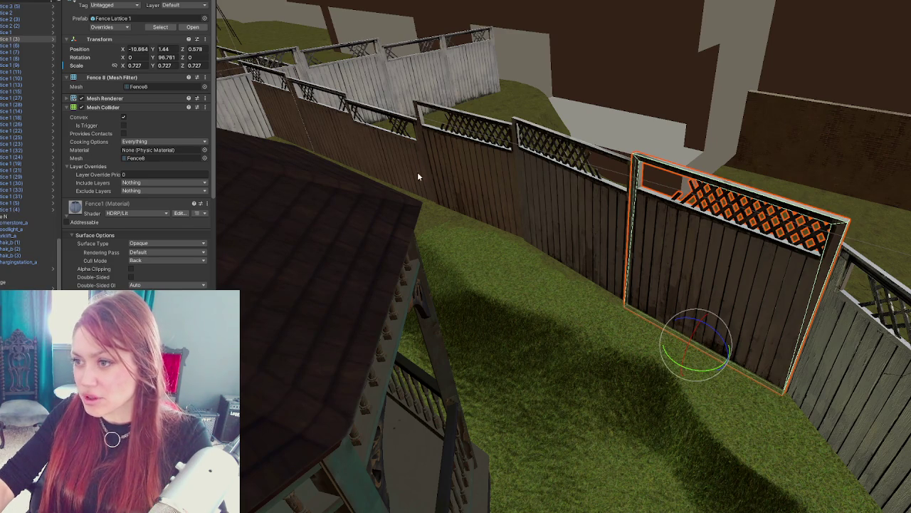
scroll(798, 362, "down", 1)
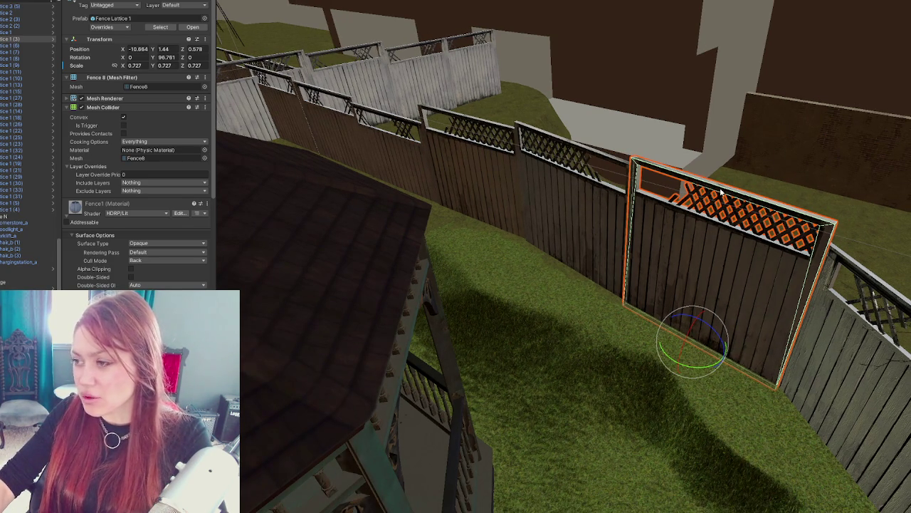
mouse_move(518, 196)
left_mouse_down()
mouse_move(483, 183)
mouse_move(570, 287)
mouse_move(462, 170)
left_mouse_up()
left_click(455, 166)
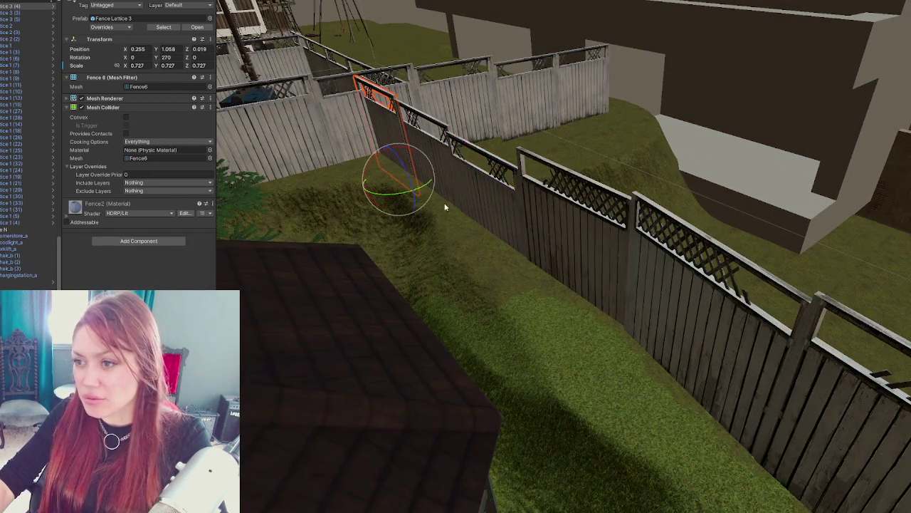
left_click_drag(339, 64, 551, 171)
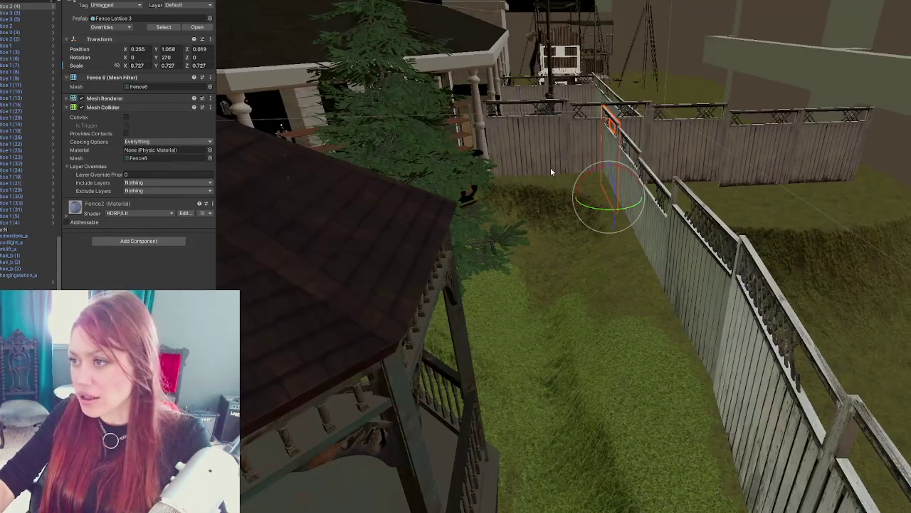
left_click(579, 243)
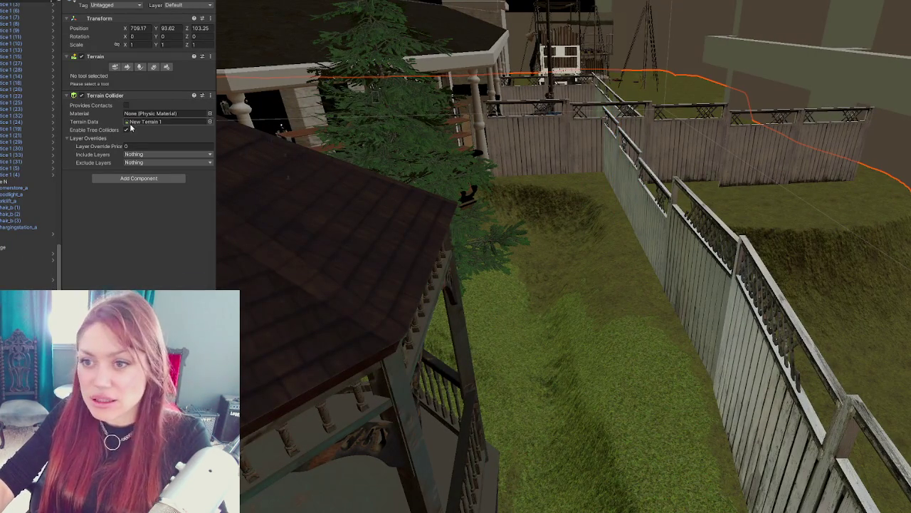
Step: Switch to Raise or Lower Terrain and raise ridges along the fence strip
left_click(128, 68)
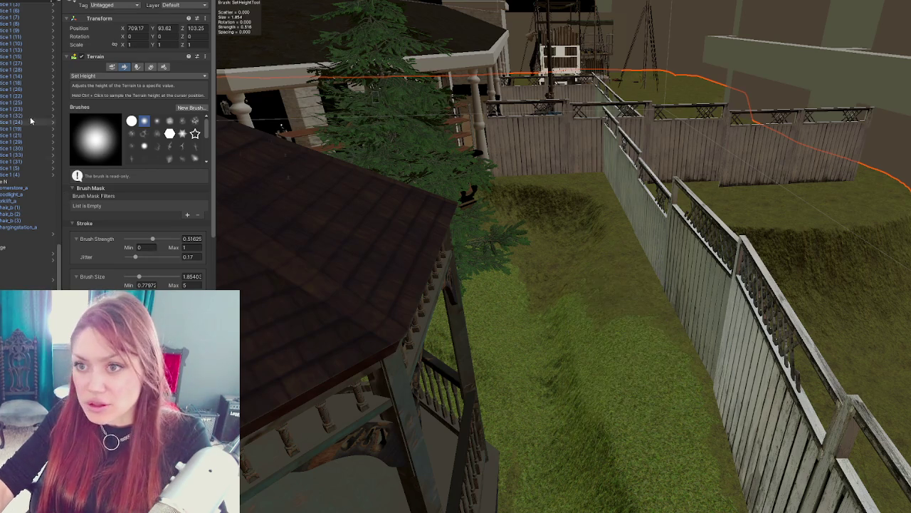
left_click(125, 74)
left_click(108, 112)
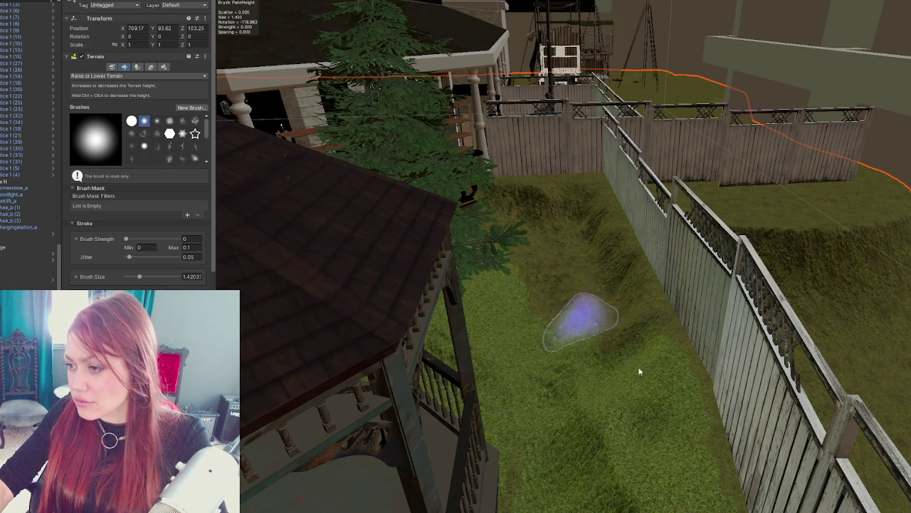
scroll(582, 316, "up", 10)
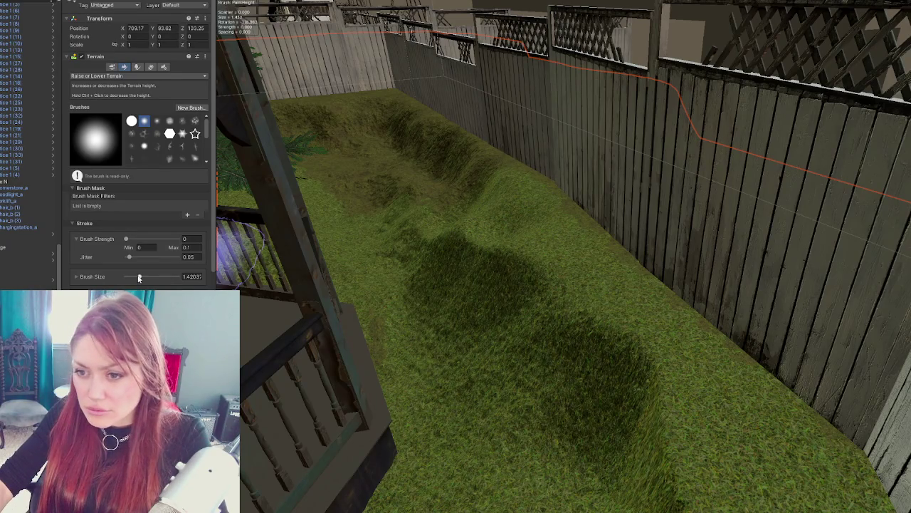
mouse_move(526, 249)
left_mouse_down()
mouse_move(473, 257)
mouse_move(470, 240)
mouse_move(432, 237)
mouse_move(610, 356)
mouse_move(549, 261)
mouse_move(571, 331)
mouse_move(494, 325)
mouse_move(399, 205)
mouse_move(539, 291)
mouse_move(511, 219)
mouse_move(454, 170)
left_mouse_up()
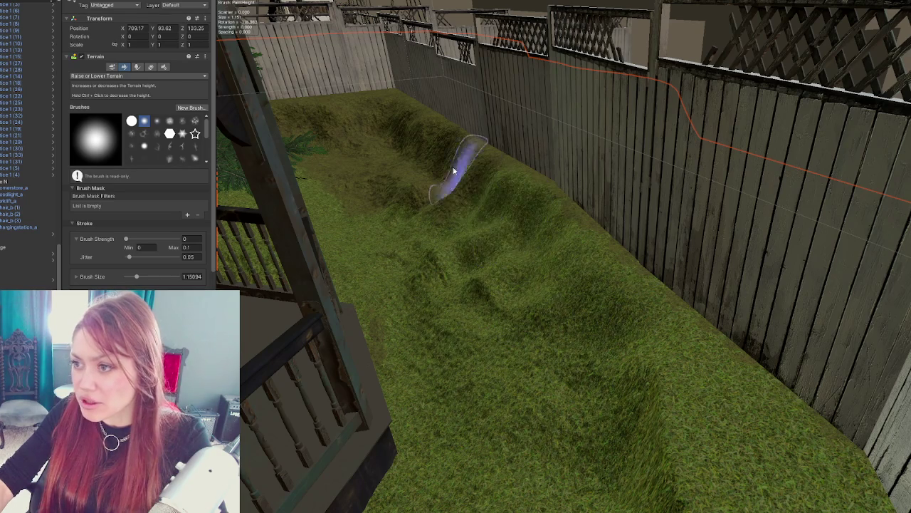
Step: Bank the ground up into a taller berm against the back fence corner
mouse_move(395, 130)
left_mouse_down()
mouse_move(362, 126)
mouse_move(467, 120)
left_mouse_up()
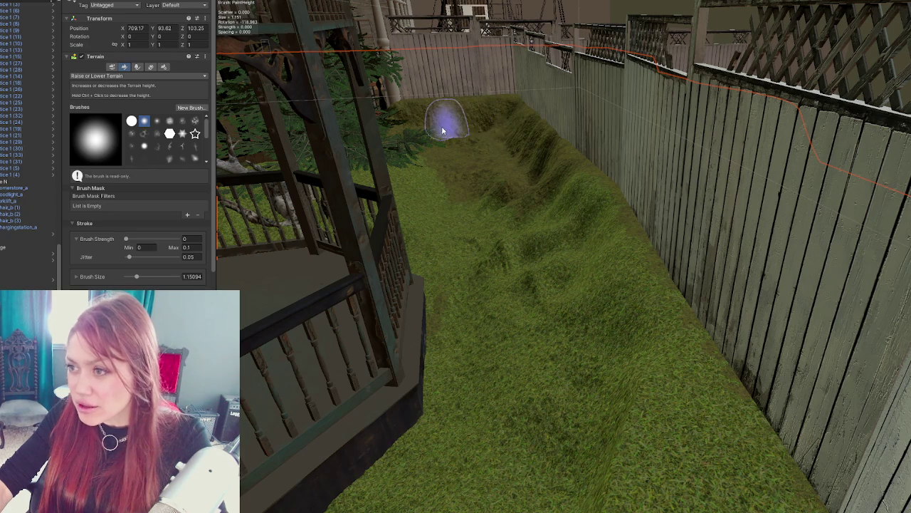
mouse_move(507, 161)
left_mouse_down()
mouse_move(600, 264)
mouse_move(590, 235)
left_mouse_up()
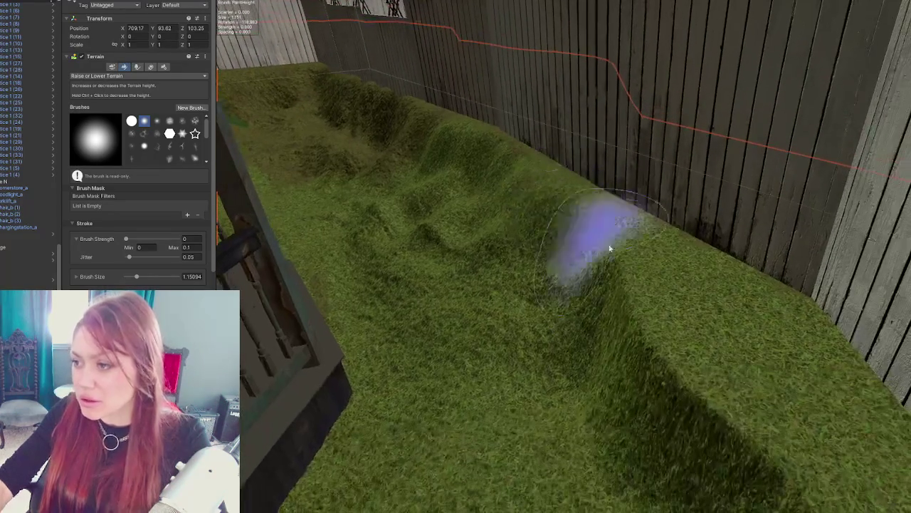
left_click_drag(602, 290, 691, 467)
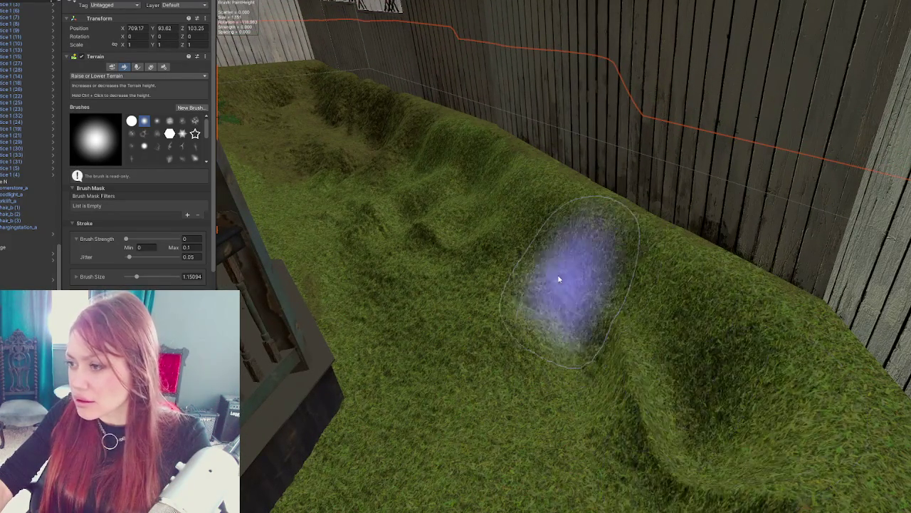
mouse_move(489, 189)
left_mouse_down()
mouse_move(661, 271)
mouse_move(507, 113)
mouse_move(558, 197)
mouse_move(549, 362)
mouse_move(545, 218)
mouse_move(562, 221)
mouse_move(545, 210)
mouse_move(532, 290)
mouse_move(637, 326)
mouse_move(579, 228)
mouse_move(588, 256)
mouse_move(673, 301)
mouse_move(527, 230)
mouse_move(547, 221)
mouse_move(692, 326)
mouse_move(696, 271)
mouse_move(643, 307)
mouse_move(677, 349)
left_mouse_up()
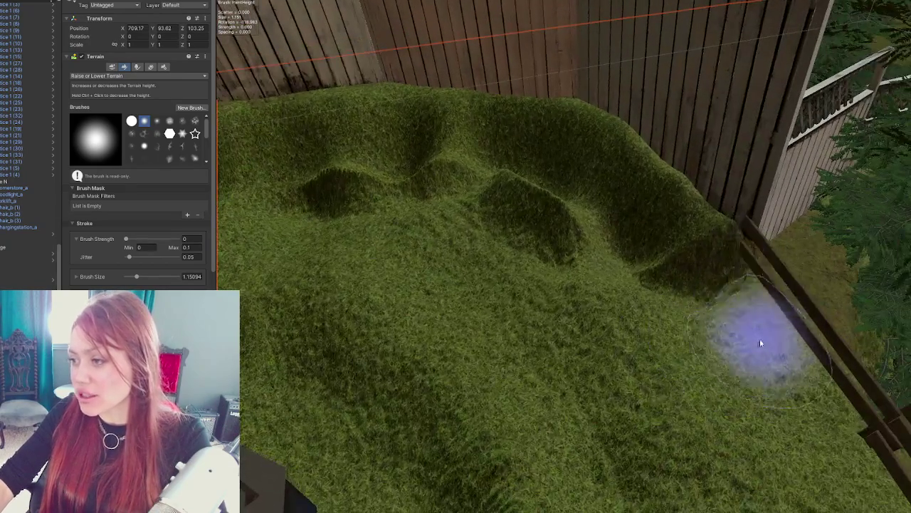
mouse_move(760, 343)
left_mouse_down()
mouse_move(750, 305)
mouse_move(784, 336)
mouse_move(769, 315)
left_mouse_up()
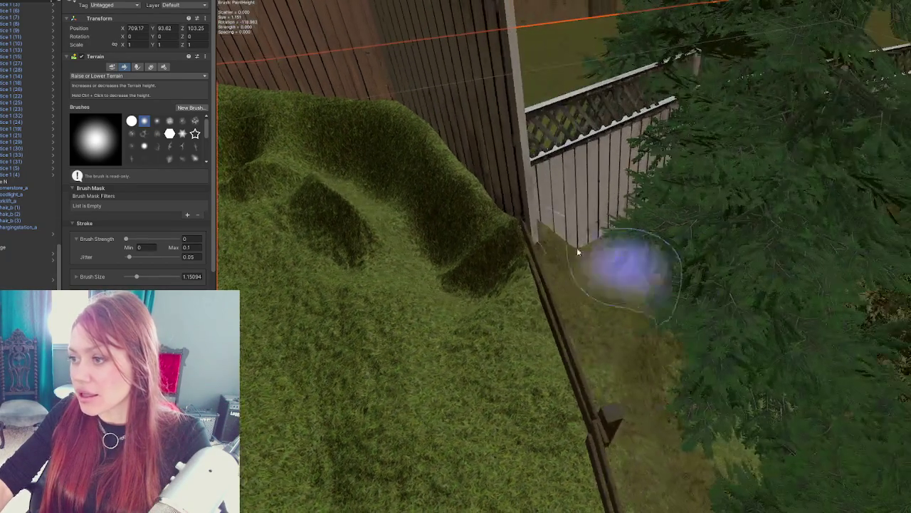
mouse_move(631, 261)
left_mouse_down()
mouse_move(484, 224)
mouse_move(498, 191)
mouse_move(621, 235)
mouse_move(586, 245)
mouse_move(620, 240)
mouse_move(602, 241)
left_mouse_up()
scroll(602, 240, "down", 3)
left_click(610, 212)
Step: Frame two fence panels together, then orbit down over the seating area to face the gate
key("f")
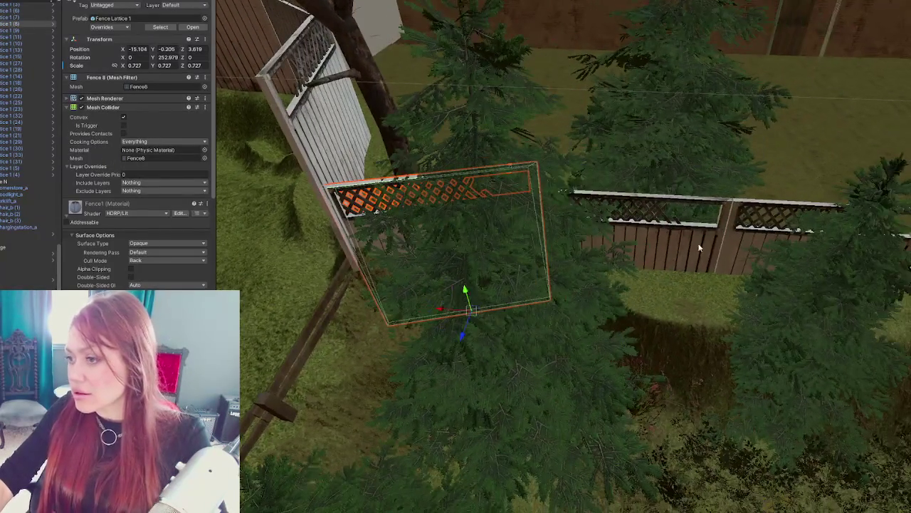
left_click(664, 277, "shift")
key("f")
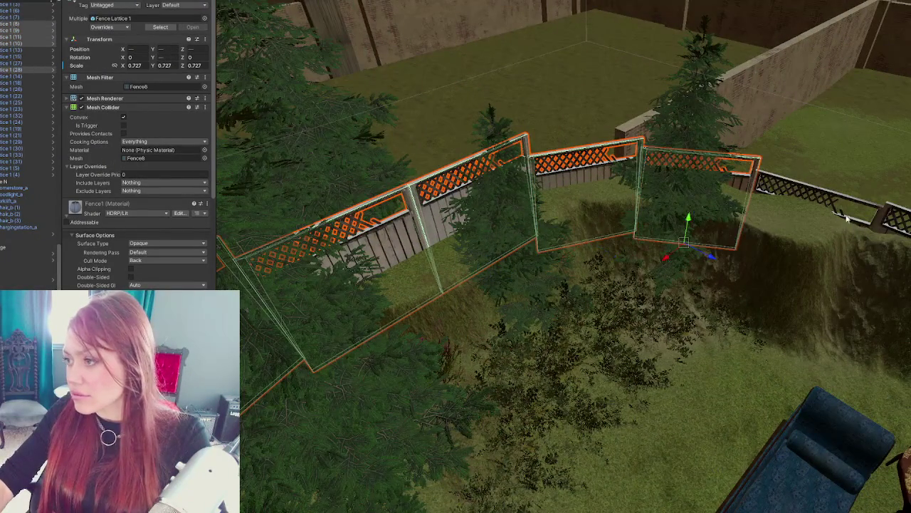
scroll(890, 234, "down", 3)
mouse_move(757, 206)
left_mouse_down()
mouse_move(797, 212)
mouse_move(653, 196)
left_mouse_up()
mouse_move(667, 164)
left_mouse_down()
mouse_move(784, 234)
mouse_move(712, 214)
mouse_move(777, 181)
mouse_move(507, 184)
left_mouse_up()
Step: Add the right lattice fence and the hedge-side fence panels to the selection, moving toward the gate
left_click(777, 182, "shift")
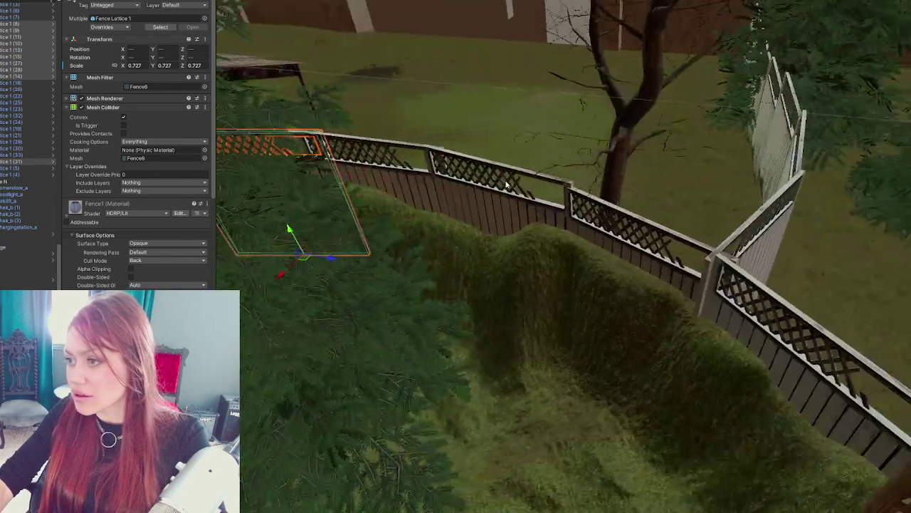
left_click(420, 192, "shift")
left_click(498, 203, "shift")
left_click(609, 238, "shift")
left_click(752, 328, "shift")
mouse_move(752, 327)
left_mouse_down()
mouse_move(821, 349)
mouse_move(503, 267)
mouse_move(407, 273)
left_mouse_up()
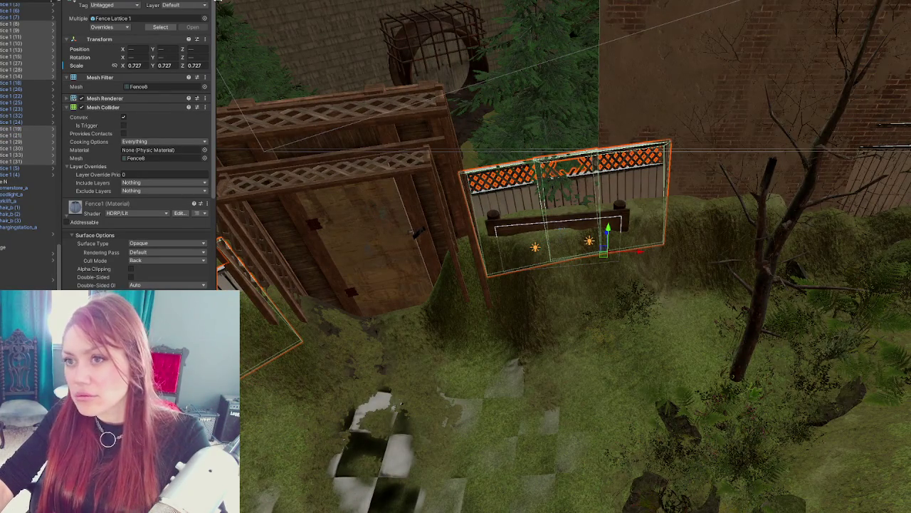
mouse_move(610, 228)
left_mouse_down()
mouse_move(504, 157)
mouse_move(380, 295)
left_mouse_up()
Step: Set the Terrain to Raise or Lower Terrain, then pick the fence panel beside the gate
left_click(358, 275)
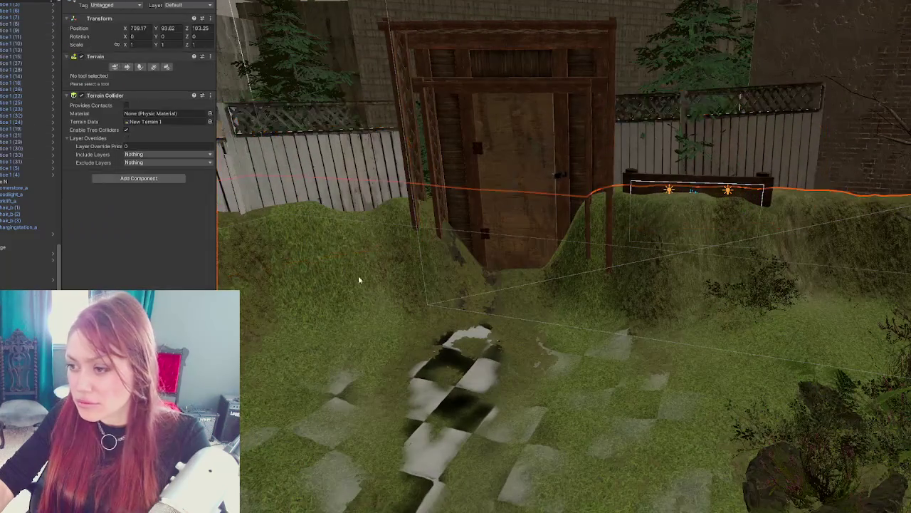
left_click(126, 66)
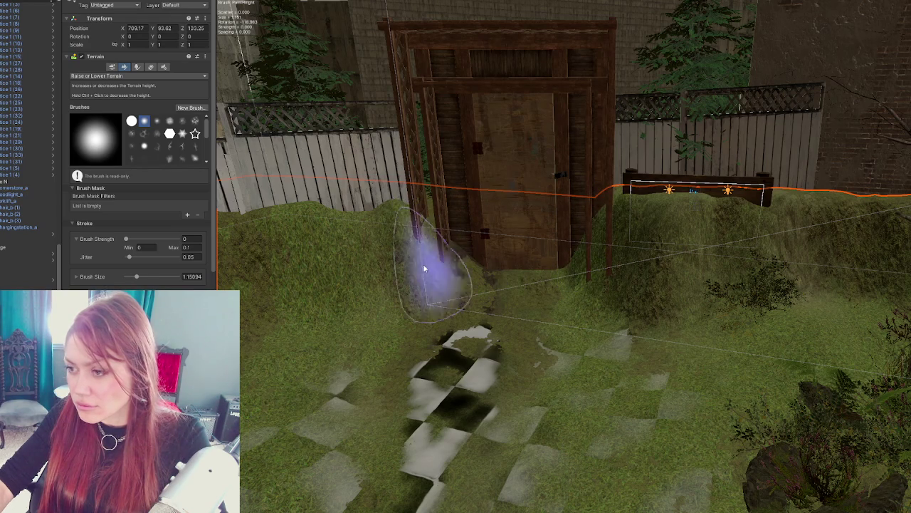
left_click_drag(342, 179, 520, 267)
left_click(519, 267)
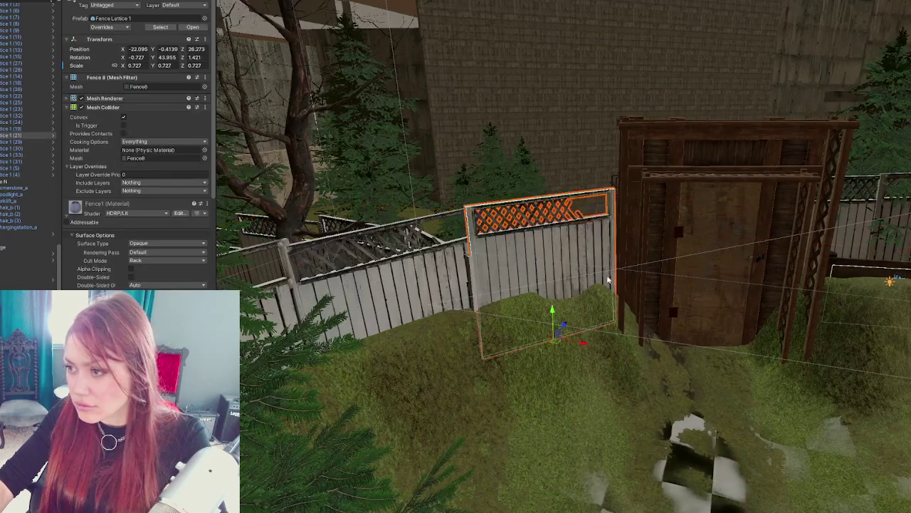
Step: Rotate the panel beside the gate to follow the berm and move it toward the gate corner
key("e")
mouse_move(567, 354)
left_mouse_down()
mouse_move(585, 364)
mouse_move(573, 338)
mouse_move(550, 327)
mouse_move(774, 352)
mouse_move(676, 365)
left_mouse_up()
key("f")
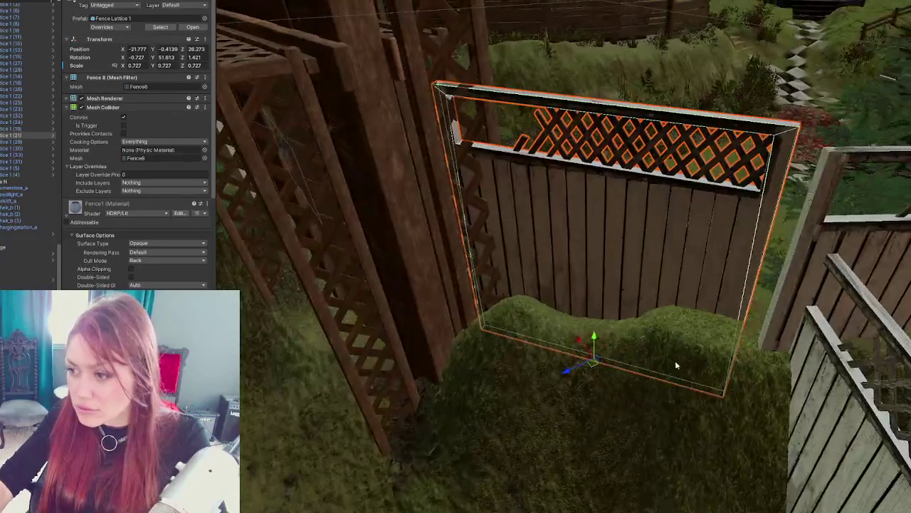
left_click_drag(563, 369, 556, 388)
mouse_move(563, 348)
left_mouse_down()
mouse_move(578, 374)
mouse_move(543, 408)
mouse_move(583, 419)
mouse_move(557, 374)
mouse_move(545, 401)
mouse_move(568, 398)
left_mouse_up()
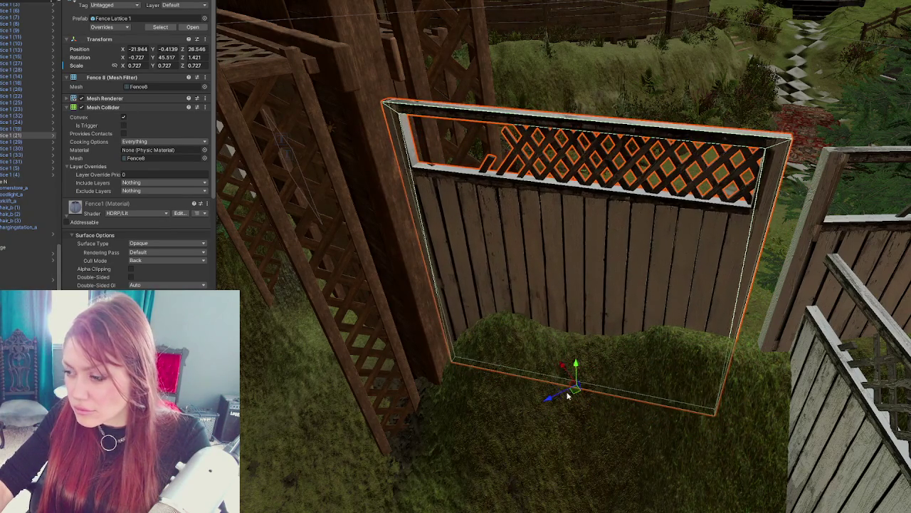
Step: Shift the right fence panel sideways and nudge another lattice panel forward to close the gap
left_click(781, 325)
left_click_drag(843, 394, 821, 393)
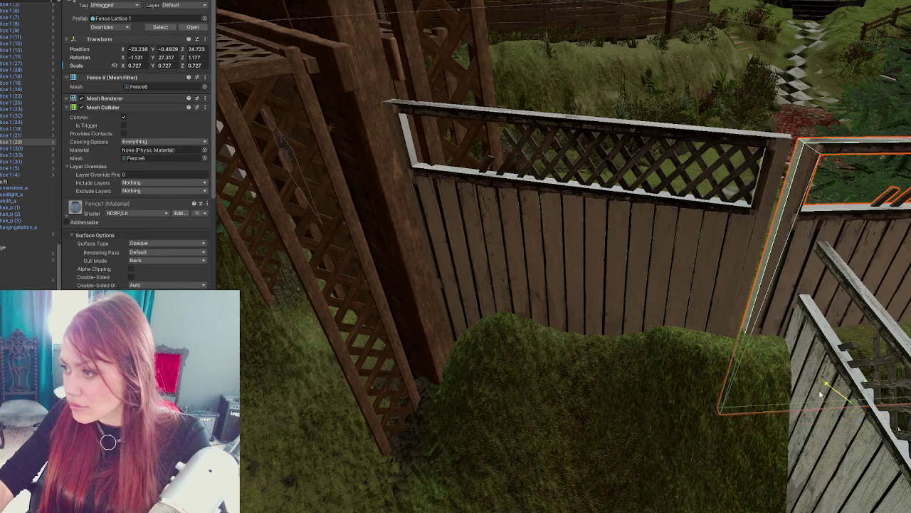
left_click(826, 417)
key("f")
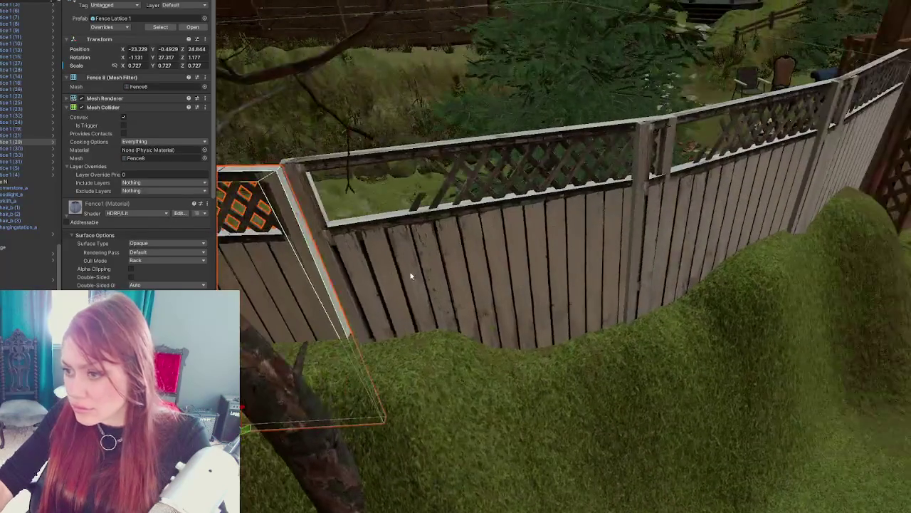
mouse_move(501, 397)
left_mouse_down()
mouse_move(487, 405)
mouse_move(510, 422)
left_mouse_up()
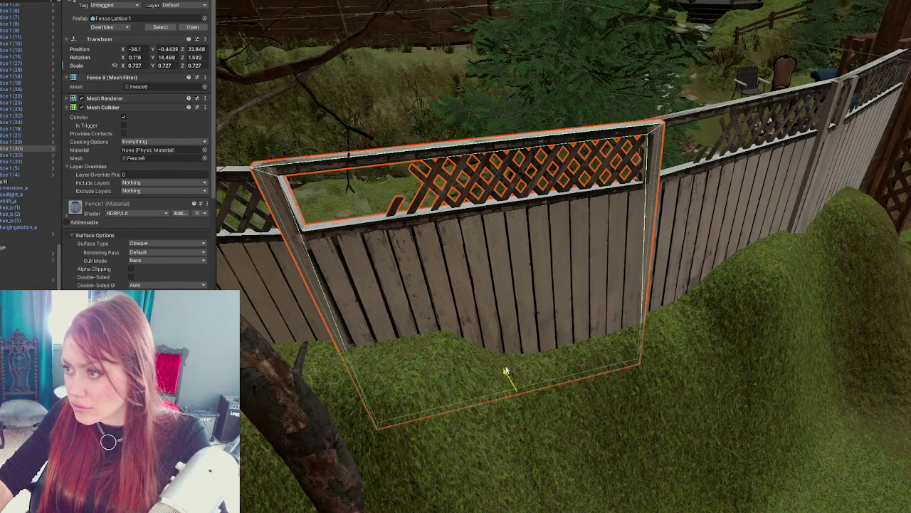
Step: Select two more fence panels and inspect them from above and from the opposite side
left_click_drag(509, 372, 485, 270)
scroll(484, 270, "up", 5)
mouse_move(285, 242)
left_mouse_down()
mouse_move(536, 213)
mouse_move(398, 151)
mouse_move(433, 211)
left_mouse_up()
left_click_drag(728, 269, 703, 254)
left_click(587, 227, "shift")
left_click(784, 231, "shift")
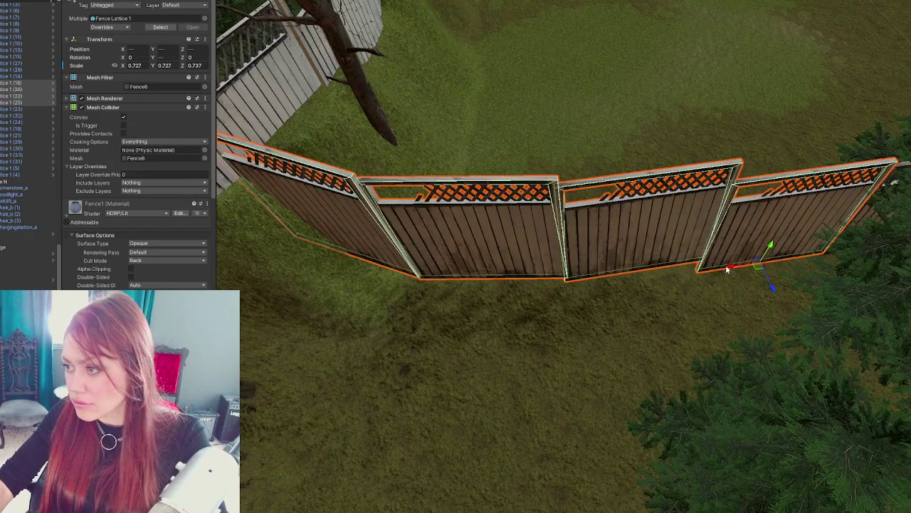
mouse_move(743, 265)
left_mouse_down()
mouse_move(840, 203)
mouse_move(689, 269)
mouse_move(754, 187)
mouse_move(694, 218)
mouse_move(601, 244)
left_mouse_up()
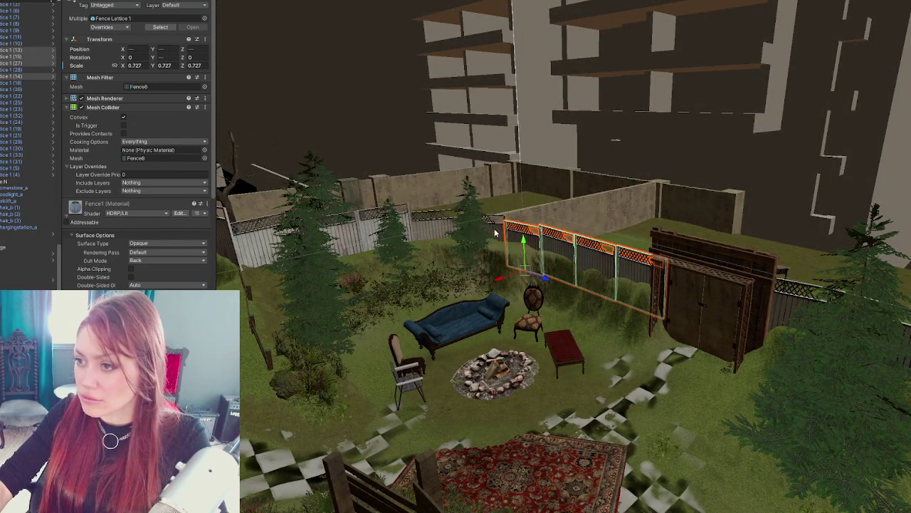
mouse_move(443, 232)
left_mouse_down()
mouse_move(830, 276)
mouse_move(760, 243)
left_mouse_up()
mouse_move(863, 258)
left_mouse_down()
mouse_move(848, 193)
mouse_move(891, 172)
left_mouse_up()
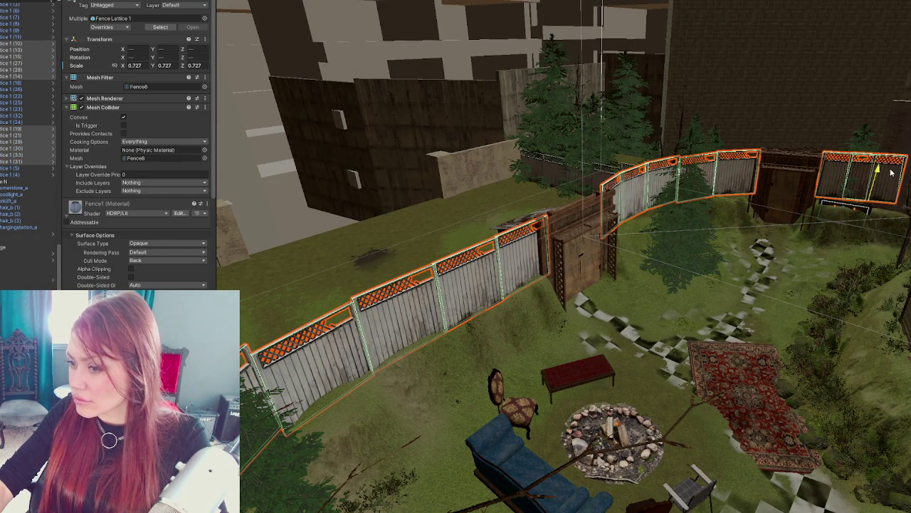
left_click_drag(743, 249, 496, 230)
Step: Check Fence Lattice 1, the nearby pine tree and the Victorian chair individually
left_click(405, 242)
left_click(400, 245, "shift")
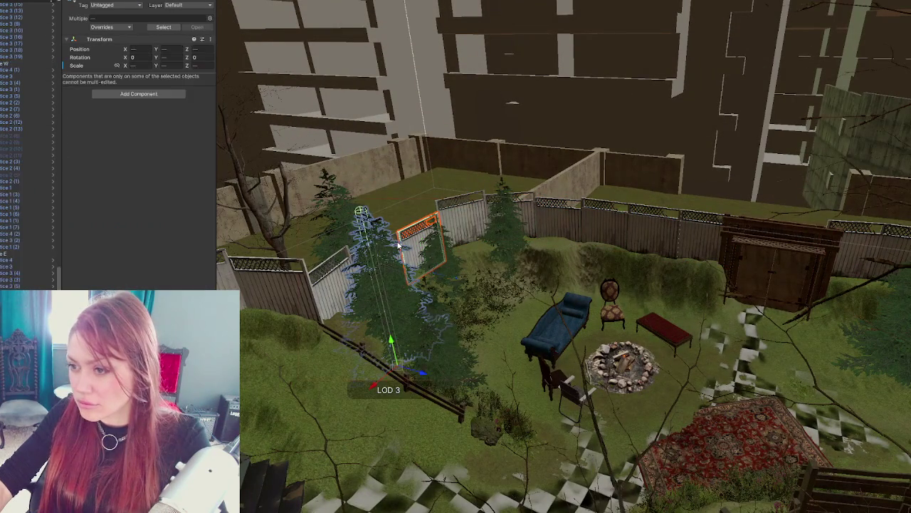
left_click_drag(502, 260, 456, 235)
left_click(432, 225)
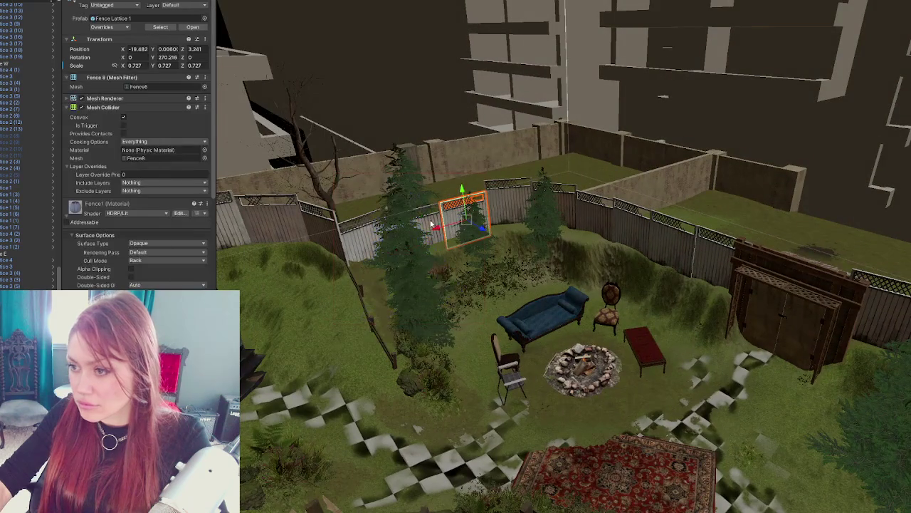
left_click(610, 303)
left_click_drag(611, 302, 736, 305)
scroll(736, 305, "up", 3)
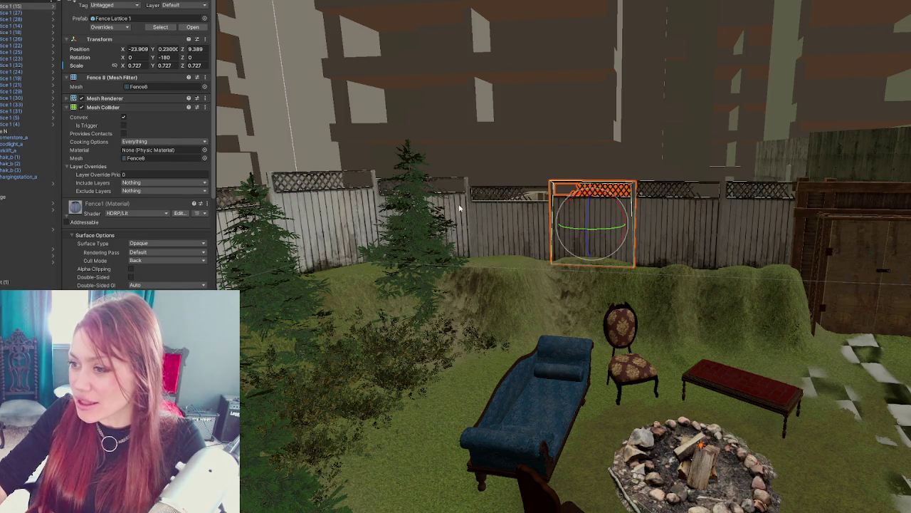
Step: Turn the lattice panel beside the shed about 180 degrees on Y, then select the Terrain
left_click(787, 227)
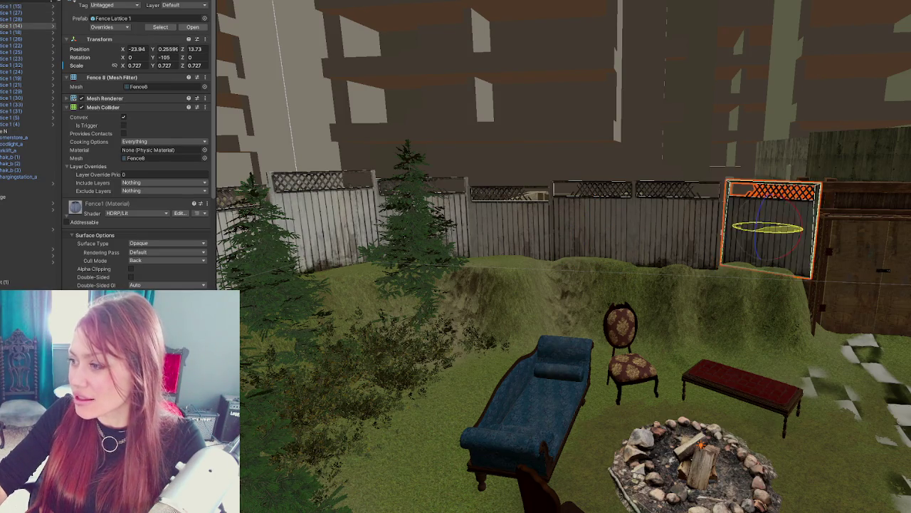
mouse_move(470, 247)
left_mouse_down()
mouse_move(489, 234)
mouse_move(643, 264)
mouse_move(643, 223)
left_mouse_up()
left_click(625, 169)
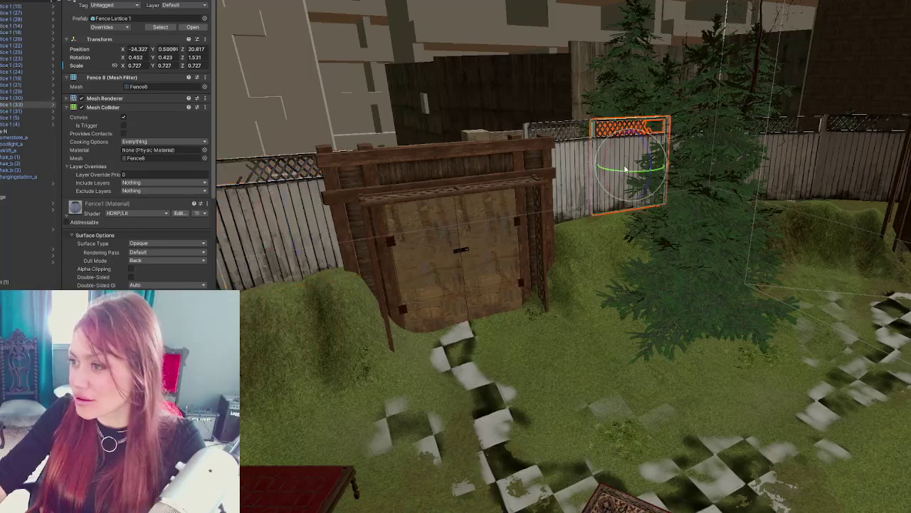
left_click_drag(622, 172, 792, 165)
key("w")
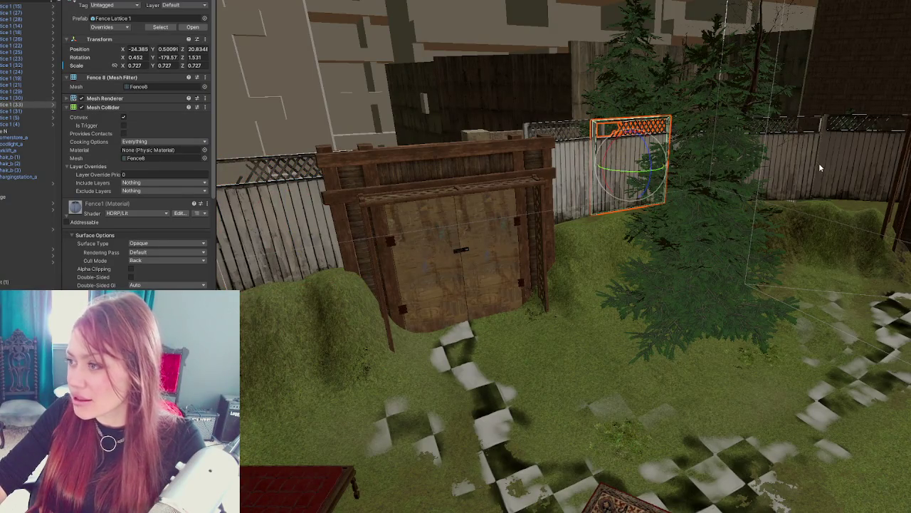
left_click_drag(818, 163, 672, 173)
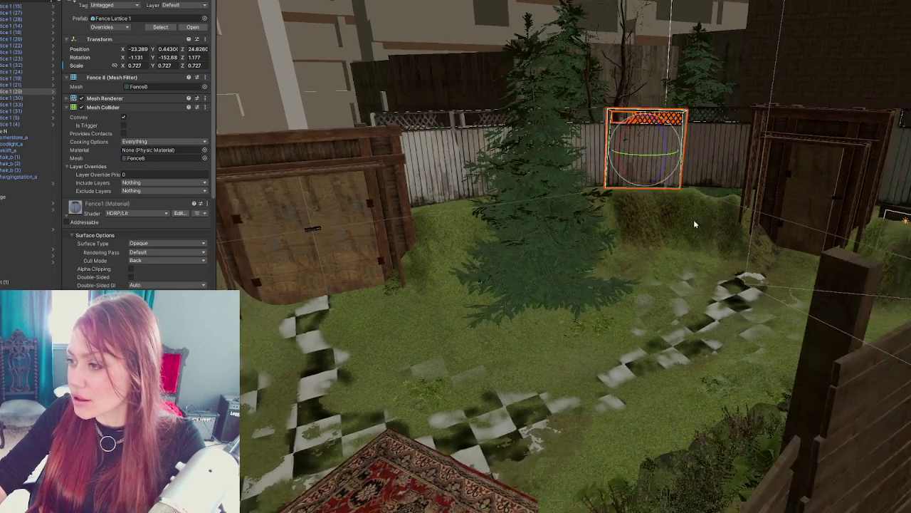
left_click(694, 219)
mouse_move(666, 221)
left_mouse_down()
mouse_move(497, 294)
mouse_move(384, 323)
left_mouse_up()
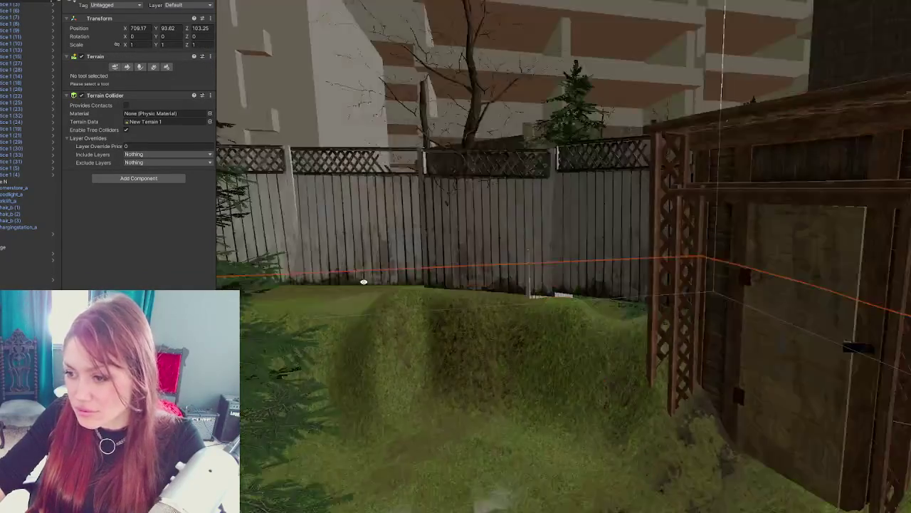
Step: Reselect the Terrain and choose Set Height from the sculpting tool list
left_click(395, 333)
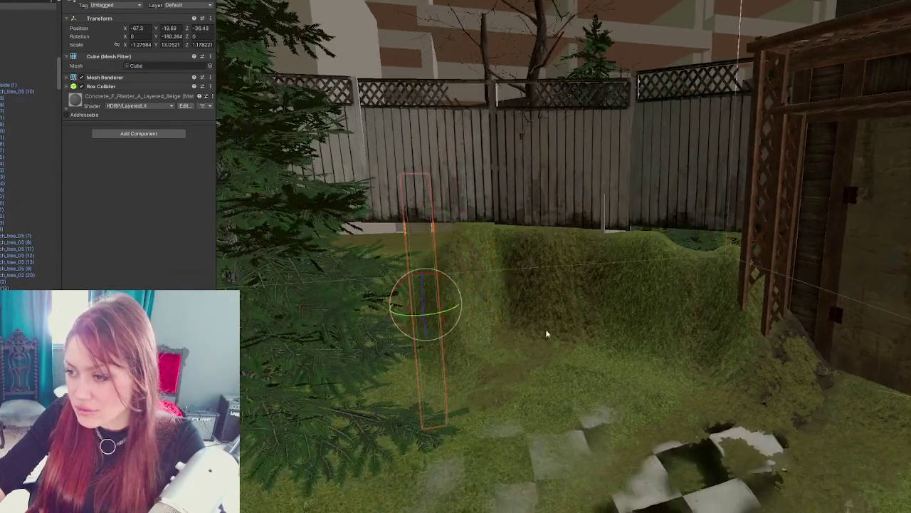
left_click(545, 329)
left_click(129, 69)
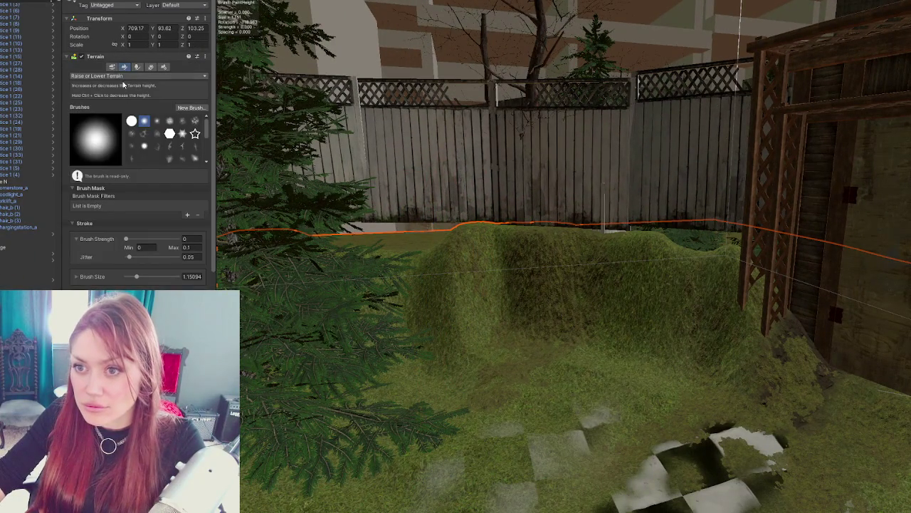
left_click(116, 76)
left_click(112, 104)
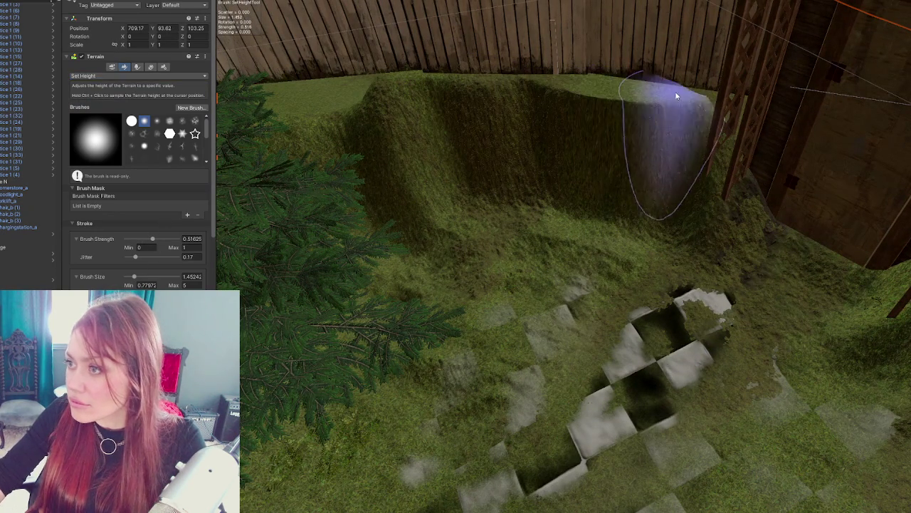
scroll(698, 164, "down", 5)
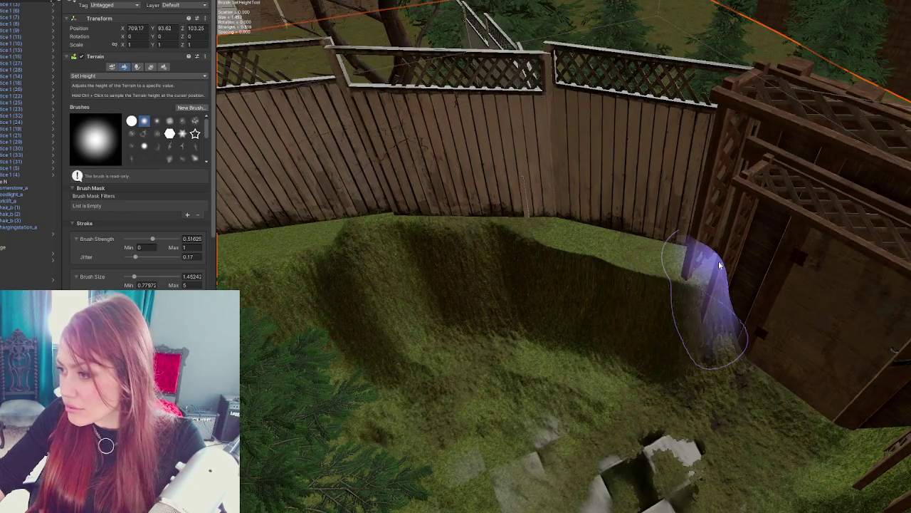
mouse_move(719, 265)
left_mouse_down()
mouse_move(579, 230)
mouse_move(635, 90)
mouse_move(656, 351)
mouse_move(67, 74)
left_mouse_up()
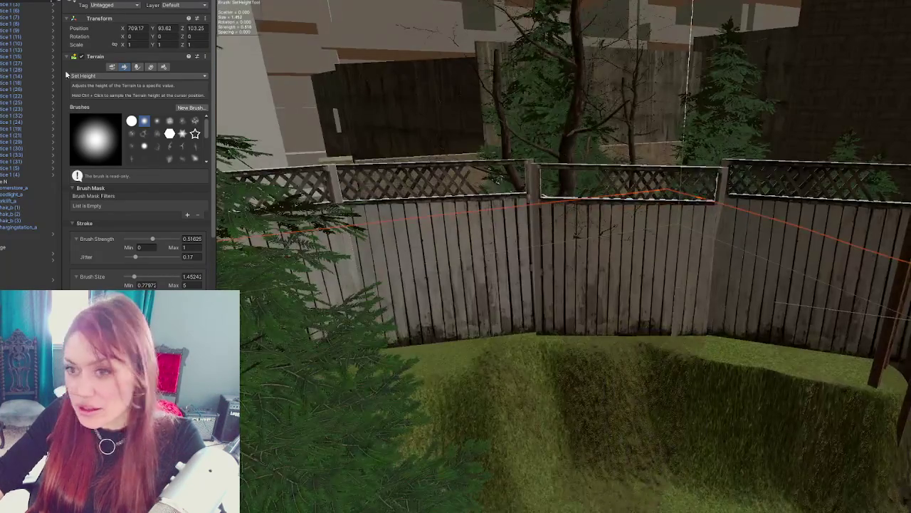
Step: Test a raised and lowered bump with Raise or Lower Terrain, then return to Set Height
left_click(107, 75)
left_click(107, 112)
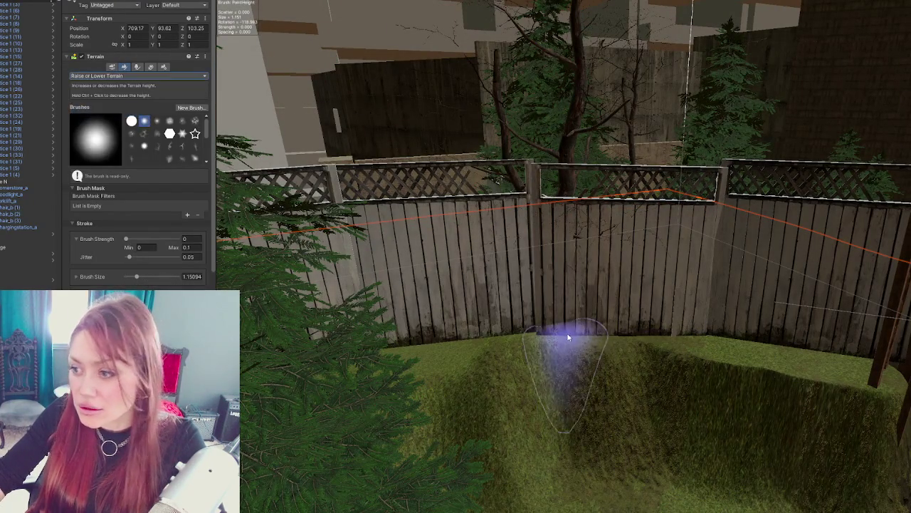
left_click(576, 332)
left_click(602, 332, "ctrl")
left_click(116, 75)
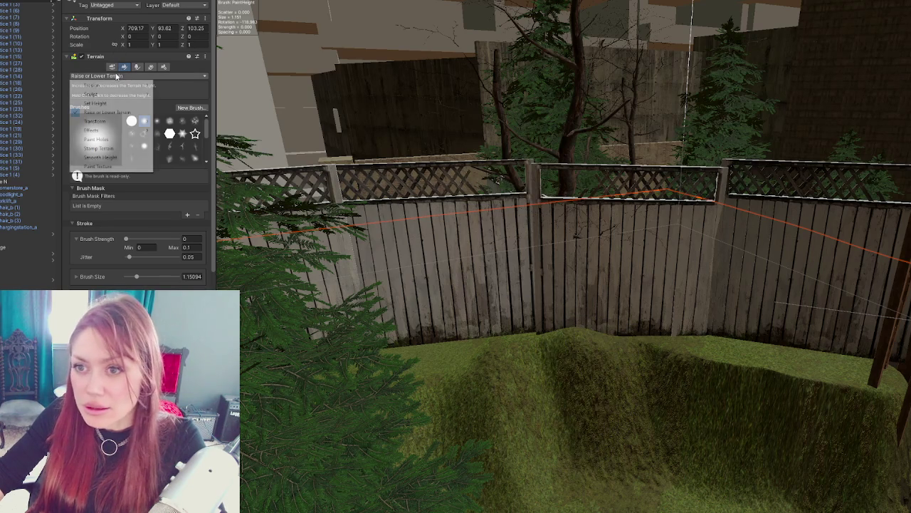
left_click(96, 103)
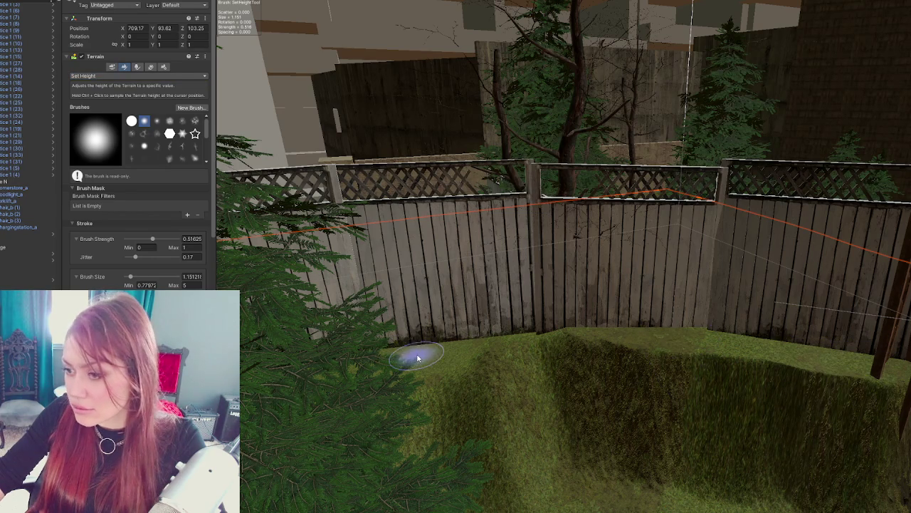
mouse_move(505, 352)
left_mouse_down()
mouse_move(525, 363)
mouse_move(474, 373)
left_mouse_up()
Step: Flatten the berm tops along the fence by the tree and beside the gate with Set Height
left_click_drag(574, 268, 610, 264)
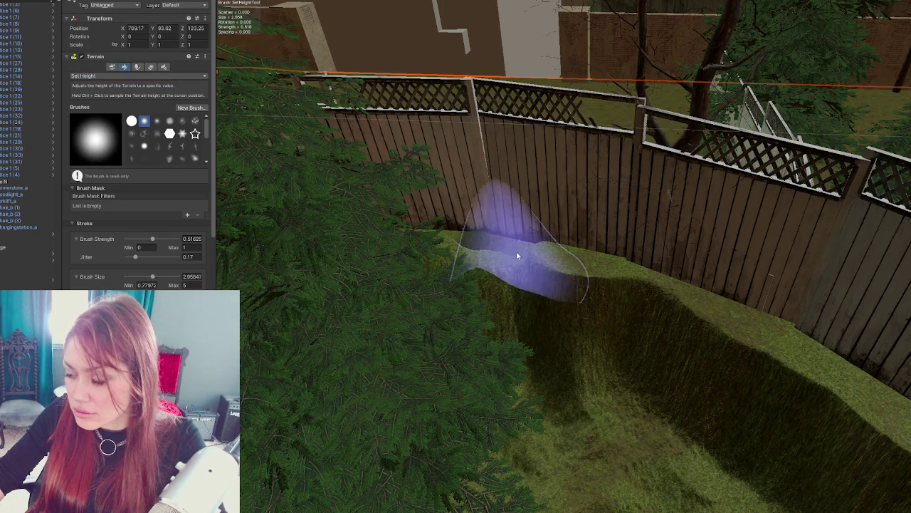
mouse_move(579, 213)
left_mouse_down()
mouse_move(387, 173)
mouse_move(595, 26)
mouse_move(643, 265)
left_mouse_up()
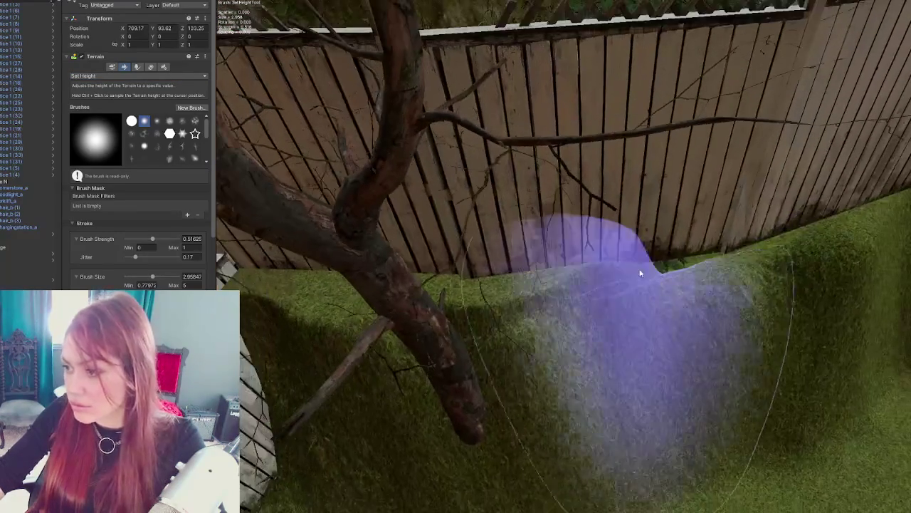
mouse_move(857, 269)
left_mouse_down()
mouse_move(586, 295)
mouse_move(712, 261)
left_mouse_up()
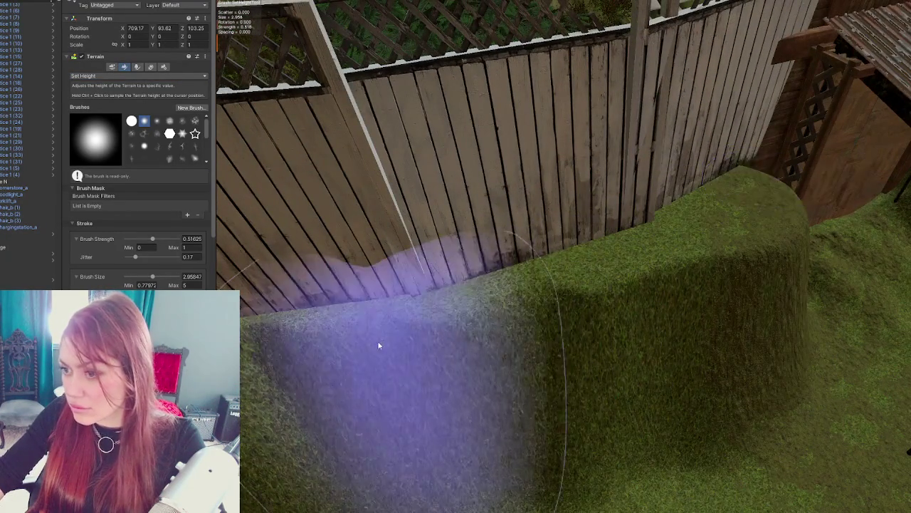
mouse_move(767, 250)
left_mouse_down()
mouse_move(529, 327)
mouse_move(591, 259)
mouse_move(575, 205)
left_mouse_up()
mouse_move(386, 251)
left_mouse_down()
mouse_move(746, 183)
mouse_move(661, 249)
mouse_move(596, 187)
mouse_move(456, 200)
mouse_move(643, 278)
left_mouse_up()
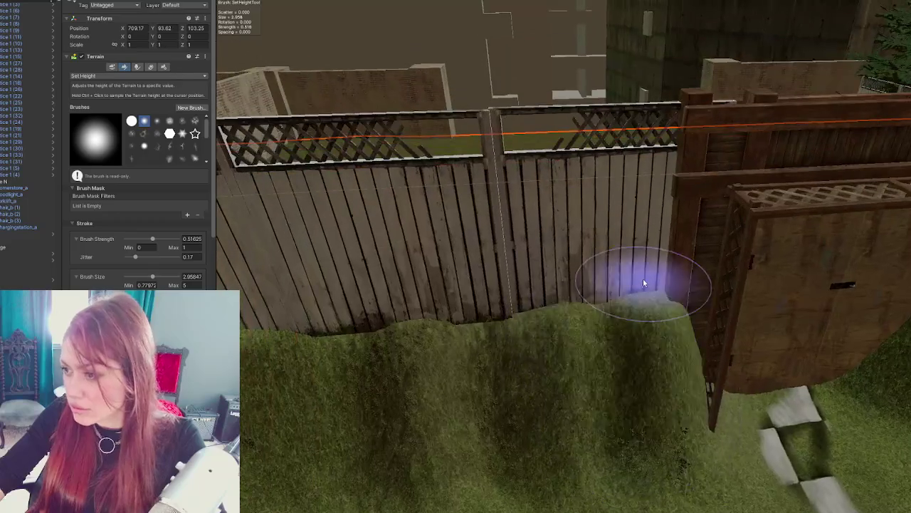
mouse_move(356, 325)
left_mouse_down()
mouse_move(653, 295)
mouse_move(335, 363)
mouse_move(413, 306)
mouse_move(370, 309)
mouse_move(454, 304)
left_mouse_up()
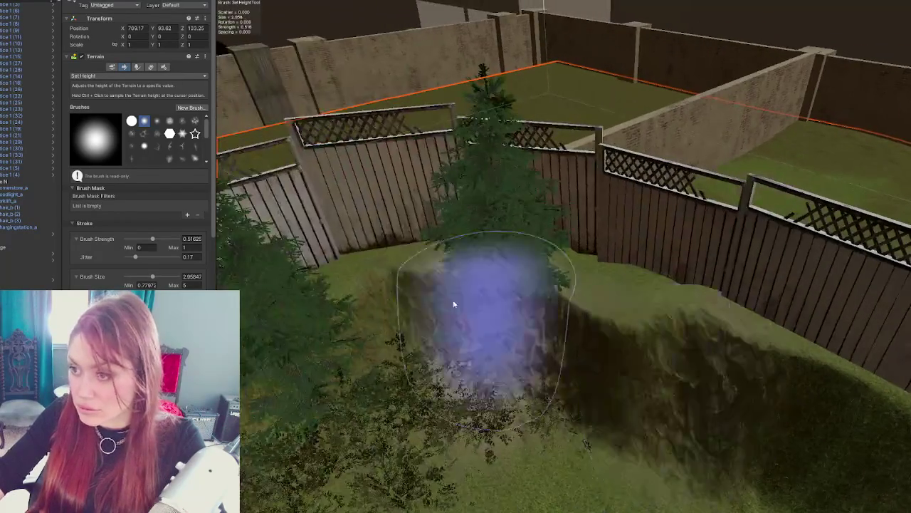
mouse_move(590, 275)
left_mouse_down()
mouse_move(650, 279)
mouse_move(489, 305)
left_mouse_up()
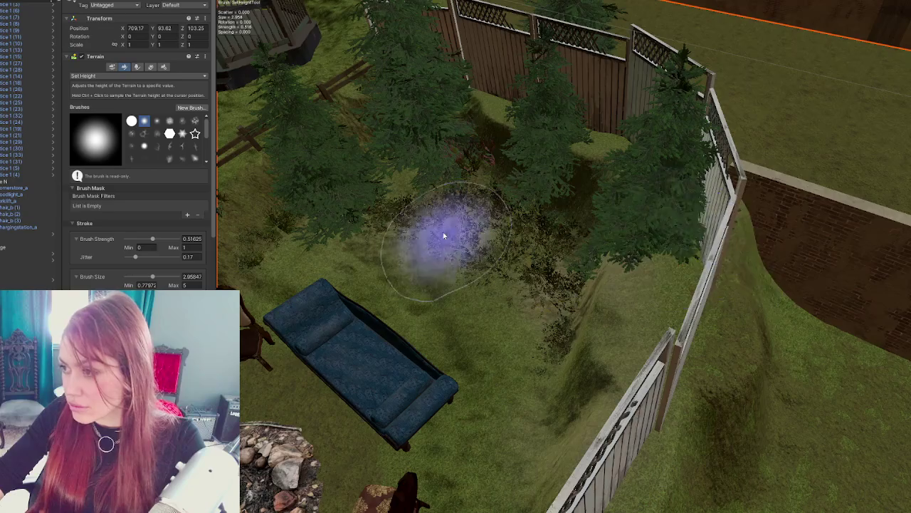
left_click_drag(444, 236, 682, 254)
mouse_move(533, 224)
left_mouse_down()
mouse_move(570, 315)
mouse_move(591, 206)
mouse_move(650, 366)
mouse_move(808, 508)
mouse_move(482, 362)
mouse_move(655, 216)
mouse_move(459, 220)
mouse_move(662, 276)
mouse_move(603, 185)
left_mouse_up()
left_click(126, 75)
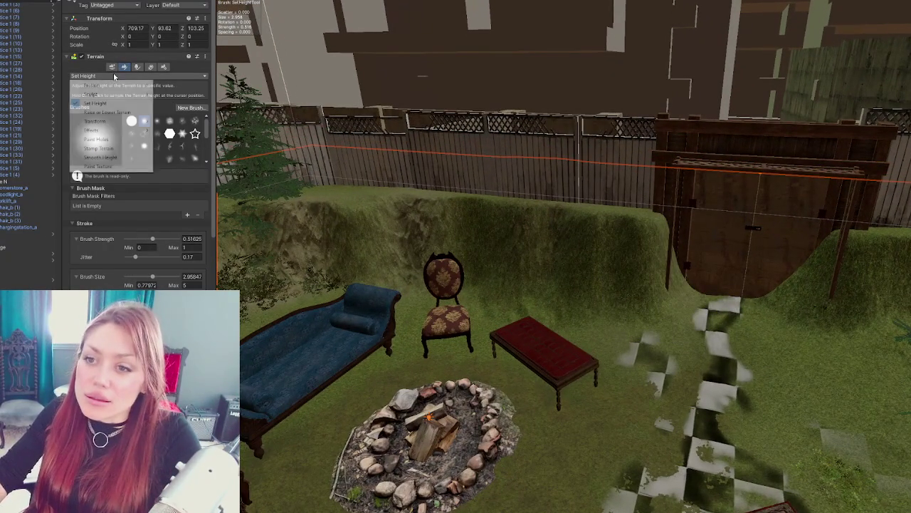
Step: With Set Height, carve the hillside right of the door lower
left_click(128, 113)
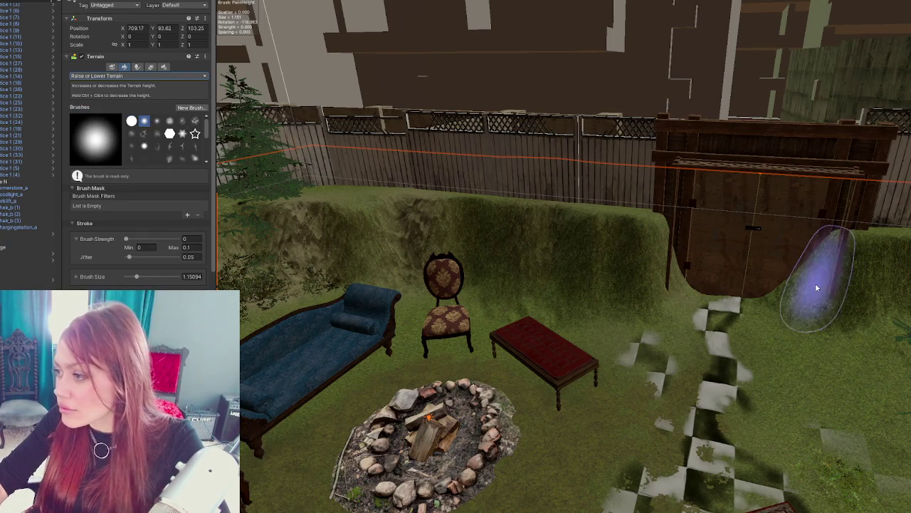
mouse_move(819, 315)
left_mouse_down()
mouse_move(890, 263)
mouse_move(689, 299)
left_mouse_up()
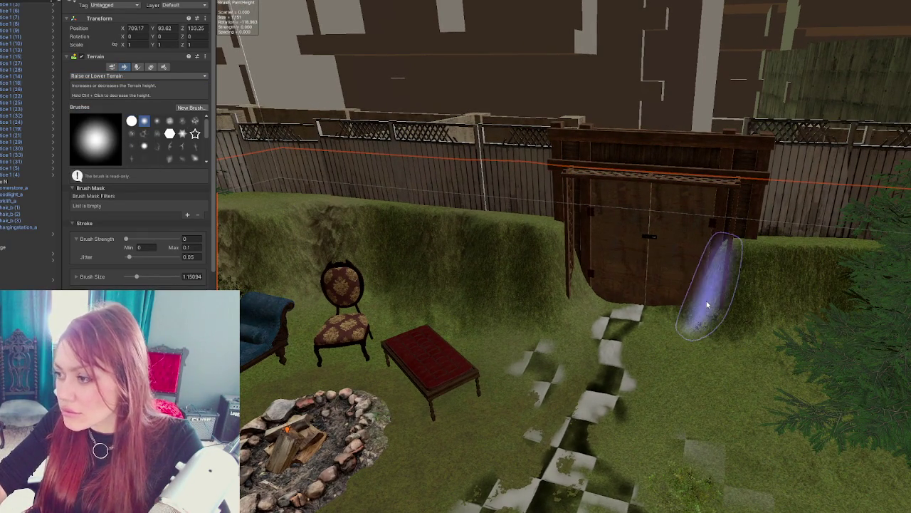
left_click(128, 76)
left_click(114, 94)
mouse_move(642, 323)
left_mouse_down()
mouse_move(705, 278)
mouse_move(652, 321)
mouse_move(687, 305)
mouse_move(610, 321)
mouse_move(691, 306)
left_mouse_up()
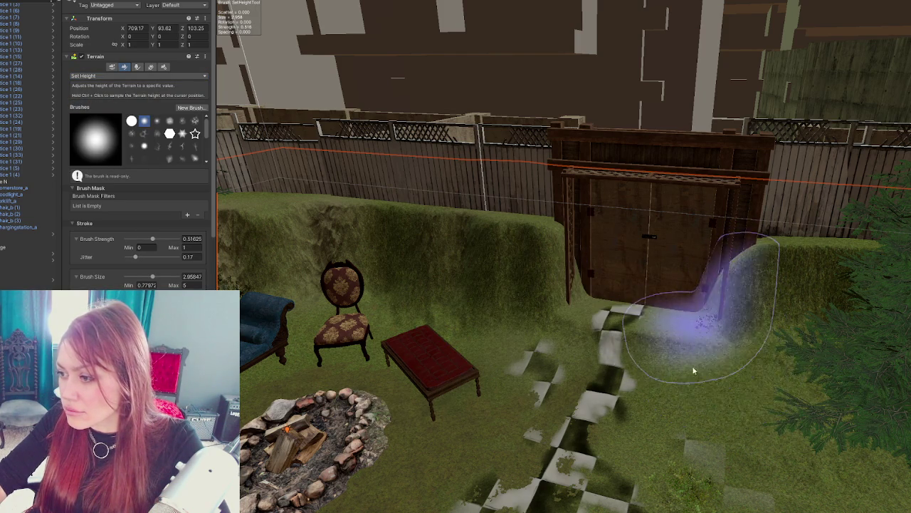
Step: Centre the pine tree and raise a small bump there with Raise or Lower Terrain
mouse_move(665, 388)
left_mouse_down()
mouse_move(762, 366)
mouse_move(572, 378)
left_mouse_up()
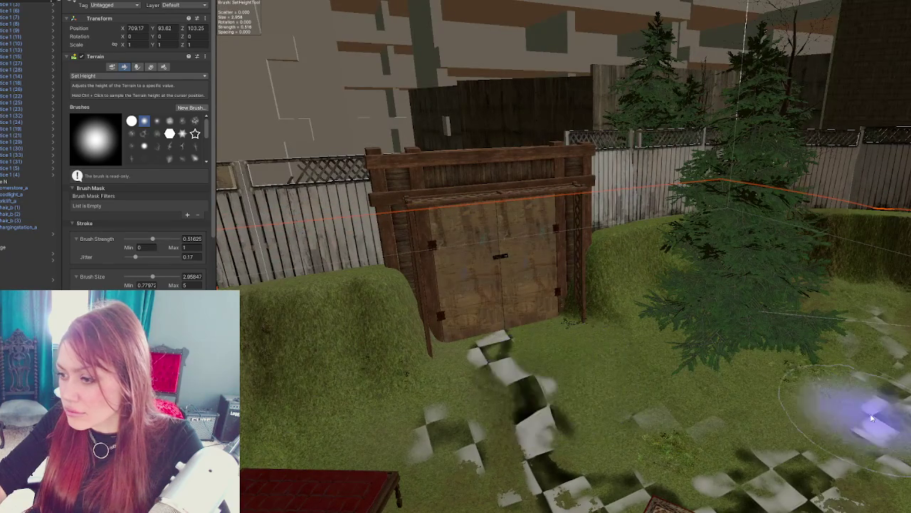
mouse_move(802, 371)
left_mouse_down()
mouse_move(621, 344)
mouse_move(225, 223)
left_mouse_up()
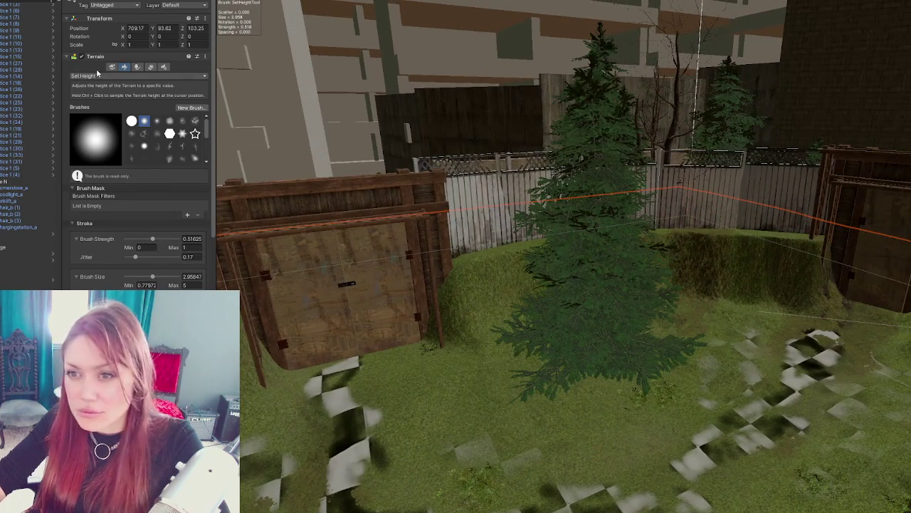
left_click(98, 75)
left_click(107, 112)
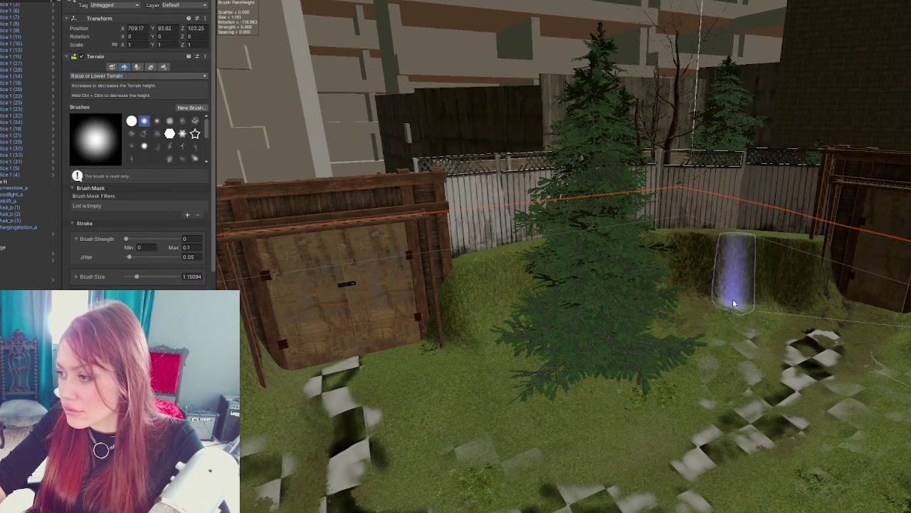
left_click(797, 333)
Step: Orbit around the fence and shed and zoom out to look down on the garden
scroll(801, 332, "up", 3)
mouse_move(890, 342)
left_mouse_down()
mouse_move(712, 214)
mouse_move(447, 211)
mouse_move(611, 288)
left_mouse_up()
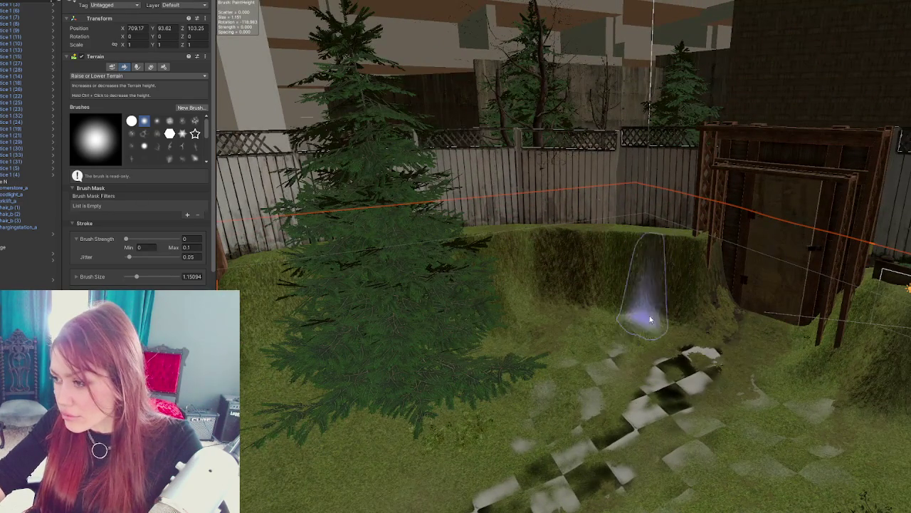
left_click_drag(681, 311, 734, 295)
scroll(720, 289, "down", 2)
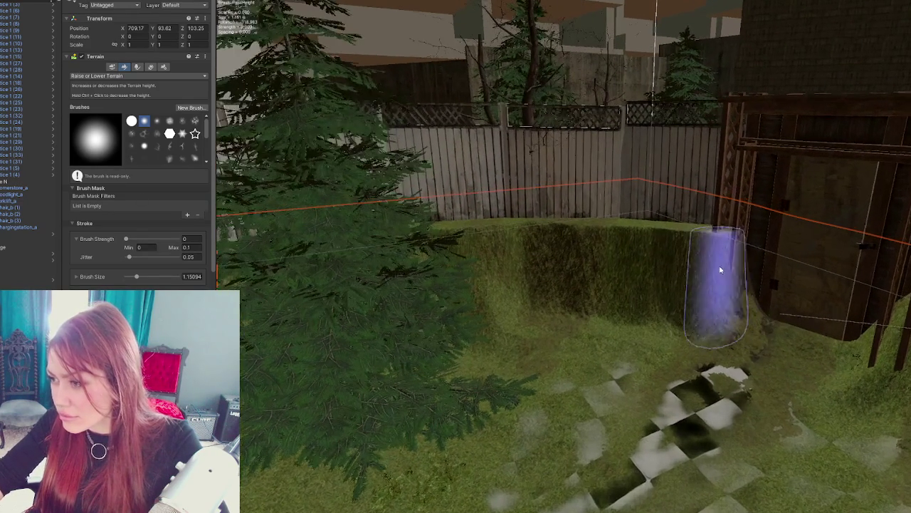
scroll(641, 274, "down", 6)
left_click_drag(647, 228, 641, 242)
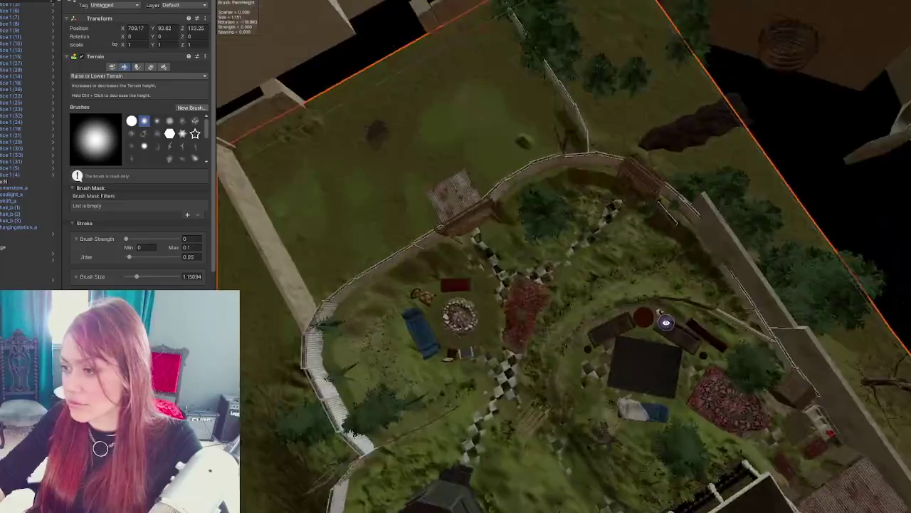
Step: Switch the terrain brush to Set Height
scroll(637, 235, "up", 8)
scroll(645, 346, "up", 10)
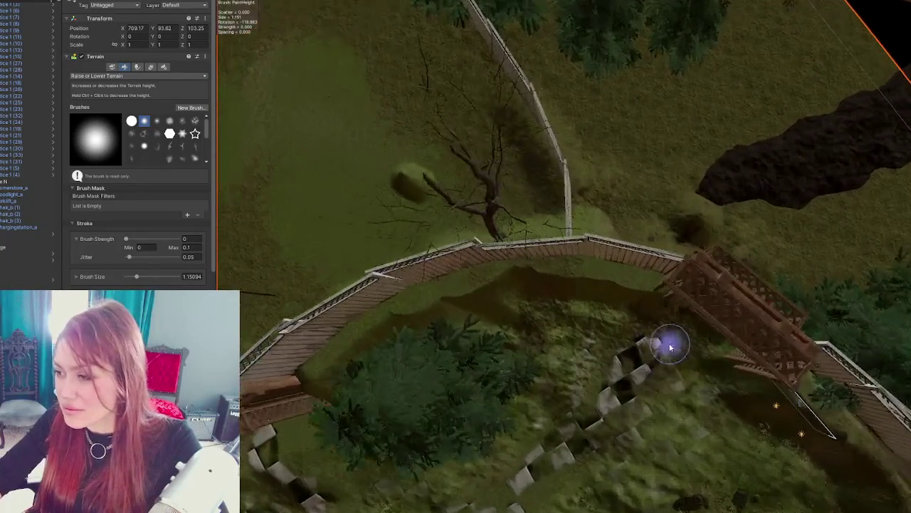
left_click(123, 67)
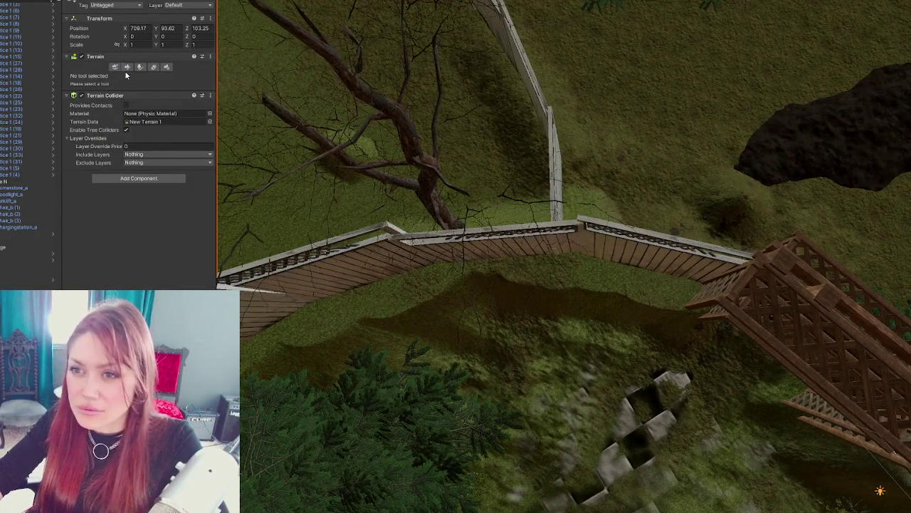
left_click(126, 76)
left_click(112, 104)
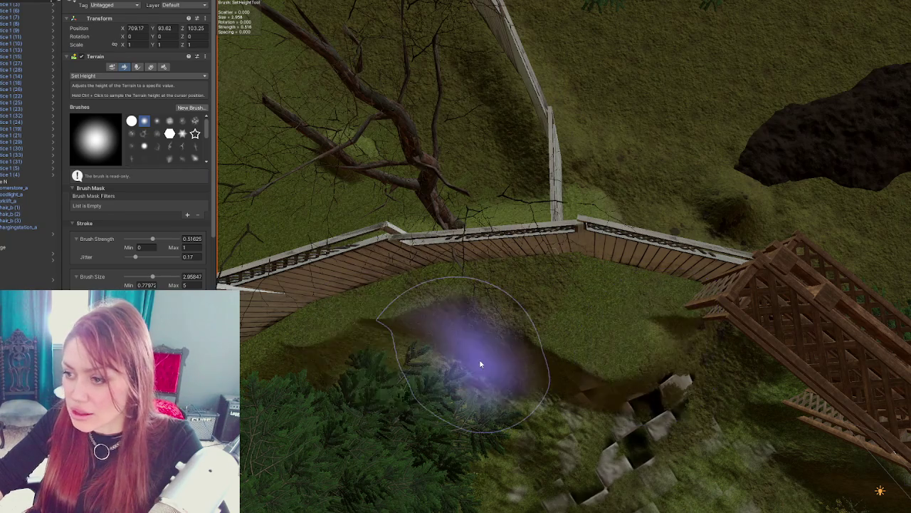
Step: Zoom and pan in on the curved fence to level the ground along it
scroll(440, 379, "up", 3)
scroll(501, 342, "up", 2)
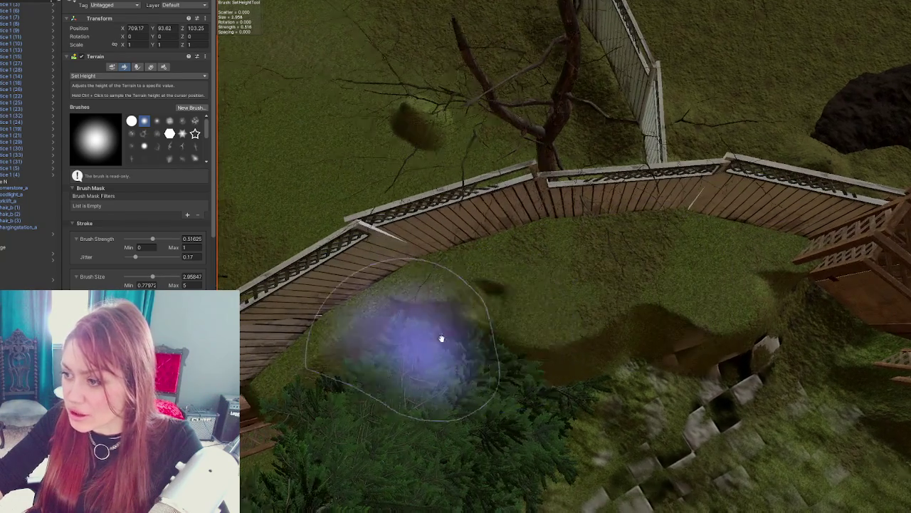
scroll(441, 338, "down", 3)
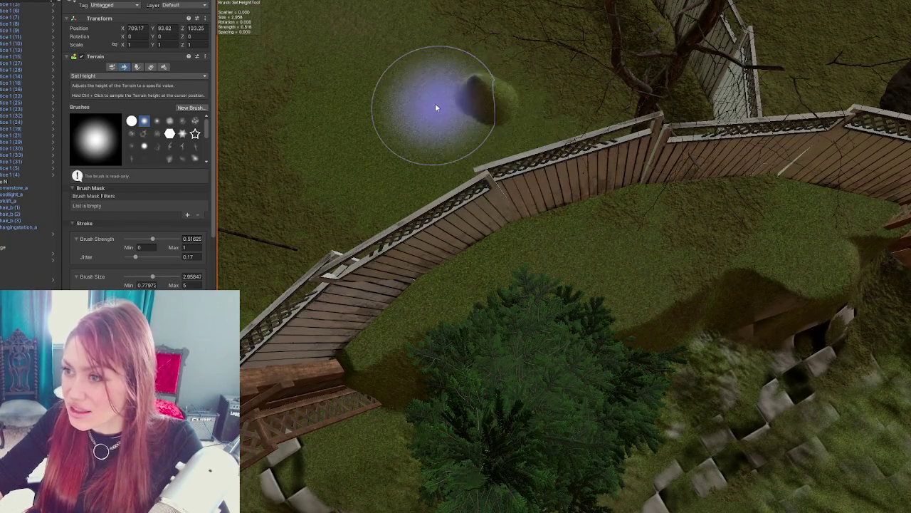
scroll(655, 149, "up", 5)
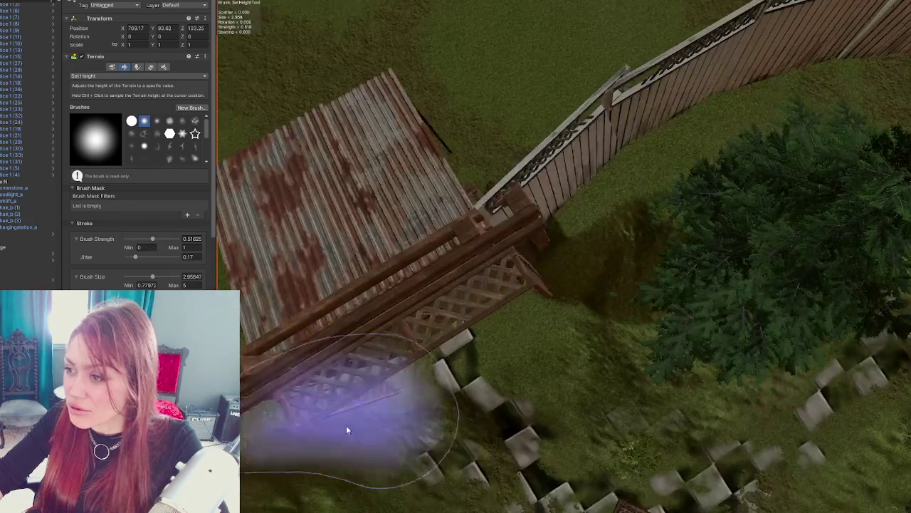
scroll(749, 175, "down", 5)
scroll(620, 217, "up", 2)
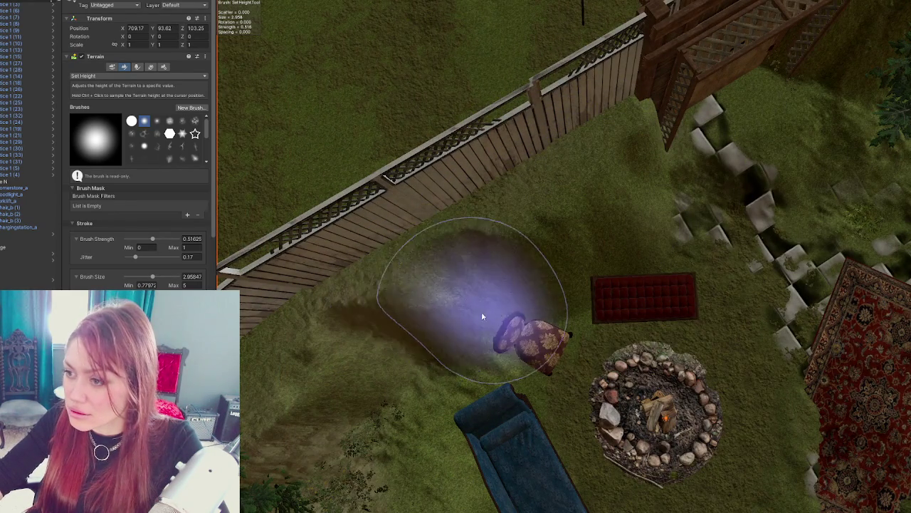
mouse_move(405, 370)
left_mouse_down()
mouse_move(451, 356)
mouse_move(540, 253)
left_mouse_up()
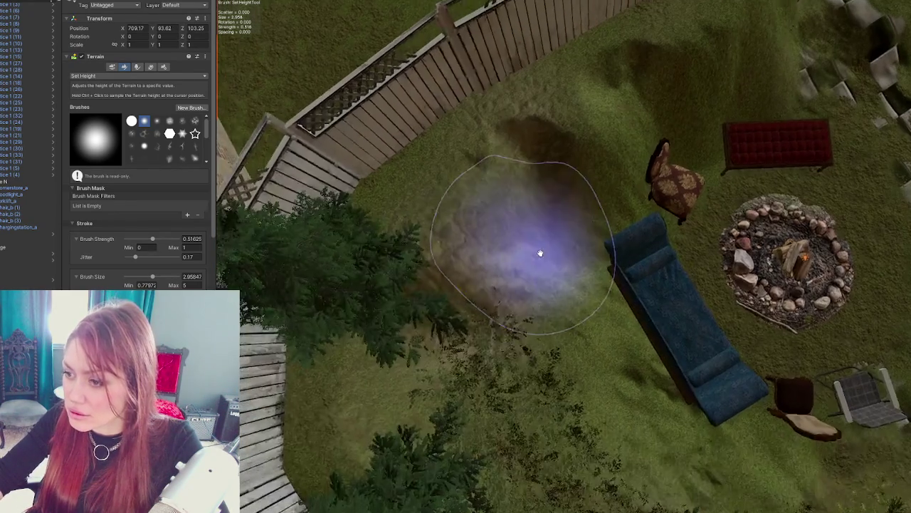
scroll(610, 437, "up", 3)
mouse_move(494, 332)
left_mouse_down()
mouse_move(556, 229)
mouse_move(480, 305)
mouse_move(519, 264)
mouse_move(627, 321)
mouse_move(507, 238)
mouse_move(468, 147)
left_mouse_up()
Step: Move over the couch and fire pit to even out the ground beside it
mouse_move(691, 423)
left_mouse_down()
mouse_move(633, 251)
mouse_move(591, 206)
mouse_move(549, 221)
mouse_move(587, 203)
mouse_move(637, 246)
left_mouse_up()
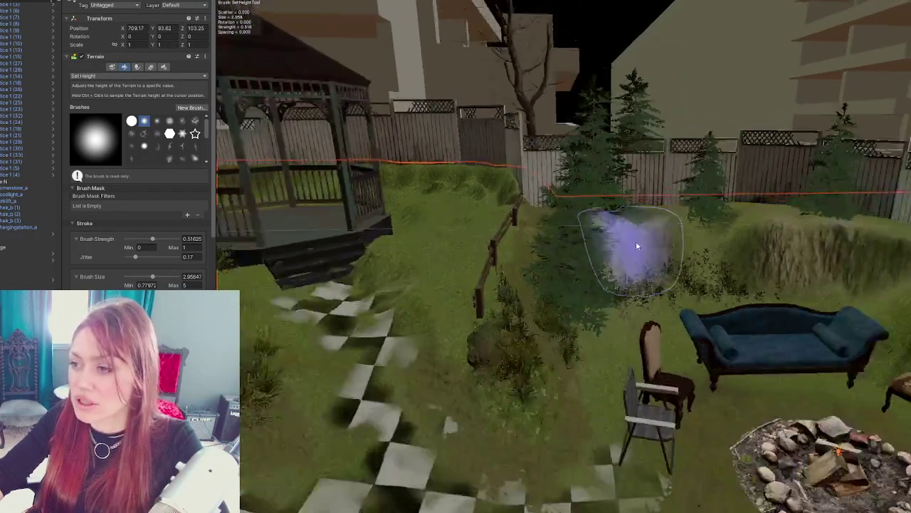
scroll(637, 246, "down", 3)
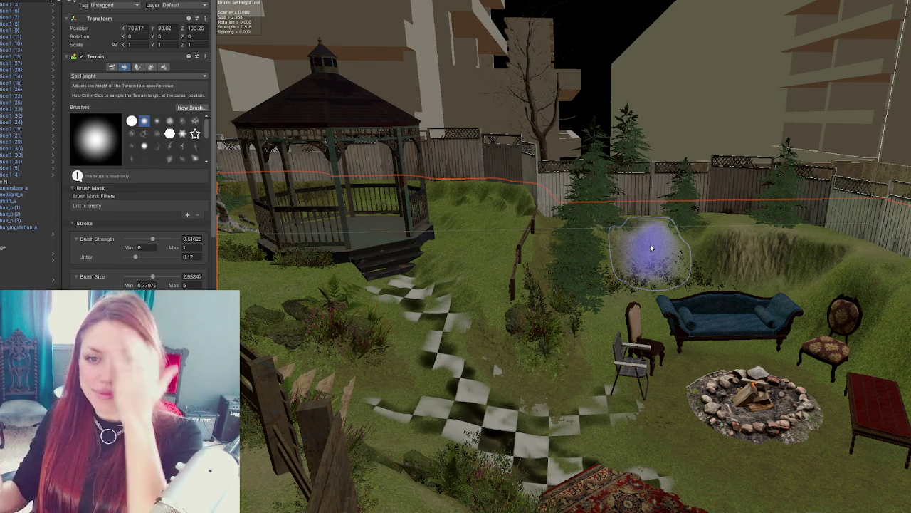
mouse_move(737, 267)
left_mouse_down()
mouse_move(733, 319)
mouse_move(468, 346)
mouse_move(586, 325)
mouse_move(596, 340)
left_mouse_up()
left_click(82, 75)
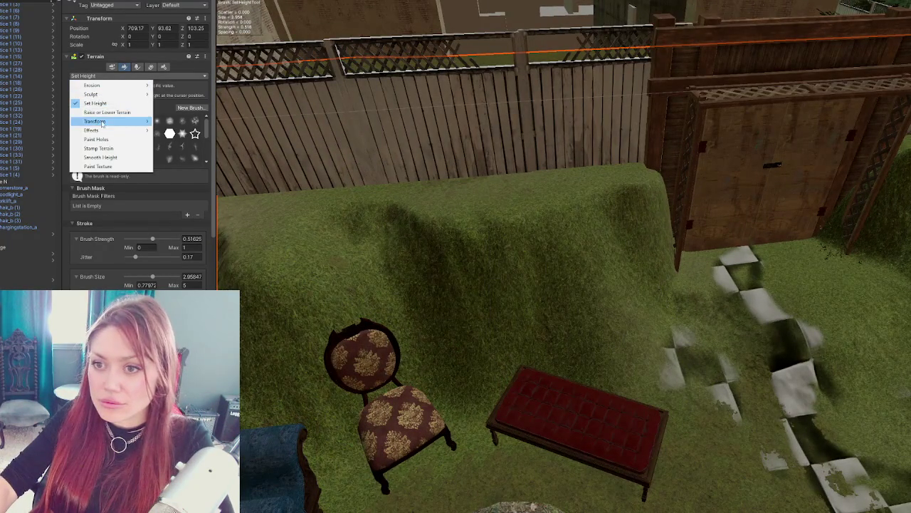
Step: With Raise or Lower Terrain, sculpt the slope along the fence by the tree
left_click(107, 112)
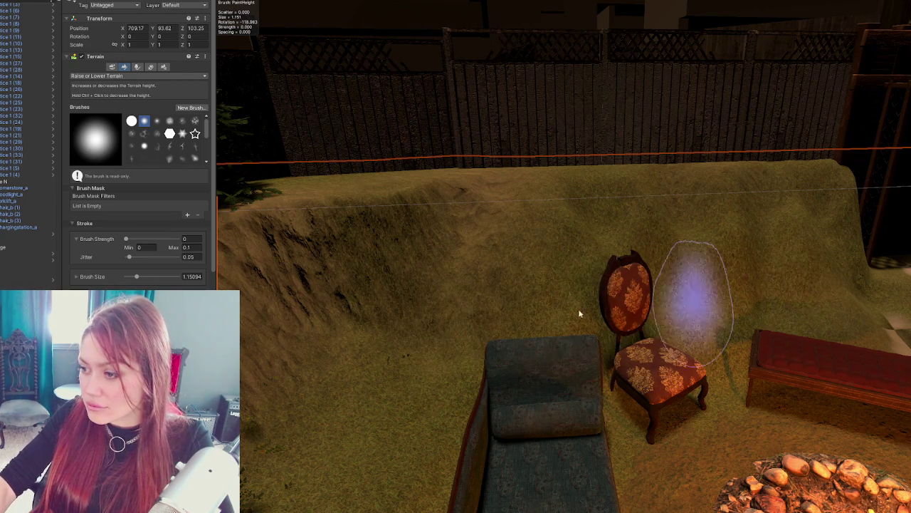
left_click_drag(497, 224, 518, 309)
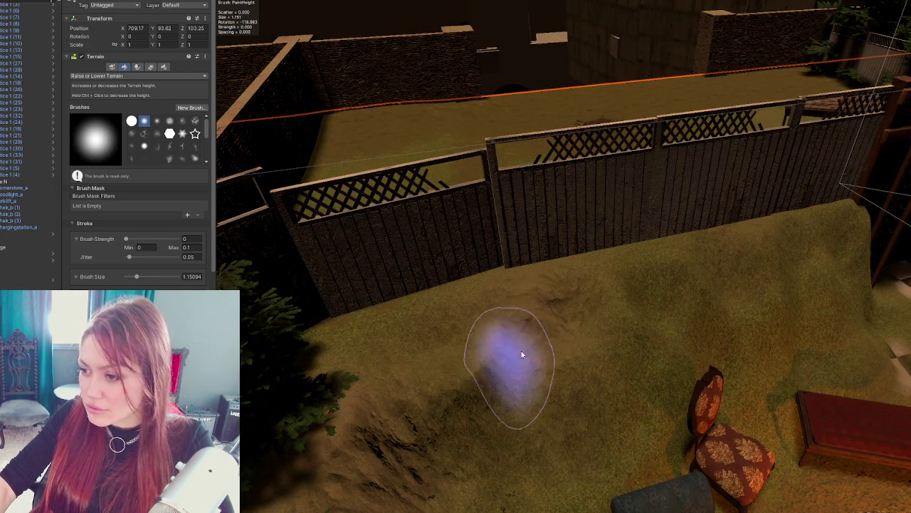
mouse_move(640, 304)
left_mouse_down()
mouse_move(401, 349)
mouse_move(484, 380)
mouse_move(423, 413)
mouse_move(467, 368)
left_mouse_up()
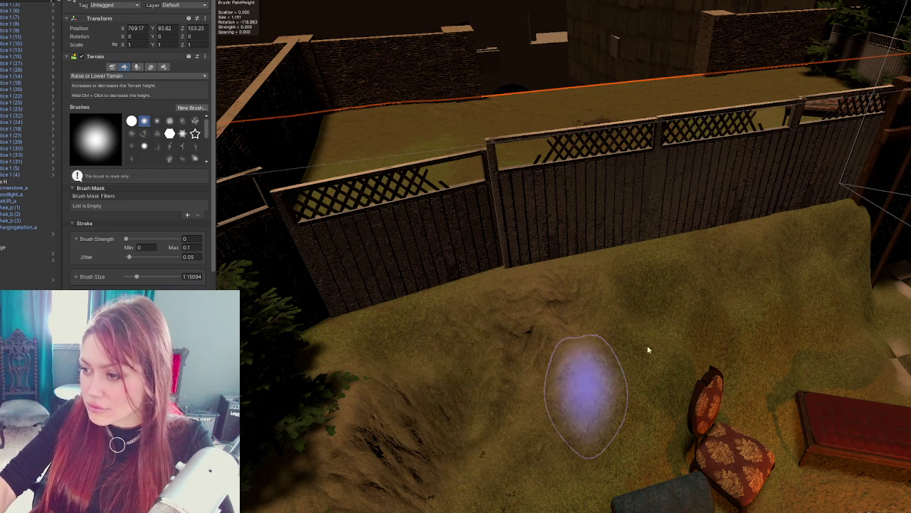
mouse_move(633, 381)
left_mouse_down()
mouse_move(666, 334)
mouse_move(712, 302)
mouse_move(511, 308)
left_mouse_up()
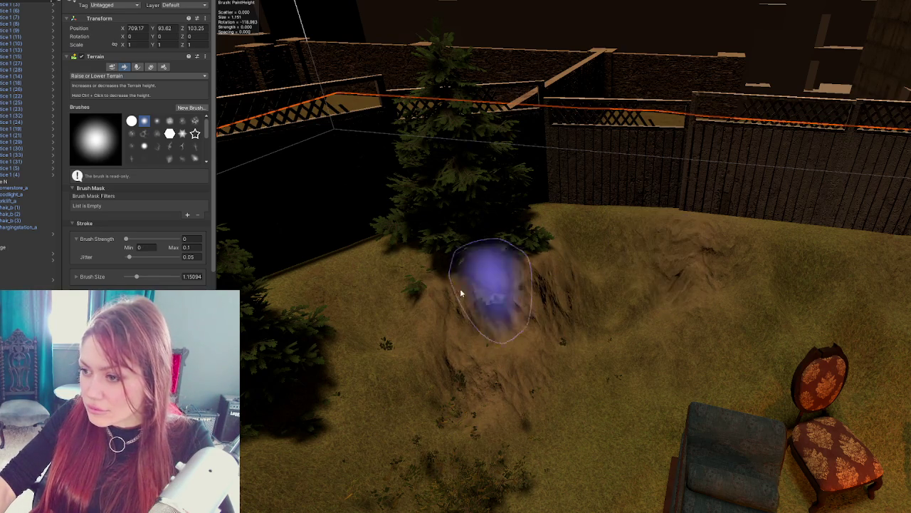
Step: Build uneven mounds around the trees and along the fence, checking them from above
scroll(600, 284, "up", 3)
mouse_move(600, 284)
left_mouse_down()
mouse_move(665, 334)
mouse_move(643, 354)
mouse_move(437, 299)
left_mouse_up()
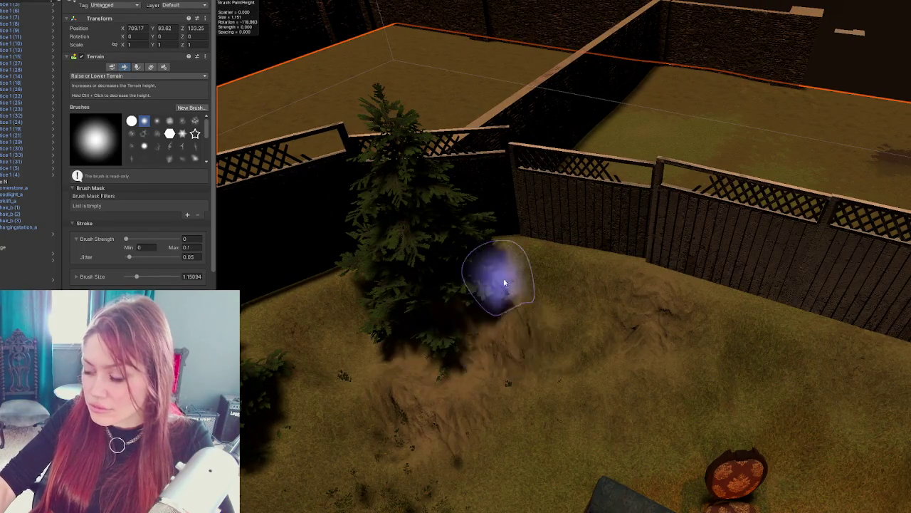
left_click_drag(500, 271, 703, 200)
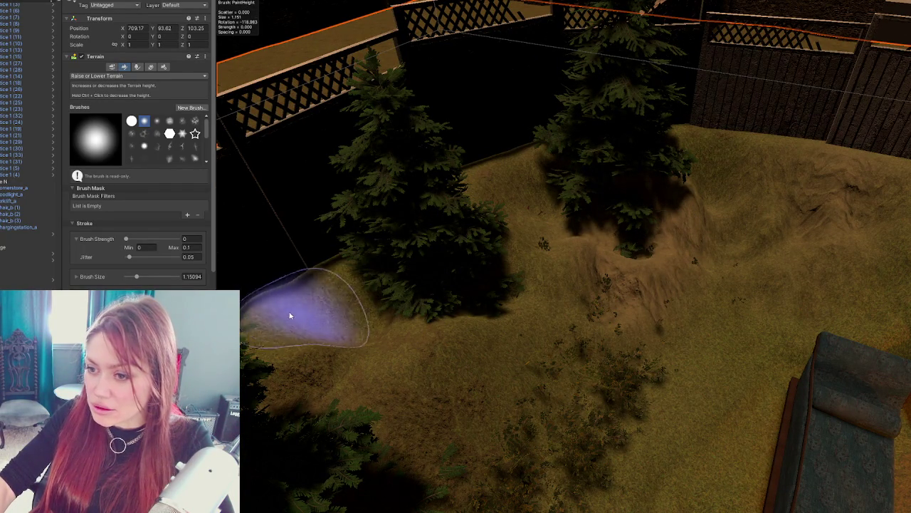
mouse_move(433, 264)
left_mouse_down()
mouse_move(464, 214)
mouse_move(439, 221)
mouse_move(464, 246)
mouse_move(610, 230)
mouse_move(545, 209)
mouse_move(562, 204)
left_mouse_up()
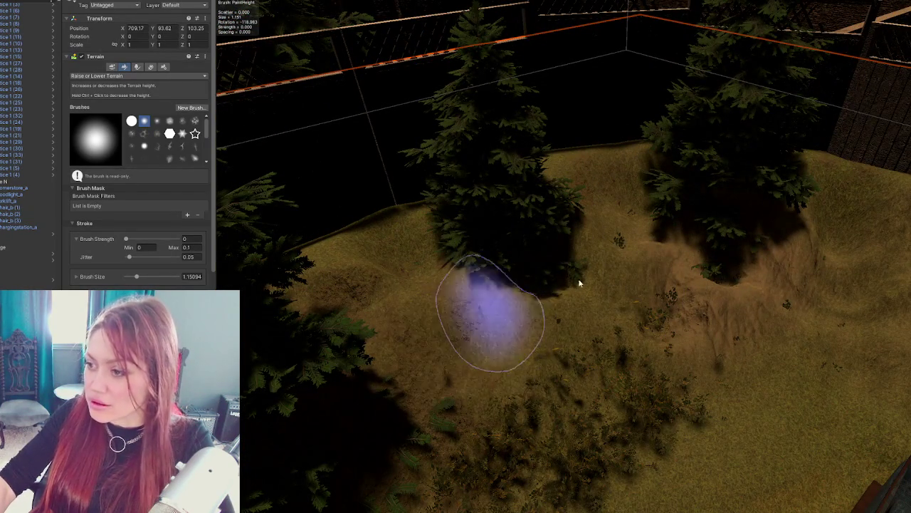
mouse_move(902, 246)
left_mouse_down()
mouse_move(692, 132)
mouse_move(726, 289)
mouse_move(753, 116)
mouse_move(654, 132)
mouse_move(598, 277)
left_mouse_up()
left_click_drag(783, 178, 641, 270)
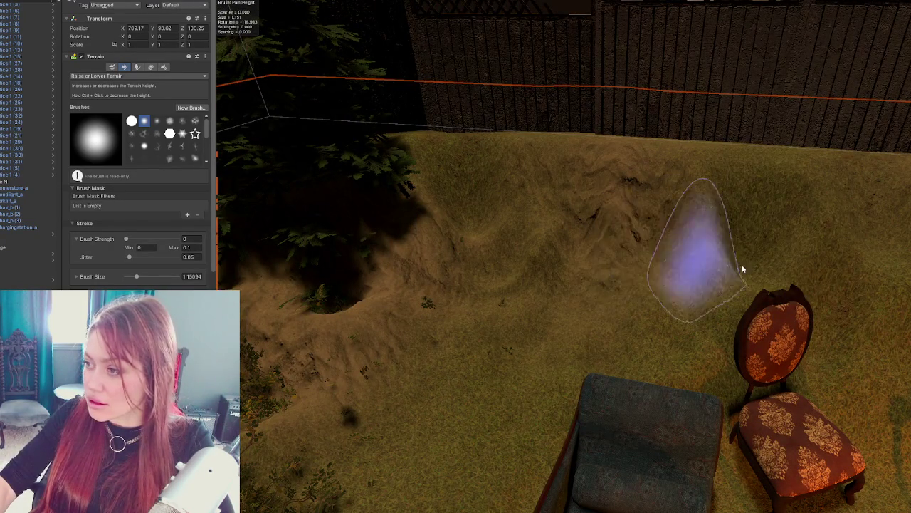
Step: Shape the slope near the fire pit, hedge and gazebo, then shrink brush size to 0.766
mouse_move(875, 306)
left_mouse_down()
mouse_move(814, 228)
mouse_move(773, 240)
mouse_move(696, 214)
mouse_move(661, 275)
left_mouse_up()
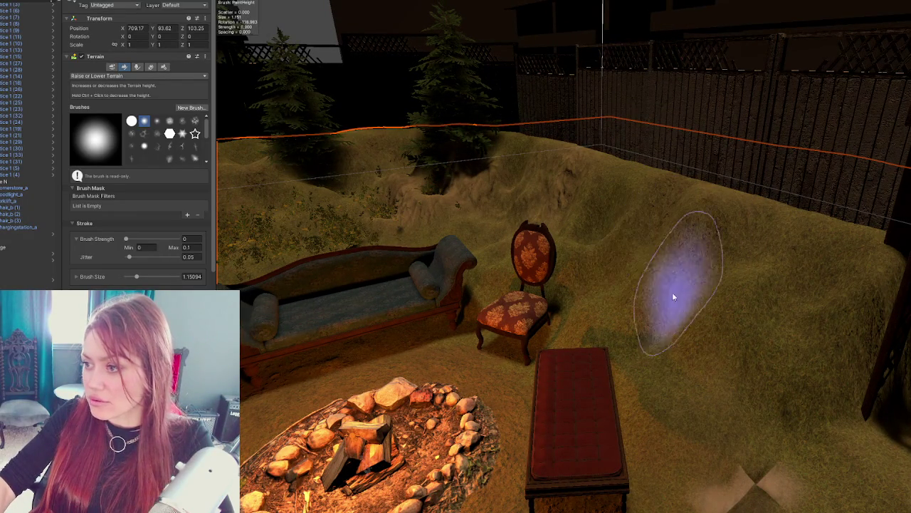
mouse_move(822, 383)
left_mouse_down()
mouse_move(641, 266)
mouse_move(579, 276)
left_mouse_up()
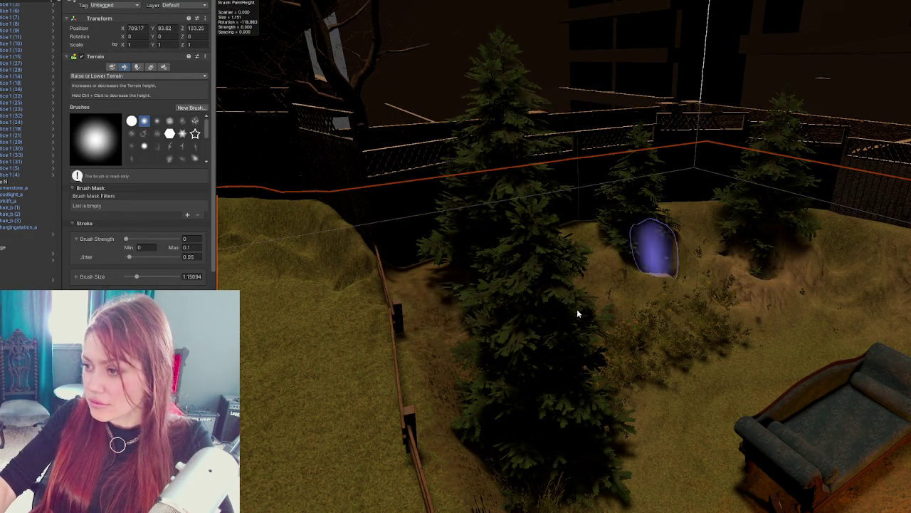
mouse_move(726, 302)
left_mouse_down()
mouse_move(562, 324)
mouse_move(605, 275)
mouse_move(650, 291)
mouse_move(481, 262)
left_mouse_up()
mouse_move(411, 233)
left_mouse_down()
mouse_move(433, 258)
mouse_move(375, 202)
mouse_move(477, 301)
mouse_move(470, 290)
mouse_move(541, 270)
mouse_move(582, 275)
mouse_move(531, 305)
mouse_move(616, 258)
mouse_move(628, 271)
mouse_move(603, 270)
left_mouse_up()
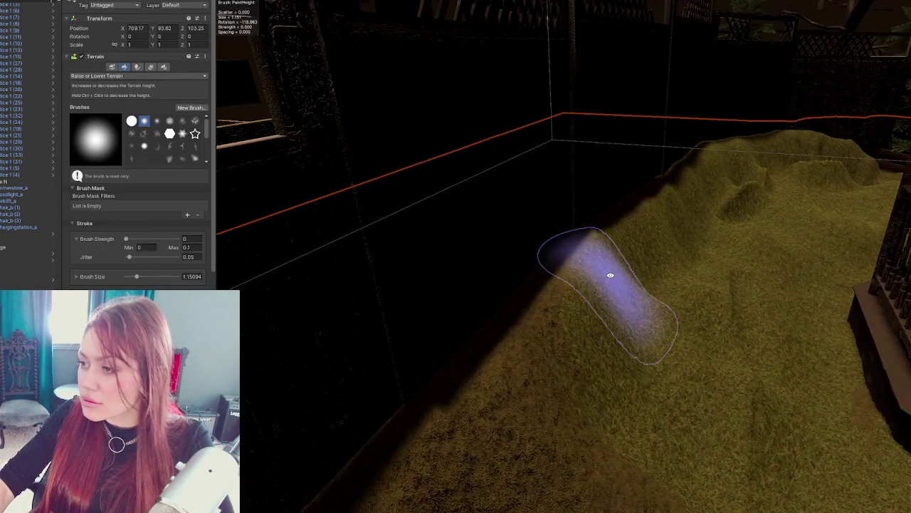
left_click(132, 277)
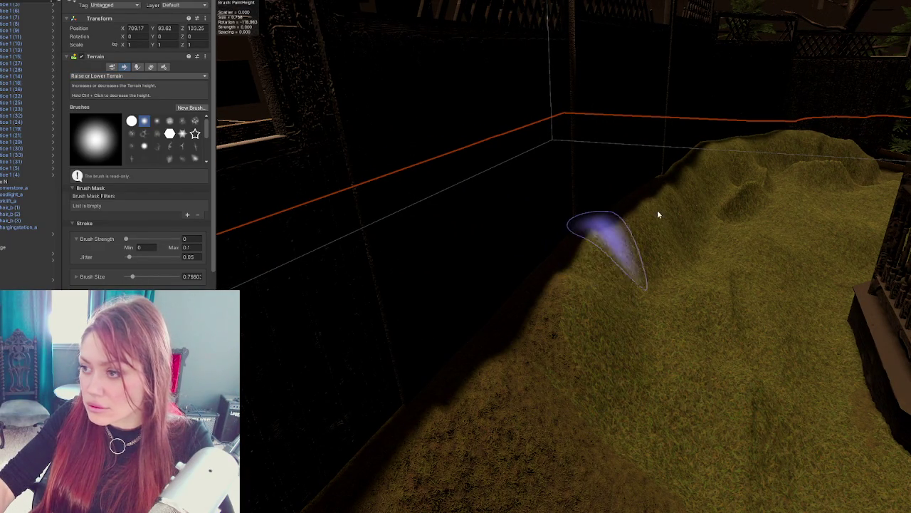
mouse_move(793, 193)
left_mouse_down()
mouse_move(800, 187)
mouse_move(791, 191)
left_mouse_up()
Step: Use Set Height with brush size about 1.65, Brush Strength max 0.1 and strength near 0.043
left_click(112, 75)
left_click(106, 112)
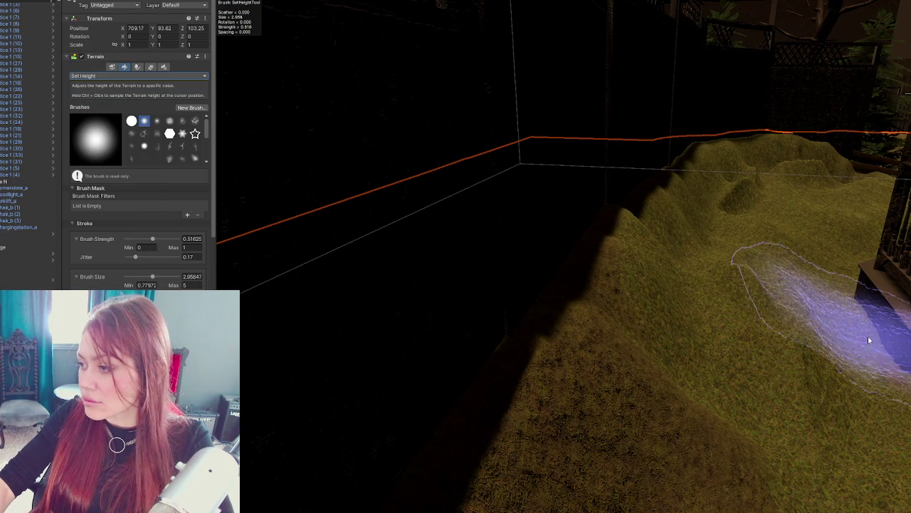
left_click_drag(151, 277, 140, 278)
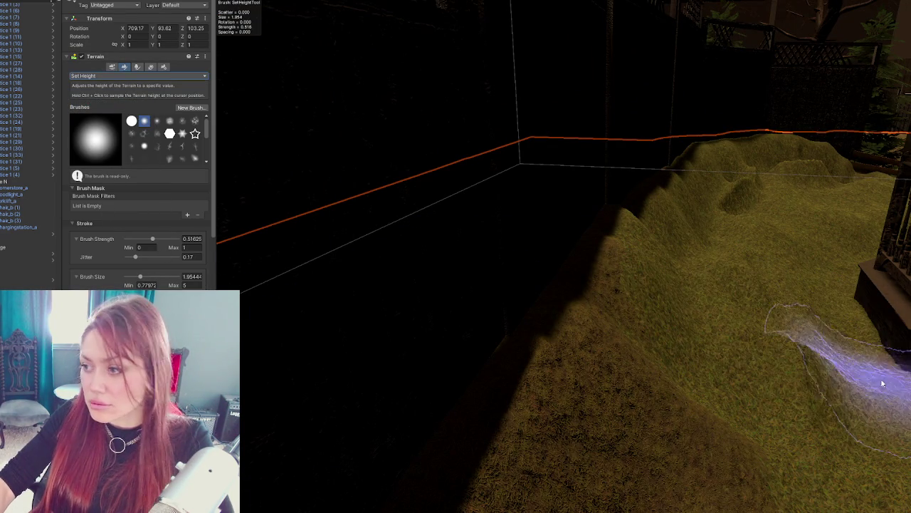
scroll(803, 325, "down", 3)
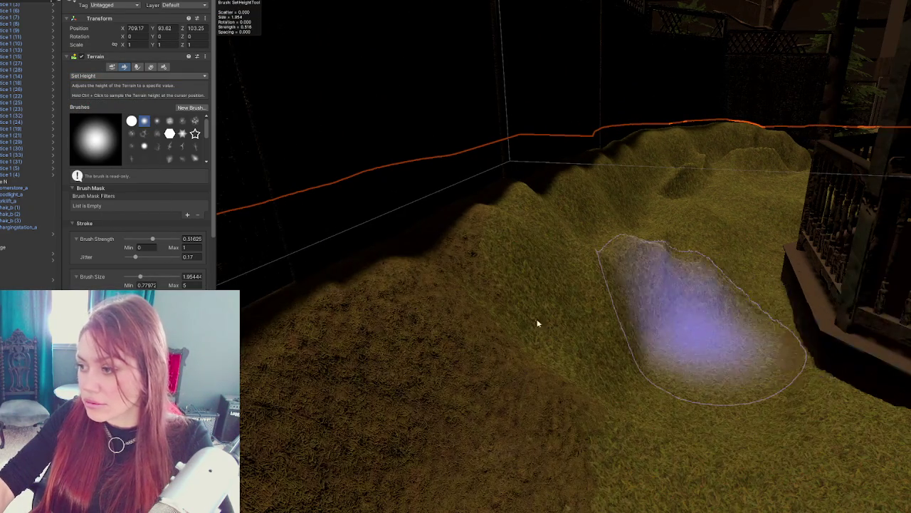
left_click(139, 244)
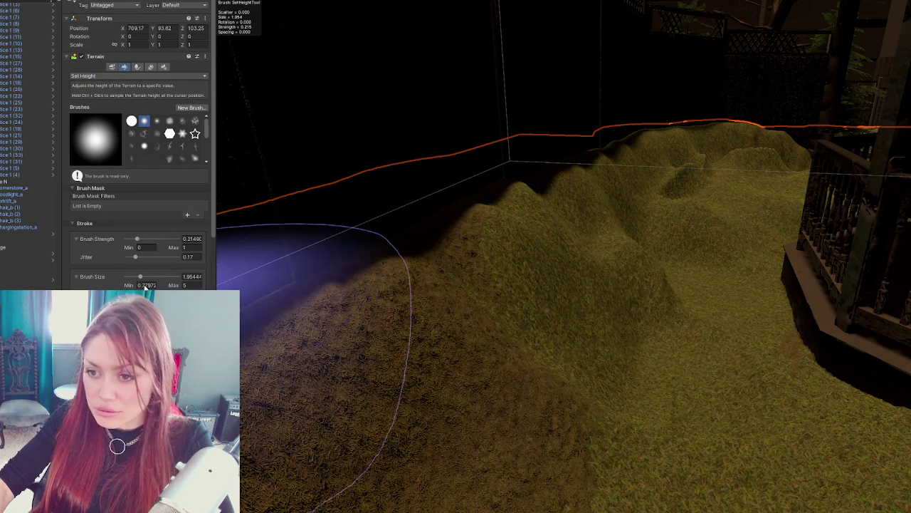
left_click_drag(139, 277, 136, 278)
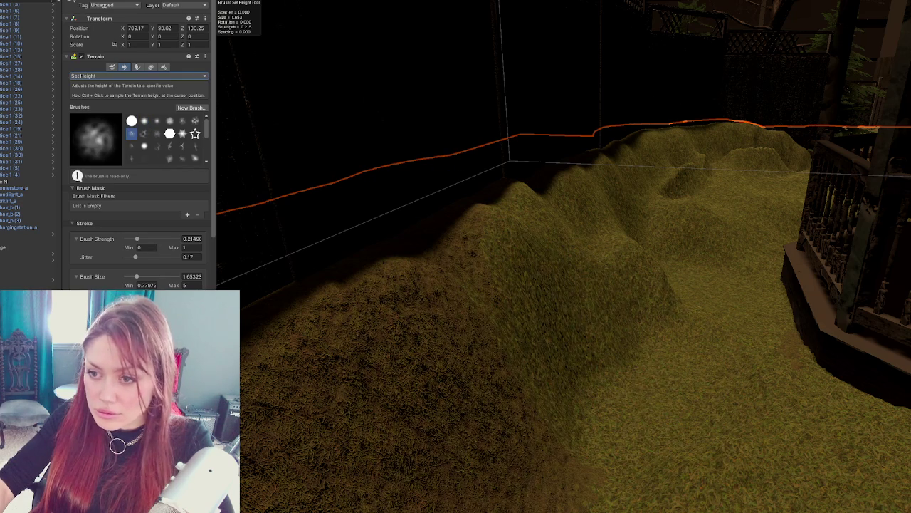
type("3")
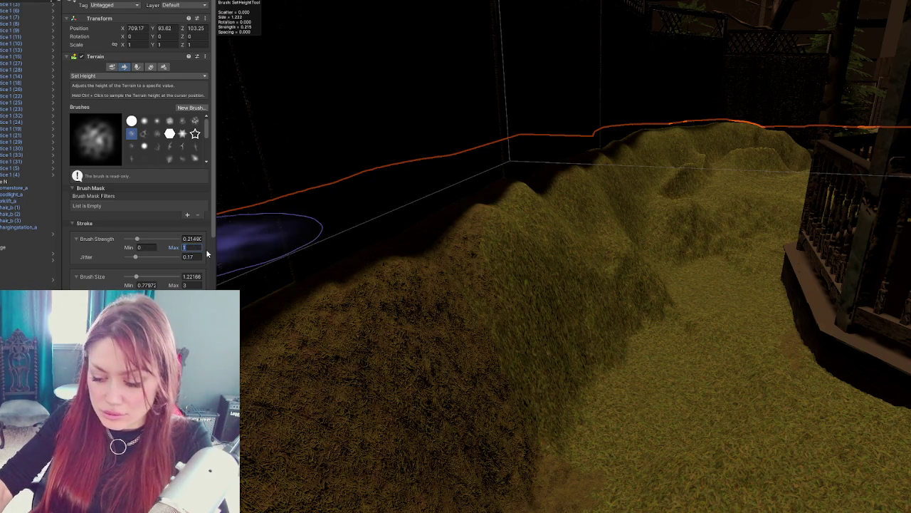
type(".5")
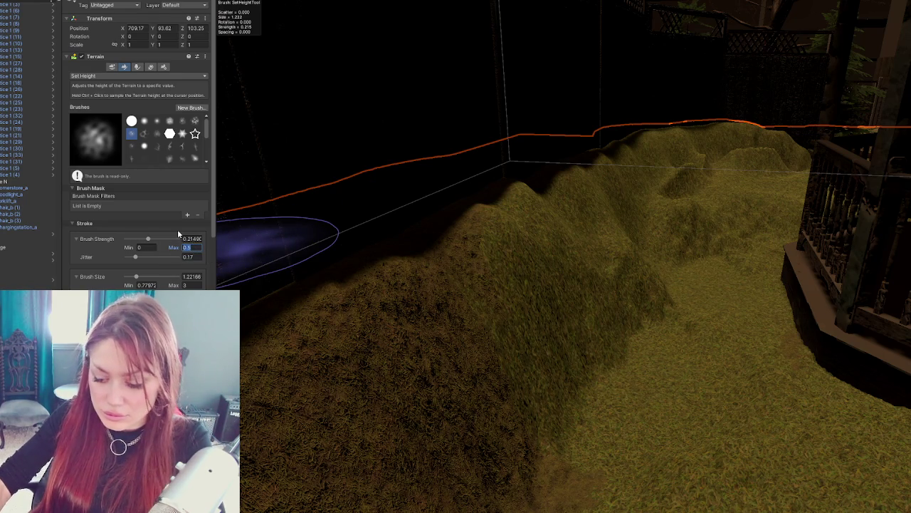
type("0.1")
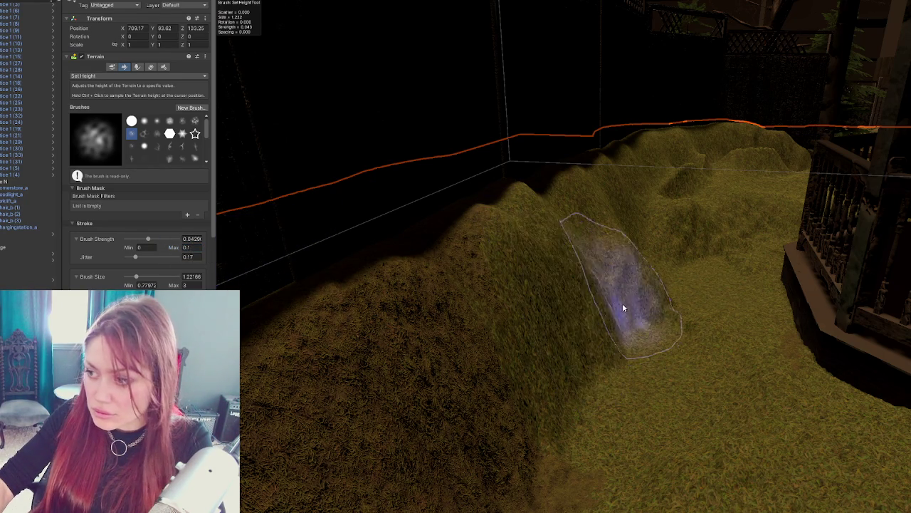
Step: Smooth the terrain near the fence and reshape the berm beside the gazebo with Set Height strokes
mouse_move(723, 271)
left_mouse_down()
mouse_move(468, 325)
mouse_move(590, 316)
left_mouse_up()
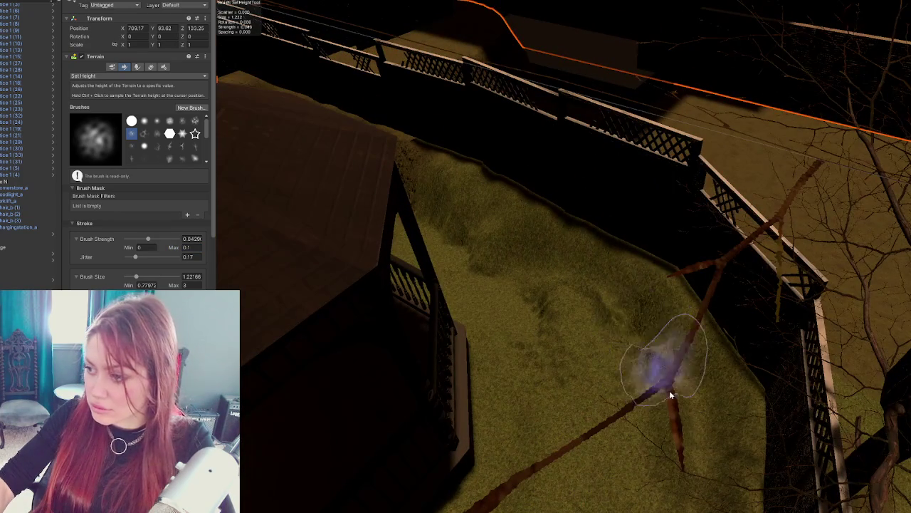
left_click_drag(712, 482, 677, 299)
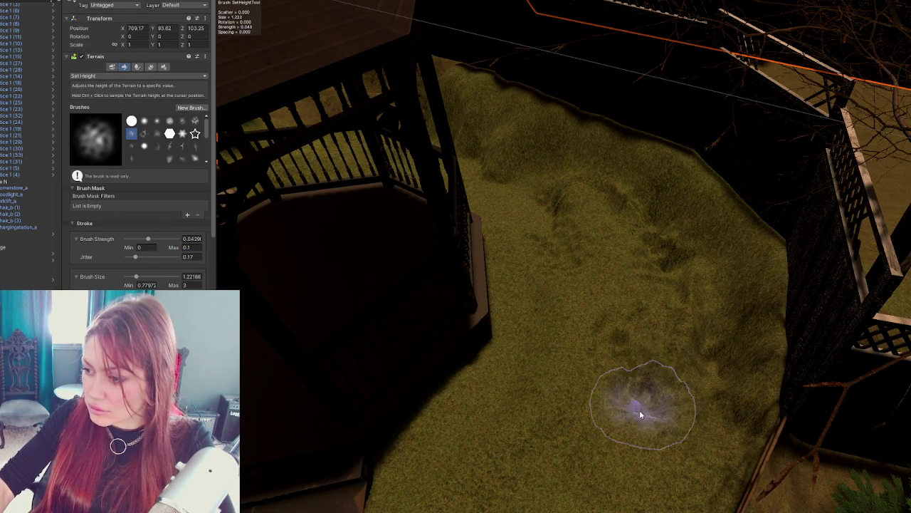
mouse_move(640, 415)
left_mouse_down()
mouse_move(606, 325)
mouse_move(593, 326)
mouse_move(633, 309)
mouse_move(559, 230)
mouse_move(660, 389)
left_mouse_up()
mouse_move(645, 440)
left_mouse_down()
mouse_move(703, 347)
mouse_move(722, 372)
mouse_move(739, 325)
mouse_move(701, 378)
mouse_move(617, 264)
mouse_move(596, 444)
mouse_move(678, 302)
mouse_move(705, 429)
mouse_move(776, 349)
mouse_move(734, 260)
mouse_move(646, 228)
left_mouse_up()
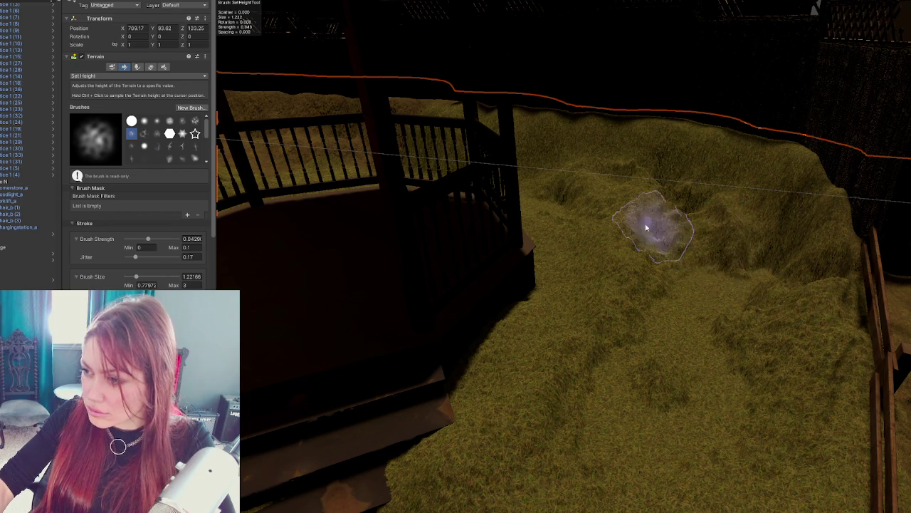
mouse_move(582, 197)
left_mouse_down()
mouse_move(600, 320)
mouse_move(534, 431)
mouse_move(610, 240)
mouse_move(568, 413)
mouse_move(687, 375)
left_mouse_up()
Step: Reframe the Scene view to a high view along the fence, gazebo and tree
scroll(688, 374, "up", 3)
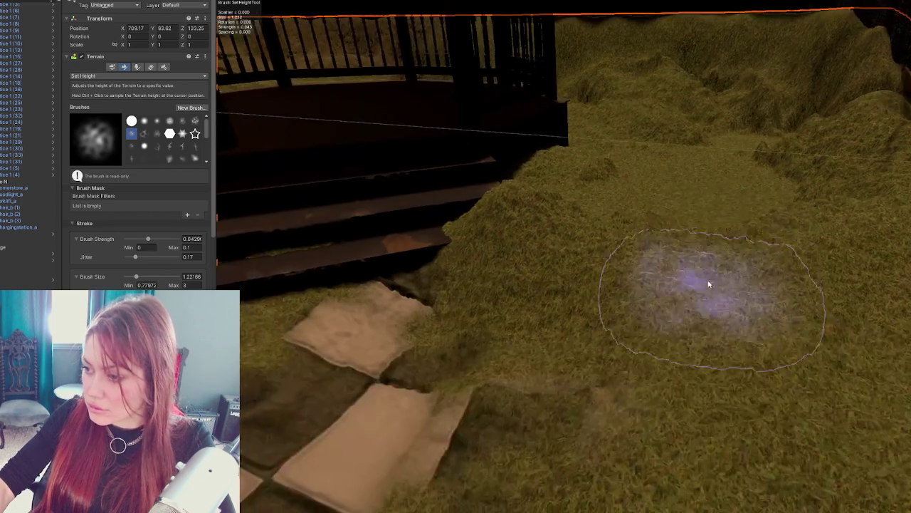
scroll(722, 267, "down", 5)
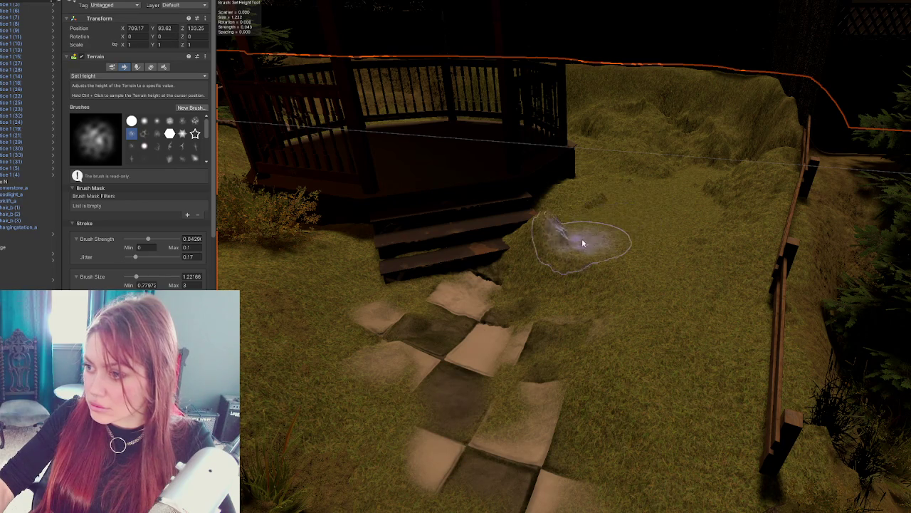
mouse_move(618, 194)
left_mouse_down()
mouse_move(716, 301)
mouse_move(647, 349)
mouse_move(606, 325)
left_mouse_up()
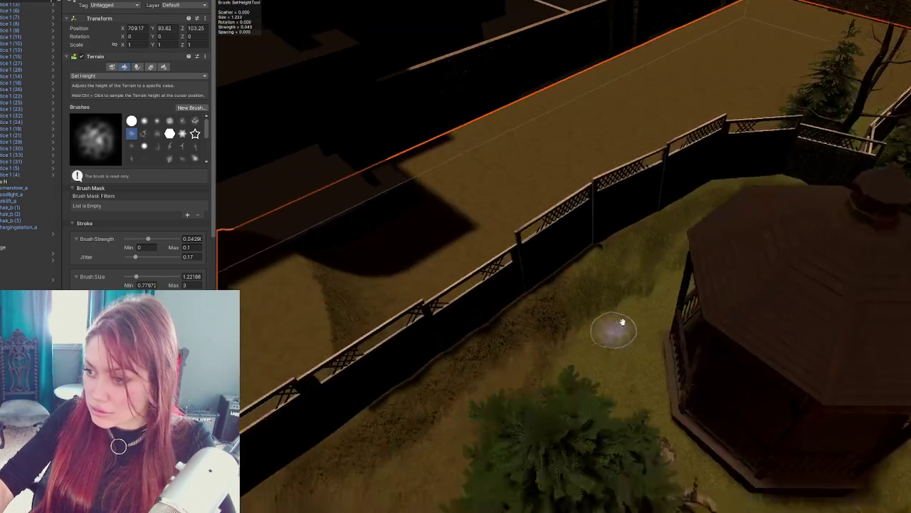
mouse_move(549, 339)
left_mouse_down()
mouse_move(620, 335)
mouse_move(614, 341)
left_mouse_up()
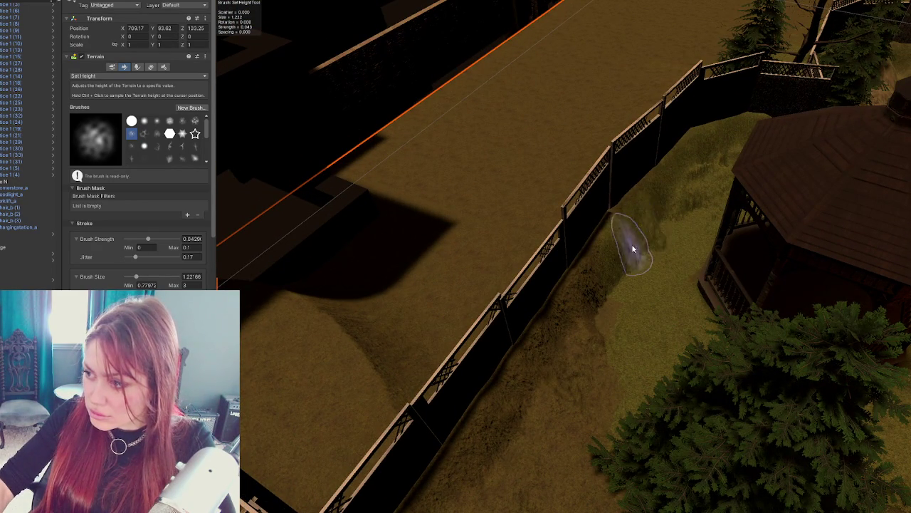
mouse_move(514, 466)
left_mouse_down()
mouse_move(423, 437)
mouse_move(555, 322)
left_mouse_up()
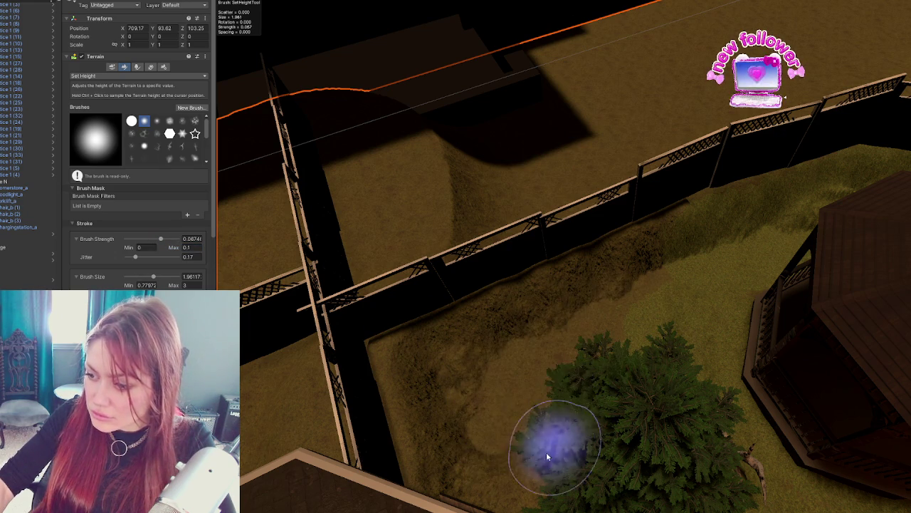
Step: Flatten and lower the berm beside the gazebo lawn with a Set Height stroke
mouse_move(485, 427)
left_mouse_down()
mouse_move(356, 418)
mouse_move(610, 366)
mouse_move(488, 285)
mouse_move(516, 410)
left_mouse_up()
mouse_move(427, 370)
left_mouse_down()
mouse_move(563, 330)
mouse_move(545, 350)
left_mouse_up()
mouse_move(643, 394)
left_mouse_down()
mouse_move(606, 331)
mouse_move(556, 426)
mouse_move(647, 356)
mouse_move(627, 318)
mouse_move(672, 316)
mouse_move(647, 234)
left_mouse_up()
mouse_move(636, 401)
left_mouse_down()
mouse_move(676, 346)
mouse_move(750, 340)
mouse_move(610, 227)
left_mouse_up()
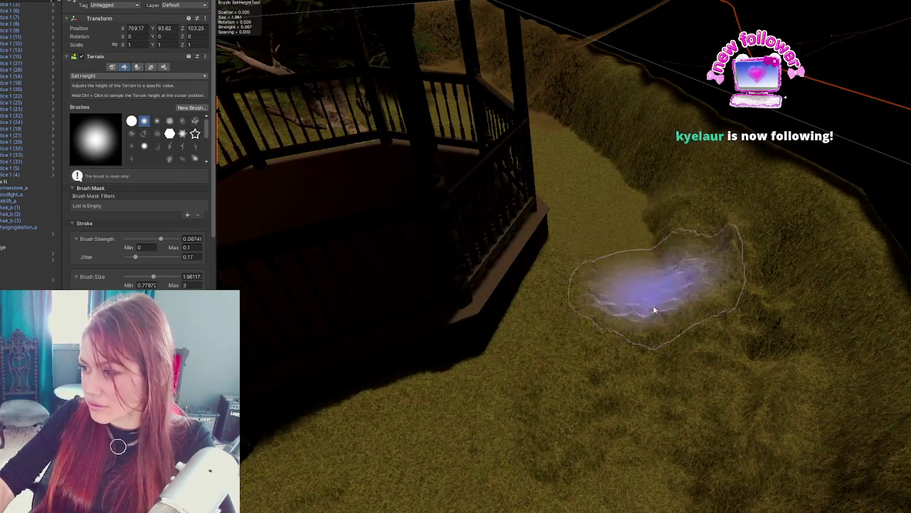
mouse_move(620, 401)
left_mouse_down()
mouse_move(545, 366)
mouse_move(667, 311)
mouse_move(641, 252)
mouse_move(700, 421)
mouse_move(683, 346)
mouse_move(620, 190)
left_mouse_up()
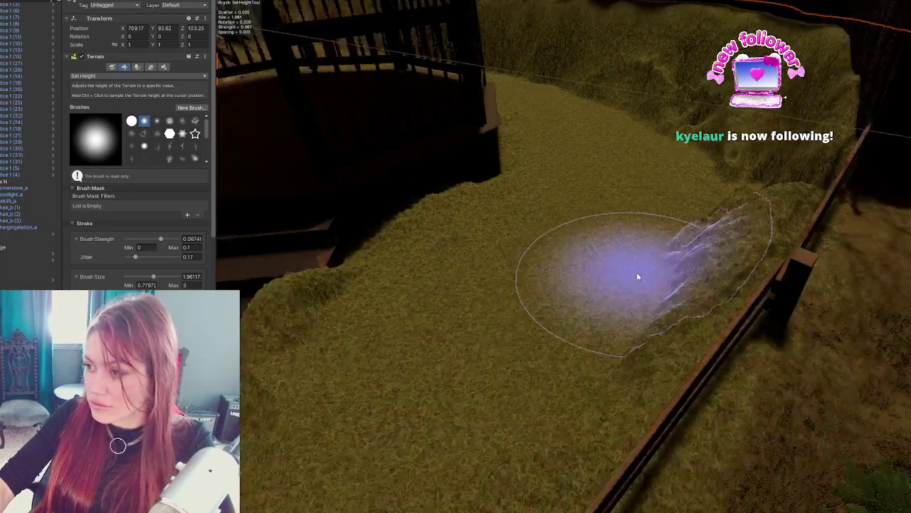
Step: Smooth the ridge running along the crossing fence near the gazebo path
left_click_drag(638, 277, 651, 270)
mouse_move(695, 361)
left_mouse_down()
mouse_move(695, 284)
mouse_move(605, 306)
mouse_move(519, 299)
left_mouse_up()
scroll(695, 284, "down", 3)
scroll(696, 285, "up", 3)
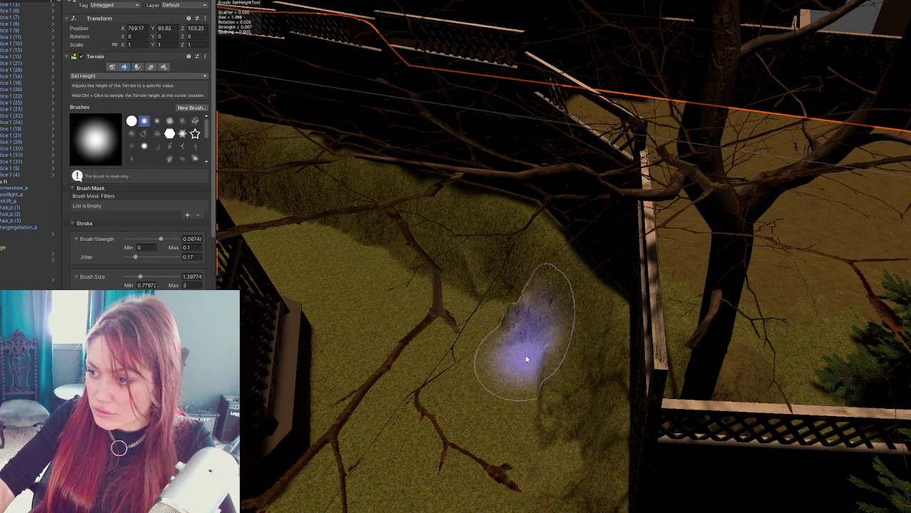
mouse_move(427, 292)
left_mouse_down()
mouse_move(460, 316)
mouse_move(487, 426)
left_mouse_up()
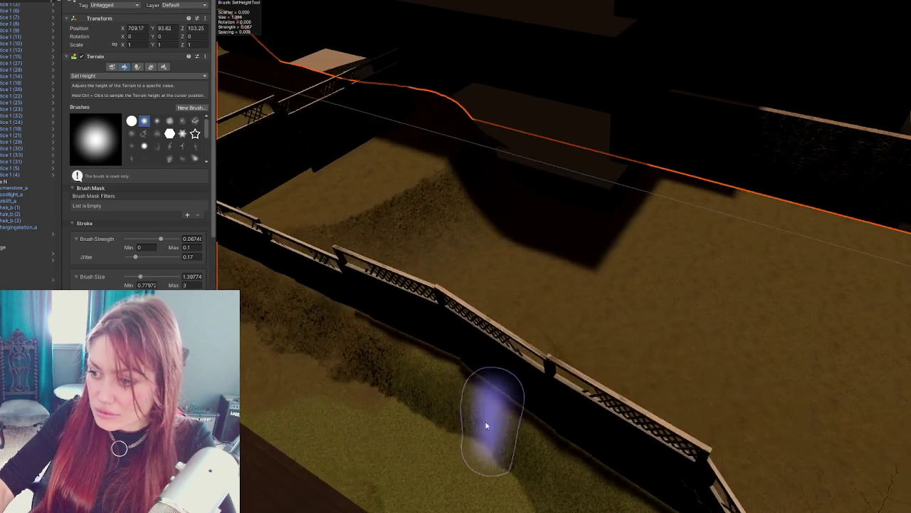
mouse_move(413, 417)
left_mouse_down()
mouse_move(548, 425)
mouse_move(651, 380)
mouse_move(525, 320)
mouse_move(491, 392)
left_mouse_up()
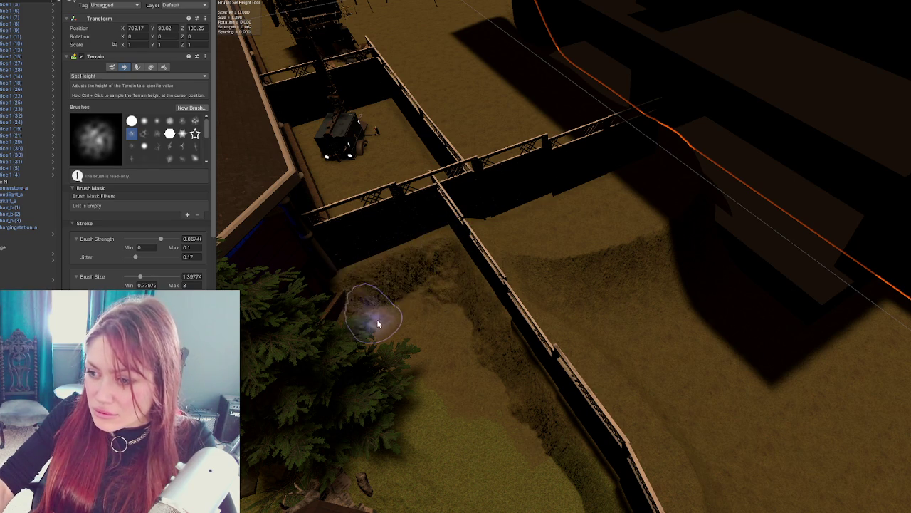
scroll(498, 367, "down", 3)
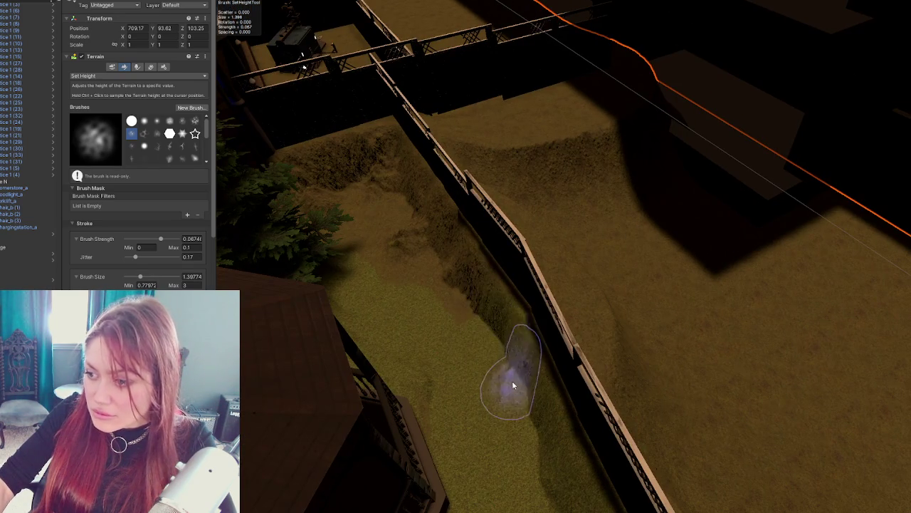
scroll(509, 363, "down", 2)
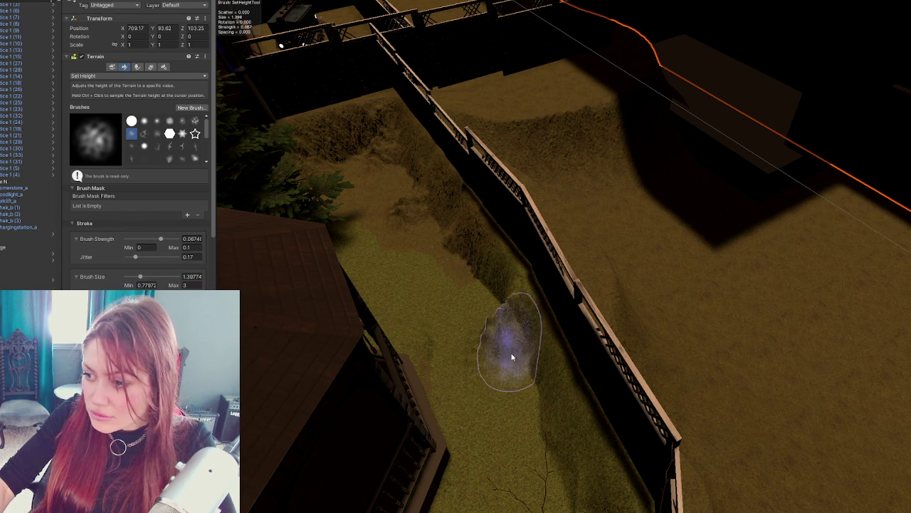
scroll(531, 315, "down", 3)
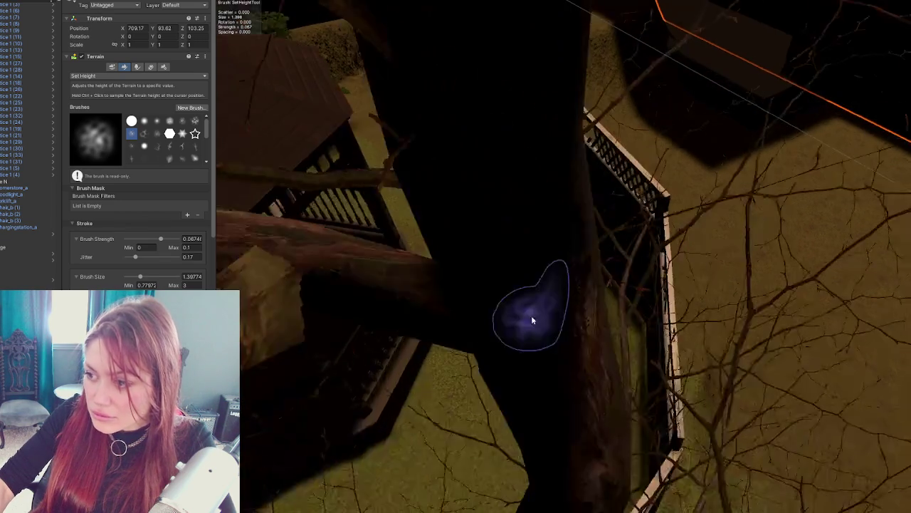
scroll(574, 321, "up", 3)
scroll(651, 299, "down", 2)
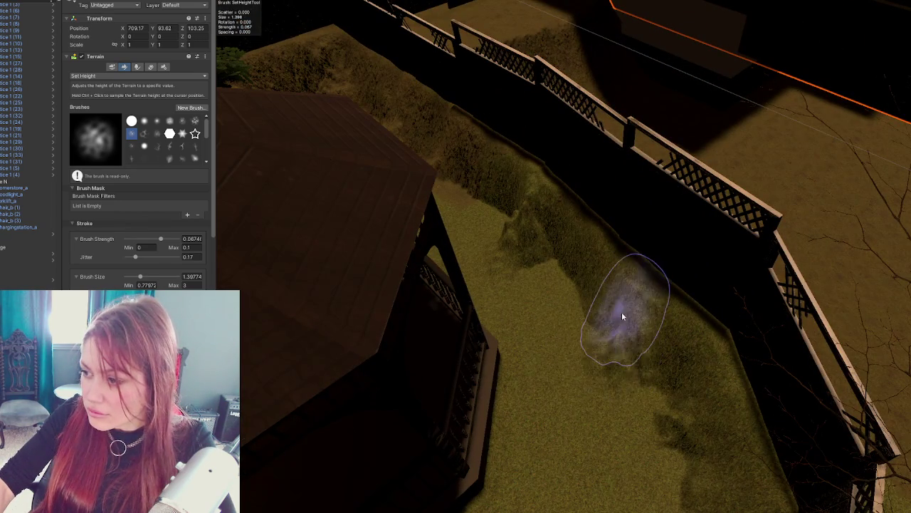
mouse_move(710, 315)
left_mouse_down()
mouse_move(616, 316)
mouse_move(604, 378)
mouse_move(639, 370)
mouse_move(661, 410)
mouse_move(651, 291)
left_mouse_up()
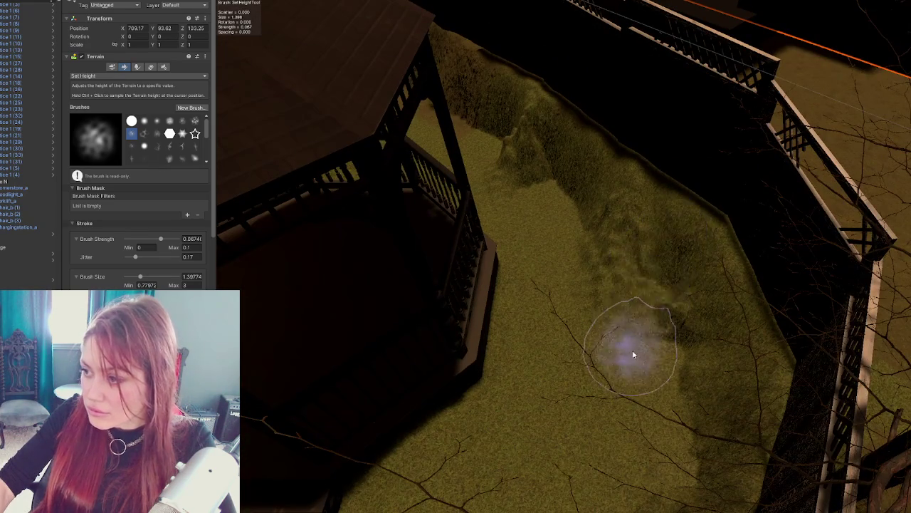
Step: Orbit higher to look along the fence toward the deck railings
scroll(663, 311, "up", 3)
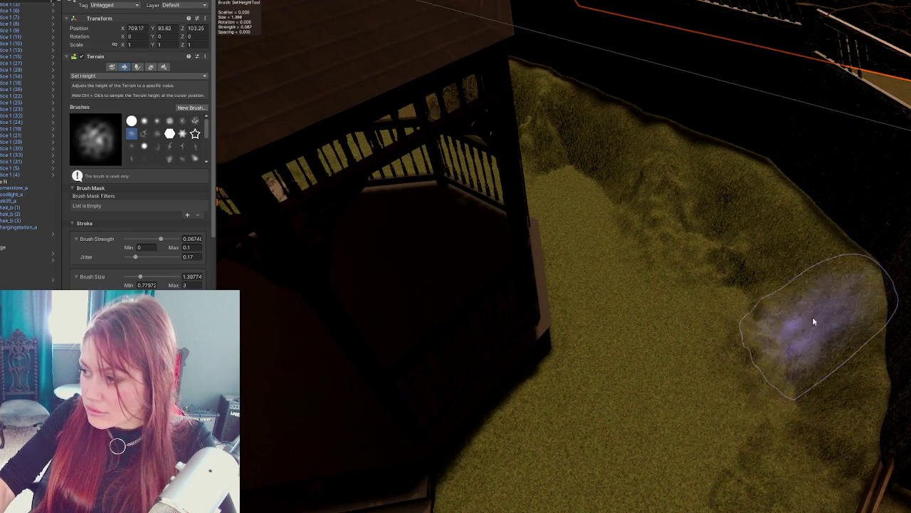
scroll(808, 335, "up", 2)
mouse_move(717, 451)
left_mouse_down()
mouse_move(824, 316)
mouse_move(823, 326)
mouse_move(641, 301)
left_mouse_up()
mouse_move(766, 351)
left_mouse_down()
mouse_move(702, 245)
mouse_move(720, 240)
left_mouse_up()
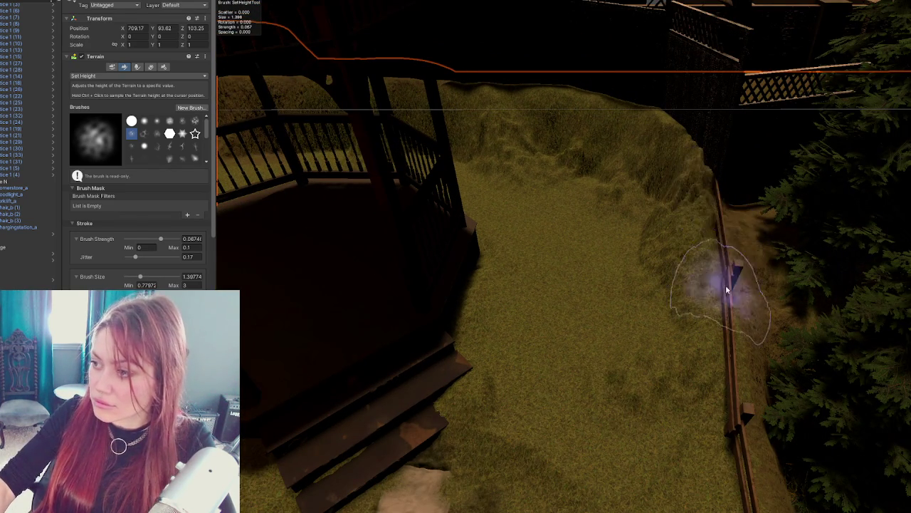
Step: Tilt the Picket_Fence_2 post, raise it to Y -0.052 and turn its Y rotation to 6.473
left_click(728, 261)
left_click_drag(730, 230, 730, 240)
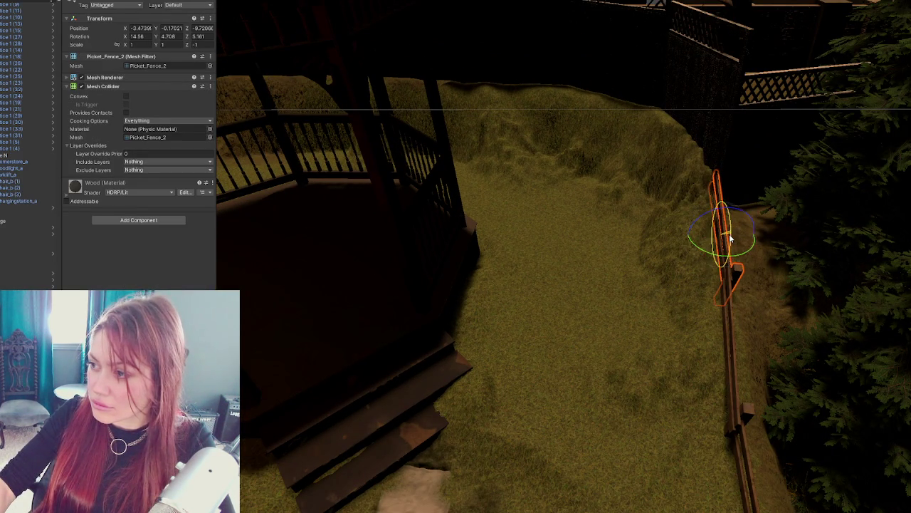
left_click_drag(727, 207, 726, 199)
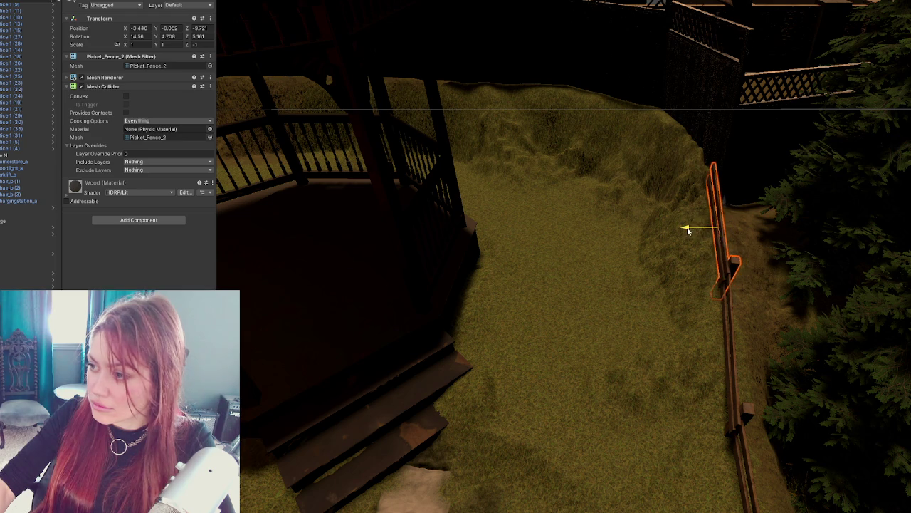
mouse_move(709, 245)
left_mouse_down()
mouse_move(691, 230)
mouse_move(687, 254)
mouse_move(563, 258)
mouse_move(523, 244)
mouse_move(580, 240)
mouse_move(691, 268)
left_mouse_up()
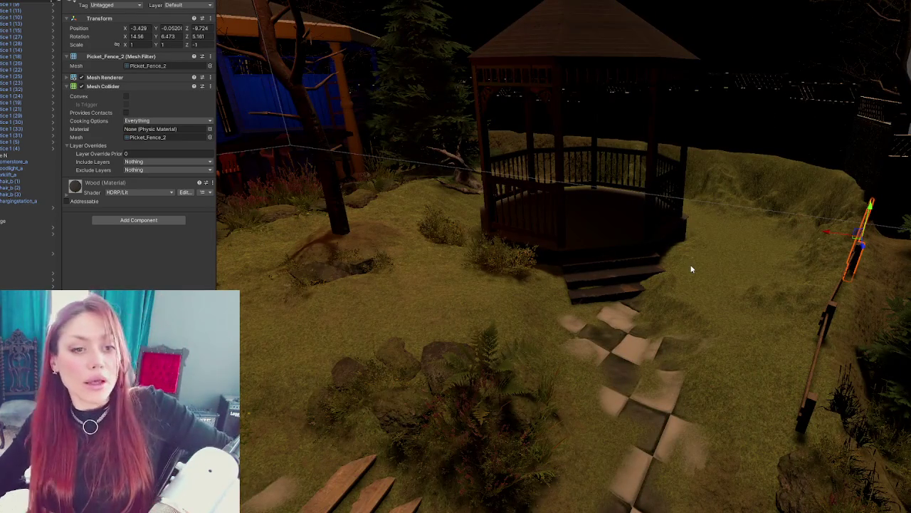
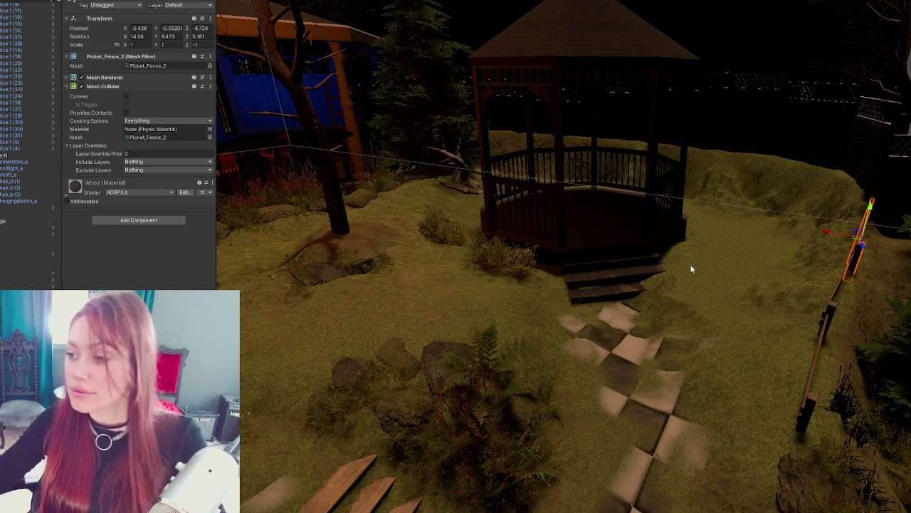
Step: Select the small dead tree and slide it along Z onto the grassy bank
left_click(469, 188)
key("f")
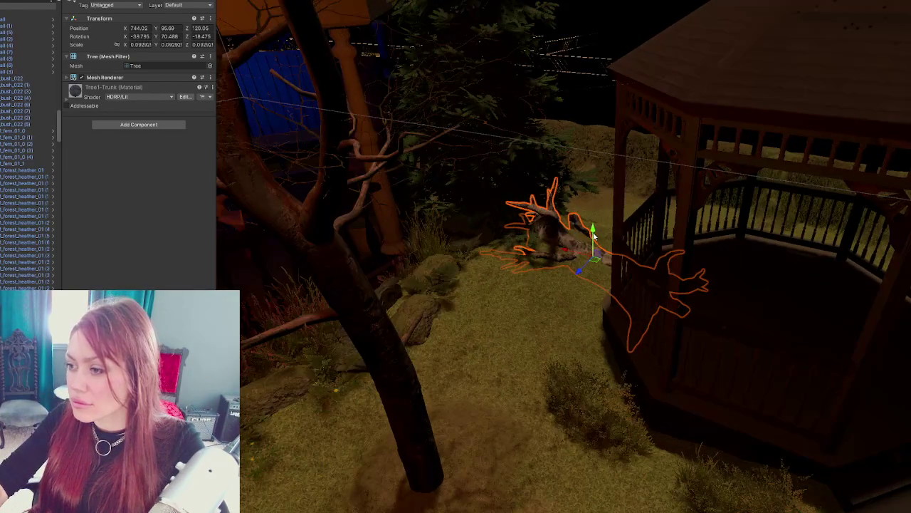
mouse_move(581, 278)
left_mouse_down()
mouse_move(630, 200)
mouse_move(690, 158)
left_mouse_up()
key("f")
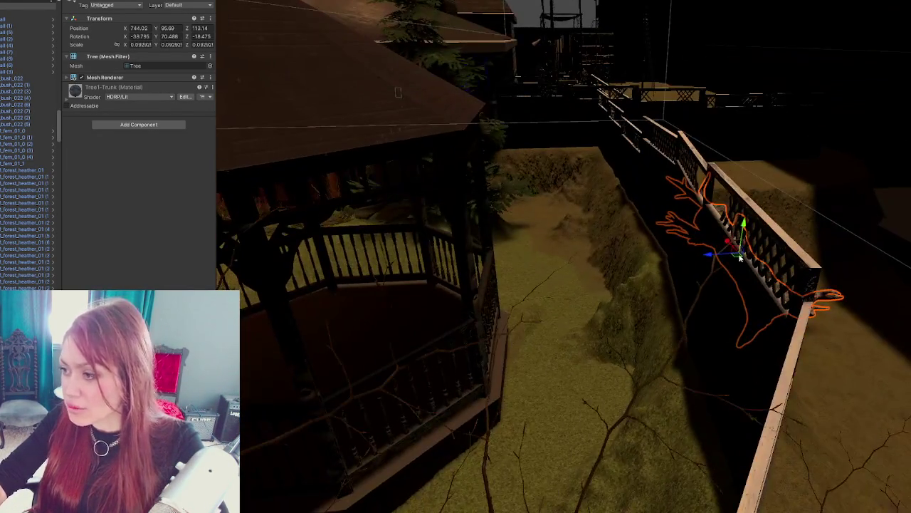
mouse_move(718, 257)
left_mouse_down()
mouse_move(623, 262)
mouse_move(644, 260)
mouse_move(656, 242)
mouse_move(662, 190)
mouse_move(657, 224)
mouse_move(682, 283)
mouse_move(624, 232)
left_mouse_up()
Step: Rotate the tree along the embankment and scale it down to 0.0691
key("e")
key("w")
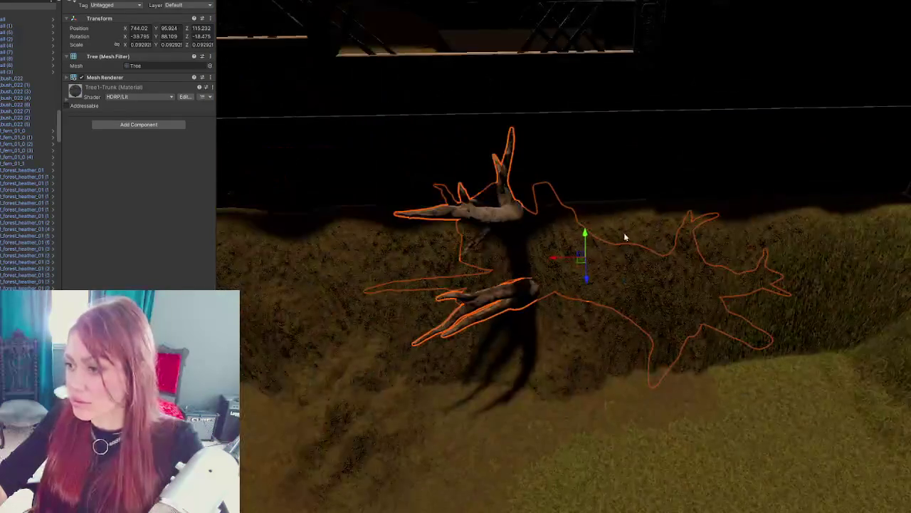
mouse_move(586, 258)
left_mouse_down()
mouse_move(576, 263)
mouse_move(596, 176)
mouse_move(596, 218)
mouse_move(616, 241)
mouse_move(608, 249)
mouse_move(605, 241)
left_mouse_up()
key("w")
key("e")
mouse_move(675, 244)
left_mouse_down()
mouse_move(539, 216)
mouse_move(507, 279)
mouse_move(651, 207)
mouse_move(745, 178)
mouse_move(592, 147)
mouse_move(541, 214)
left_mouse_up()
left_click(515, 252)
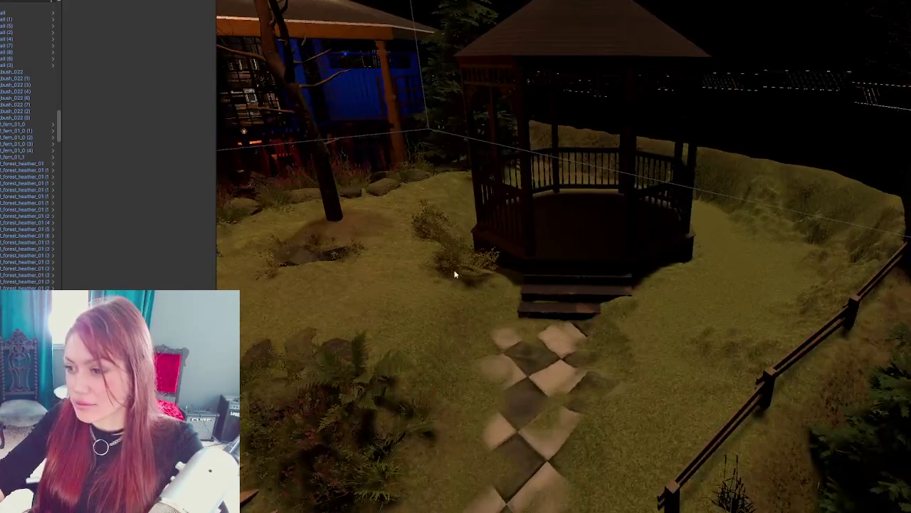
Step: Move Bush_01 behind the gazebo's right side and raise it onto the fence bank
left_click(441, 199)
left_click_drag(533, 253, 507, 264)
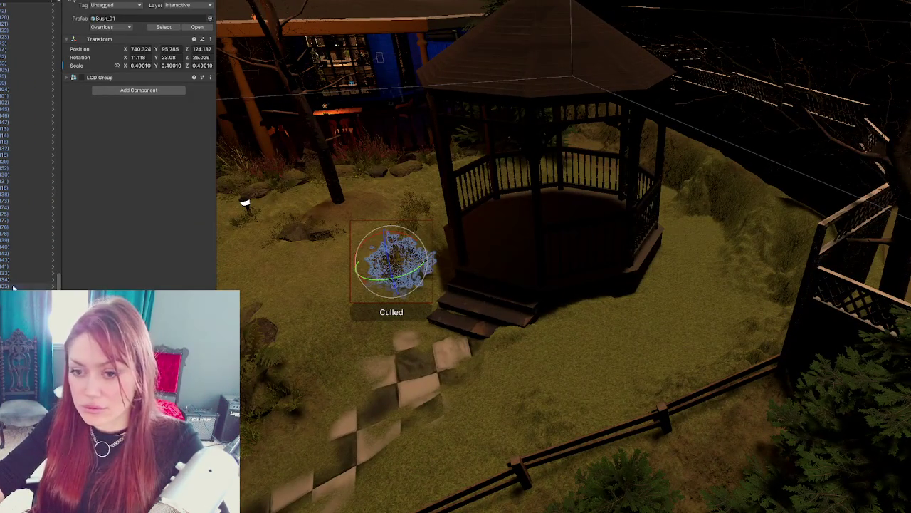
mouse_move(365, 270)
left_mouse_down()
mouse_move(605, 264)
mouse_move(701, 244)
left_mouse_up()
left_click_drag(730, 178, 731, 147)
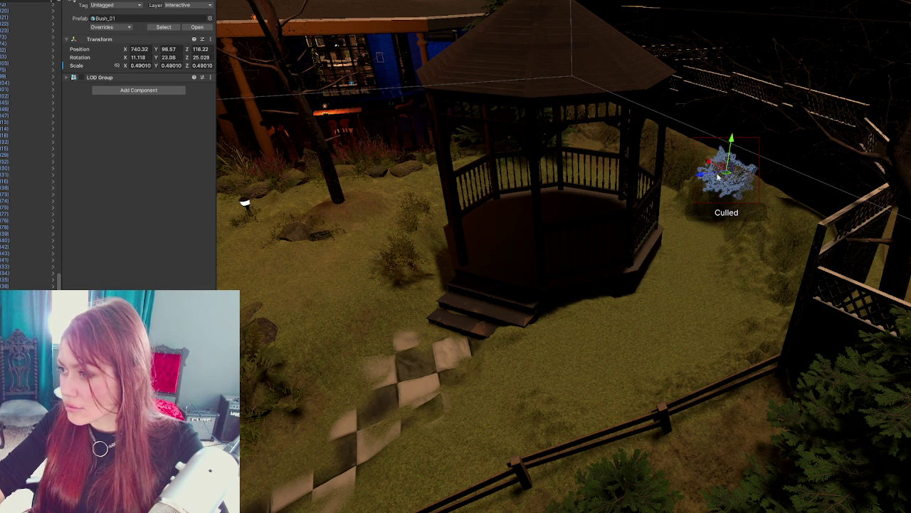
left_click_drag(702, 175, 710, 174)
left_click_drag(744, 146, 744, 139)
key("f")
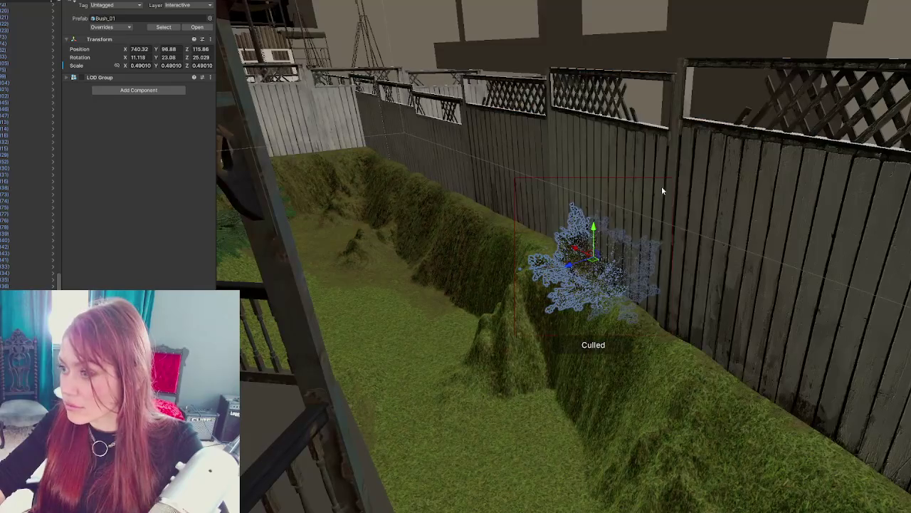
Step: Tilt Bush_01 into the slope at rotation -12.322, 87.868, 42.68
key("e")
mouse_move(602, 246)
left_mouse_down()
mouse_move(585, 264)
mouse_move(545, 276)
mouse_move(641, 299)
mouse_move(694, 374)
left_mouse_up()
left_click(562, 273)
left_click(562, 273)
key("w")
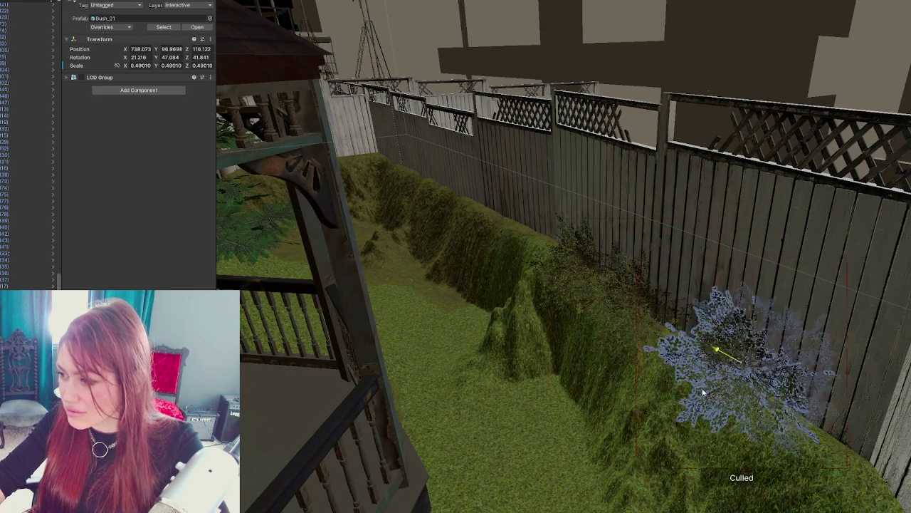
mouse_move(751, 324)
left_mouse_down()
mouse_move(719, 299)
mouse_move(709, 310)
mouse_move(739, 311)
left_mouse_up()
key("w")
key("e")
key("ctrl+z")
key("ctrl+z")
key("ctrl+z")
mouse_move(627, 260)
left_mouse_down()
mouse_move(610, 256)
mouse_move(626, 248)
mouse_move(625, 270)
mouse_move(620, 254)
left_mouse_up()
left_click(727, 311)
Step: Reselect Bush_01, tilt it, and scale it down from 0.49 to about 0.34
scroll(727, 310, "down", 3)
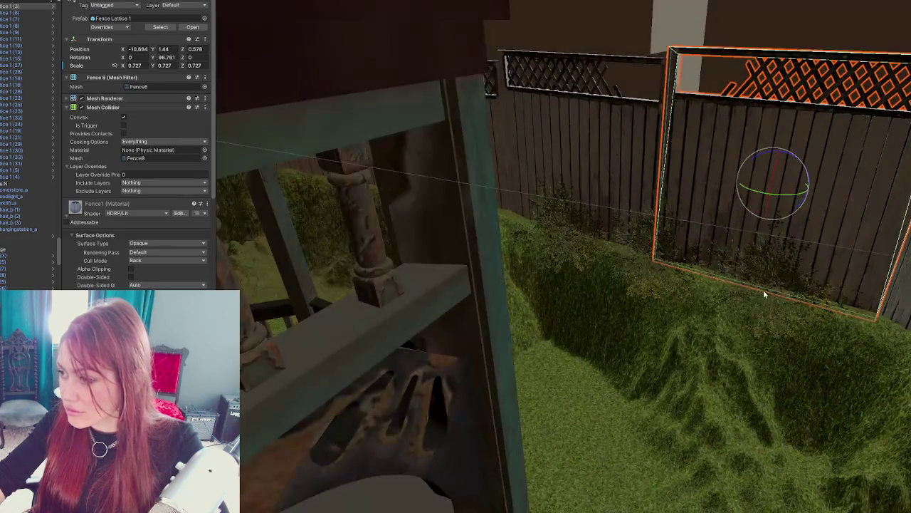
left_click(765, 321)
mouse_move(792, 253)
left_mouse_down()
mouse_move(837, 326)
mouse_move(776, 286)
mouse_move(690, 265)
mouse_move(704, 275)
left_mouse_up()
key("w")
key("f")
Step: Shift Bush_01 to 740.748, 97.013, 116.126 and rotate it to -45.06, 225.737, -59.51
mouse_move(796, 211)
left_mouse_down()
mouse_move(626, 242)
mouse_move(499, 251)
left_mouse_up()
left_click_drag(564, 265, 356, 277)
mouse_move(428, 269)
left_mouse_down()
mouse_move(417, 264)
mouse_move(401, 294)
mouse_move(403, 285)
mouse_move(503, 315)
mouse_move(504, 306)
mouse_move(557, 342)
mouse_move(341, 287)
mouse_move(331, 242)
mouse_move(350, 232)
mouse_move(499, 285)
mouse_move(301, 286)
mouse_move(590, 287)
mouse_move(482, 305)
mouse_move(620, 311)
mouse_move(625, 259)
mouse_move(691, 320)
mouse_move(824, 294)
mouse_move(627, 362)
left_mouse_up()
key("w")
left_click(627, 362)
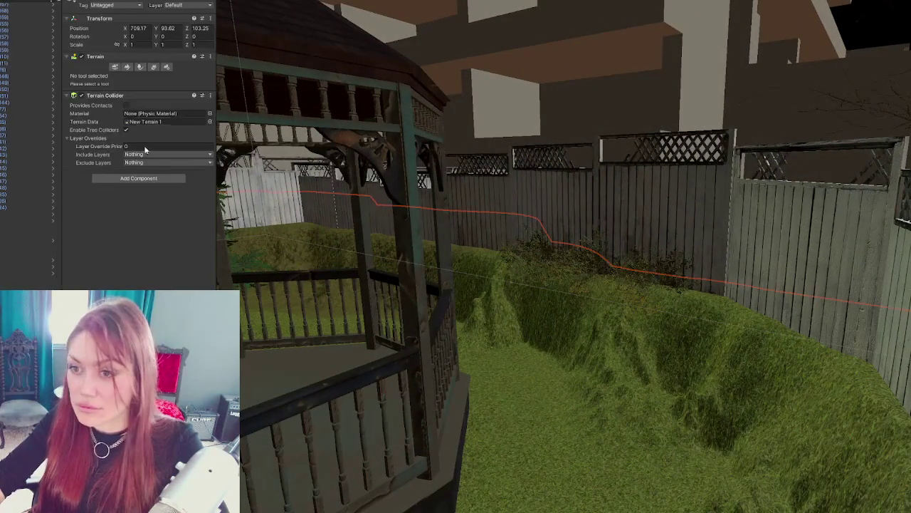
Step: Switch the Terrain's tool to Paint Texture
left_click(128, 67)
scroll(126, 264, "down", 5)
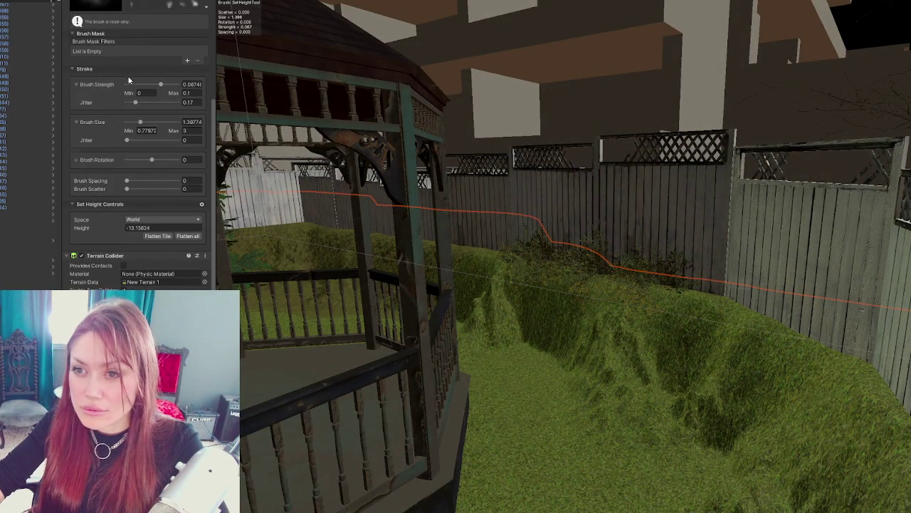
scroll(129, 81, "up", 5)
left_click(95, 74)
left_click(99, 104)
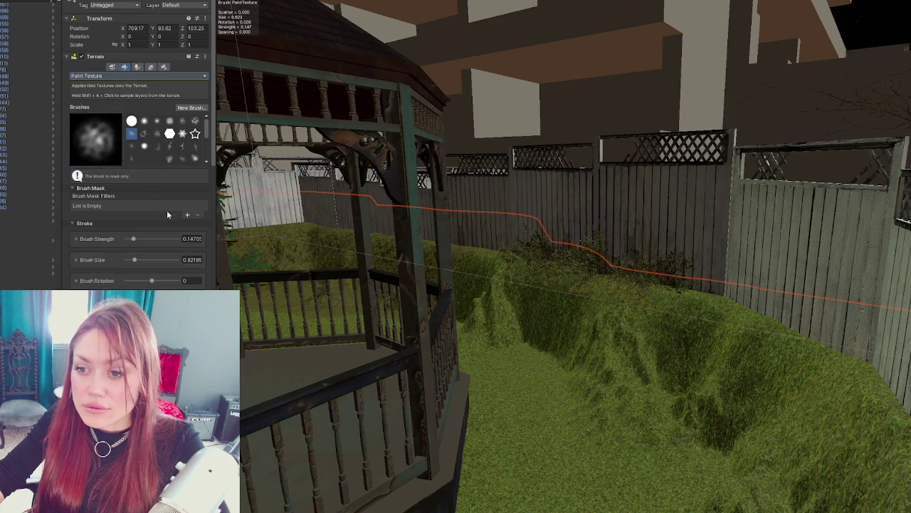
scroll(168, 214, "down", 5)
Step: Paint checkered tile texture along the grass trench
mouse_move(551, 273)
left_mouse_down()
mouse_move(631, 346)
mouse_move(600, 138)
left_mouse_up()
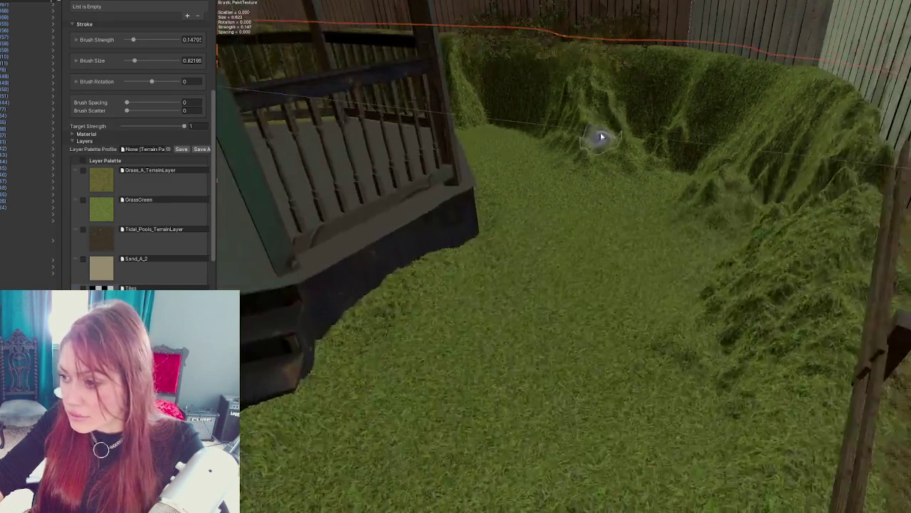
scroll(575, 304, "down", 5)
mouse_move(566, 315)
left_mouse_down()
mouse_move(464, 423)
mouse_move(605, 260)
left_mouse_up()
scroll(605, 261, "up", 2)
Step: Paint a dense strip of checker tiles across the path toward the dark rug
left_click_drag(535, 270, 695, 166)
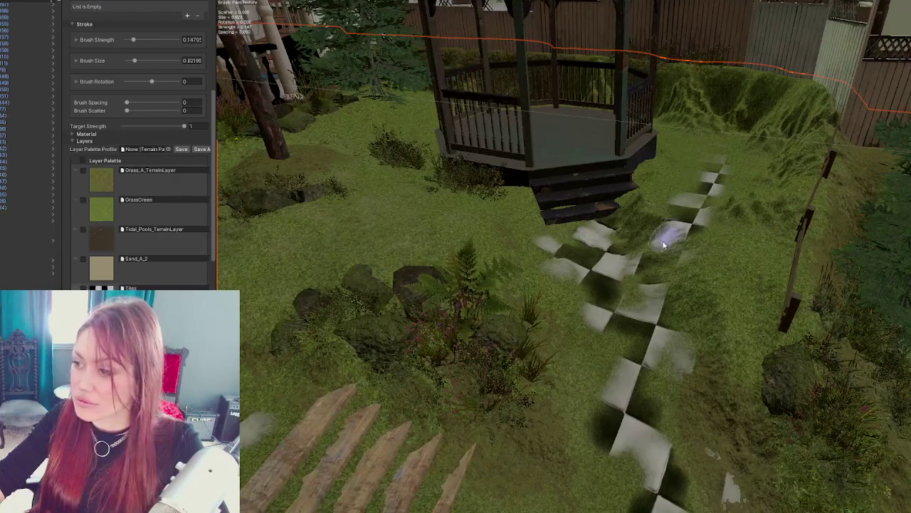
mouse_move(664, 244)
left_mouse_down()
mouse_move(694, 260)
mouse_move(665, 230)
left_mouse_up()
mouse_move(600, 270)
left_mouse_down()
mouse_move(691, 143)
mouse_move(637, 164)
mouse_move(580, 335)
mouse_move(648, 351)
left_mouse_up()
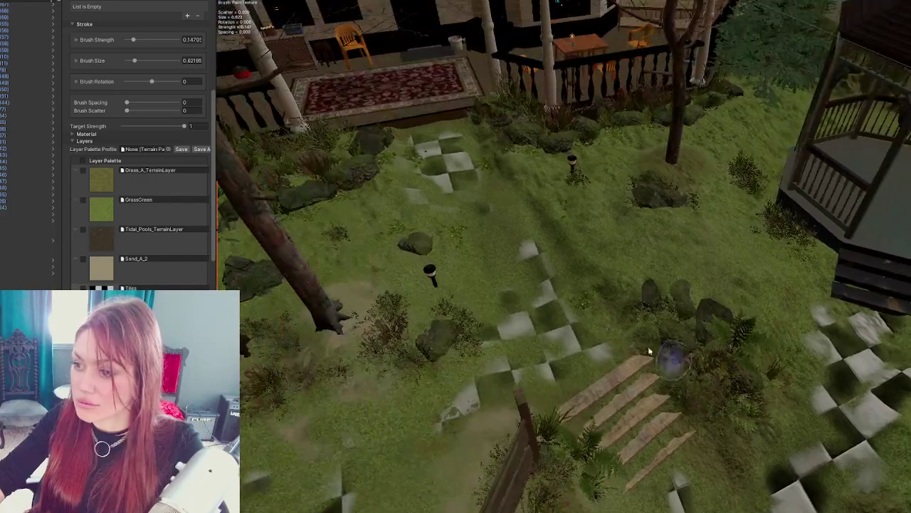
left_click_drag(540, 314, 485, 217)
mouse_move(450, 153)
left_mouse_down()
mouse_move(494, 248)
mouse_move(465, 204)
left_mouse_up()
mouse_move(616, 305)
left_mouse_down()
mouse_move(533, 299)
mouse_move(640, 291)
mouse_move(563, 317)
left_mouse_up()
left_click_drag(523, 343, 463, 334)
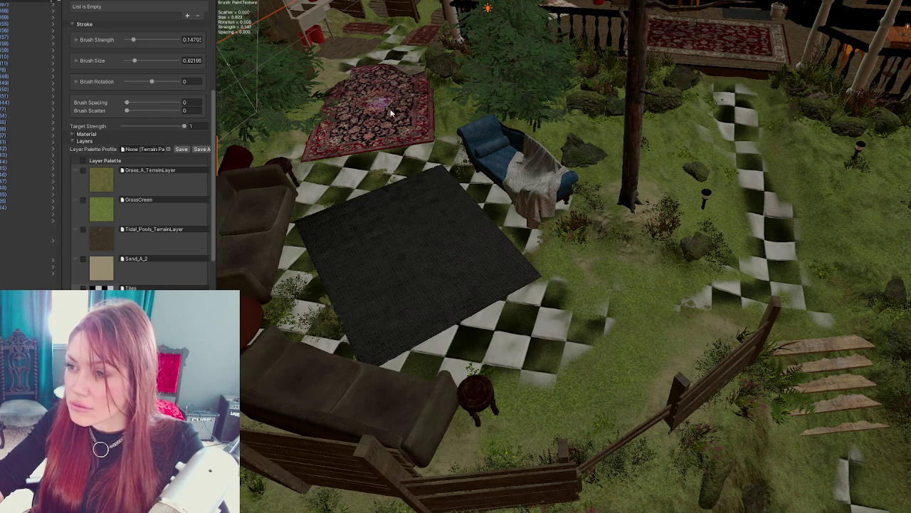
key("ctrl+z")
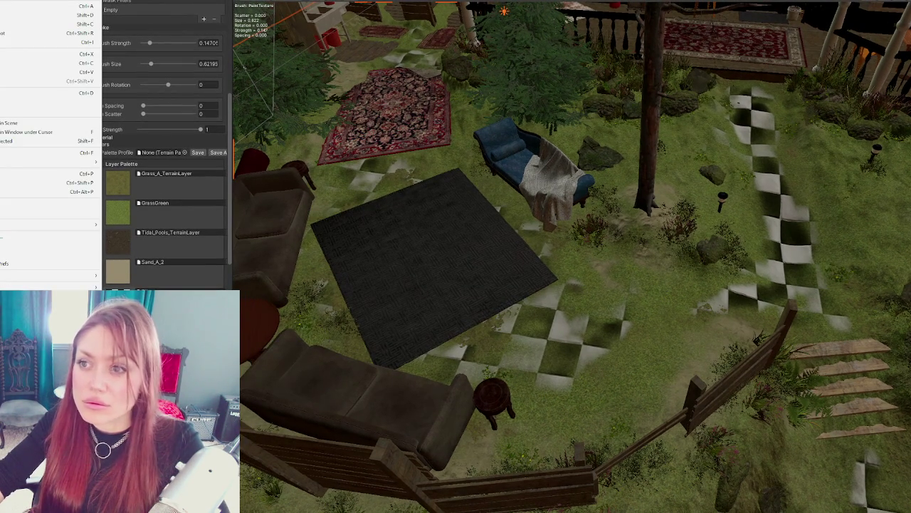
key("ctrl+y")
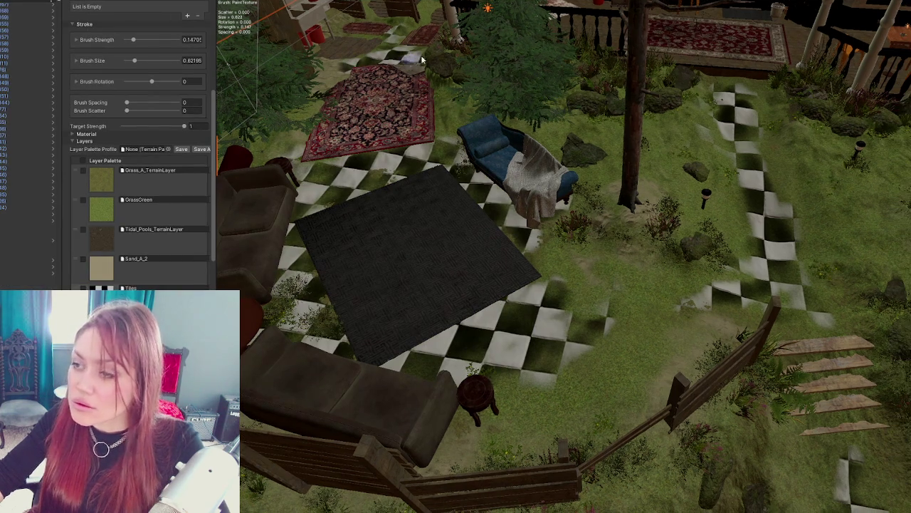
key("Down")
left_click_drag(590, 253, 776, 286)
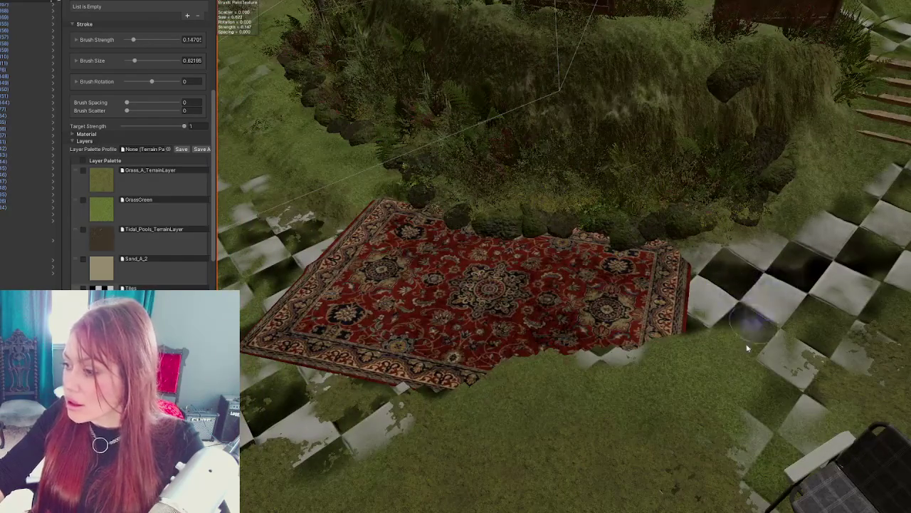
left_click_drag(588, 335, 726, 325)
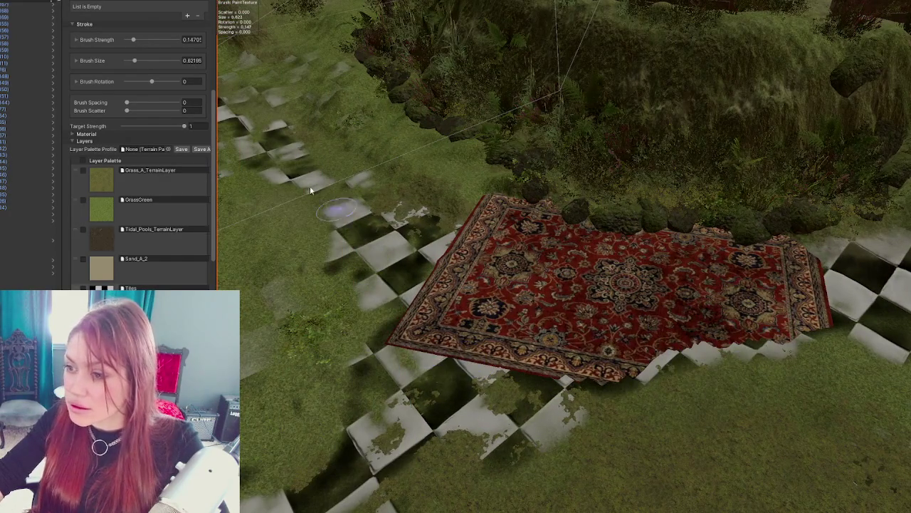
left_click_drag(310, 186, 376, 265)
mouse_move(387, 225)
left_mouse_down()
mouse_move(462, 224)
mouse_move(410, 192)
left_mouse_up()
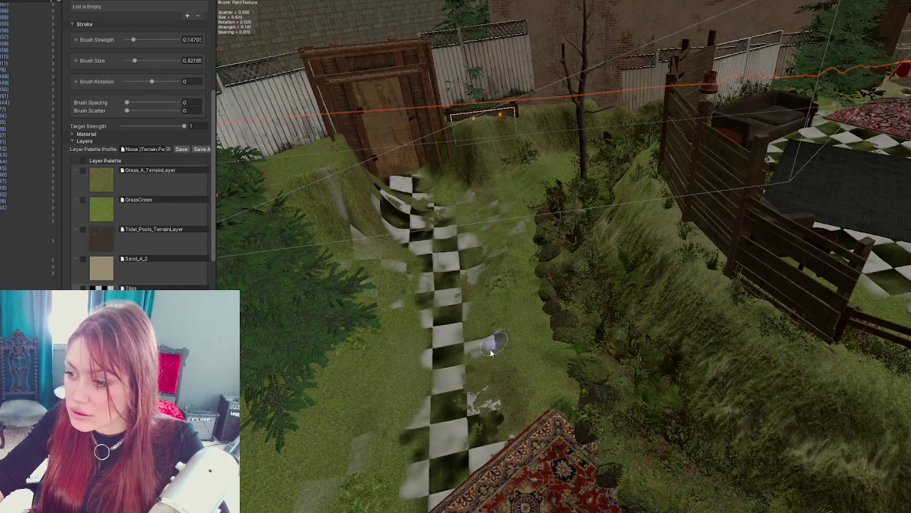
mouse_move(481, 432)
left_mouse_down()
mouse_move(435, 285)
mouse_move(388, 214)
left_mouse_up()
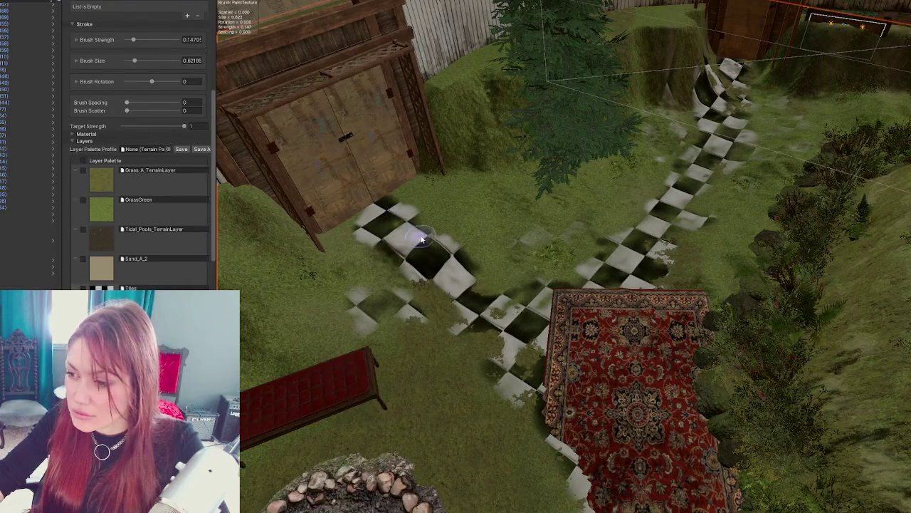
mouse_move(709, 354)
left_mouse_down()
mouse_move(606, 346)
mouse_move(507, 258)
left_mouse_up()
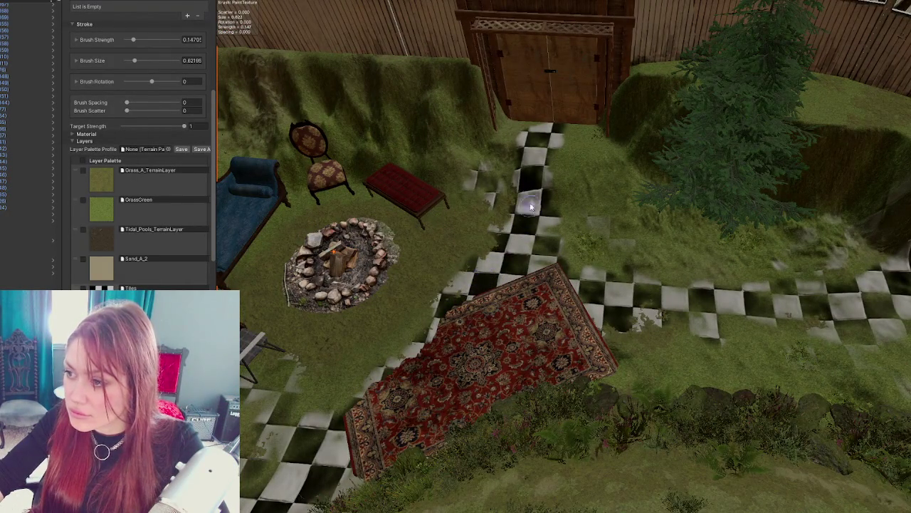
left_click_drag(530, 207, 484, 249)
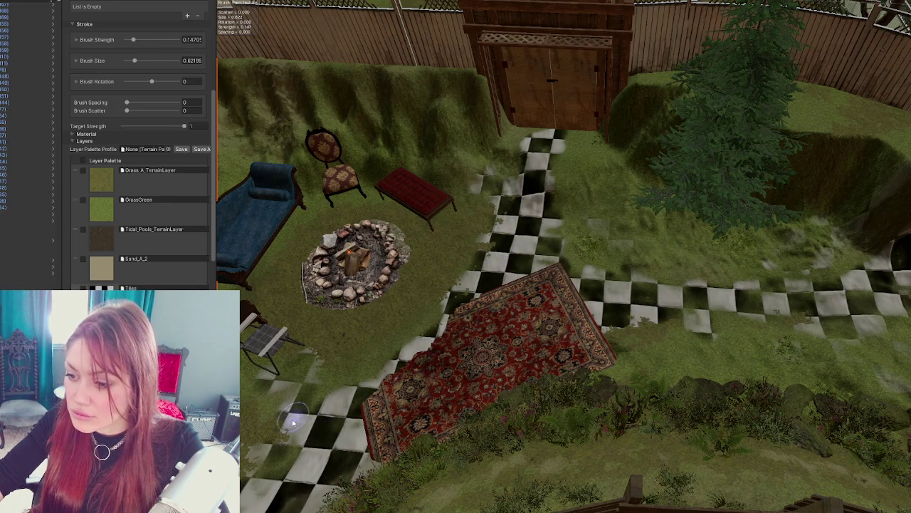
mouse_move(265, 475)
left_mouse_down()
mouse_move(564, 304)
mouse_move(489, 326)
mouse_move(376, 271)
mouse_move(443, 282)
left_mouse_up()
mouse_move(315, 196)
left_mouse_down()
mouse_move(530, 311)
mouse_move(527, 263)
mouse_move(547, 215)
left_mouse_up()
mouse_move(545, 287)
left_mouse_down()
mouse_move(412, 279)
mouse_move(572, 257)
mouse_move(546, 309)
mouse_move(662, 296)
left_mouse_up()
scroll(619, 245, "up", 4)
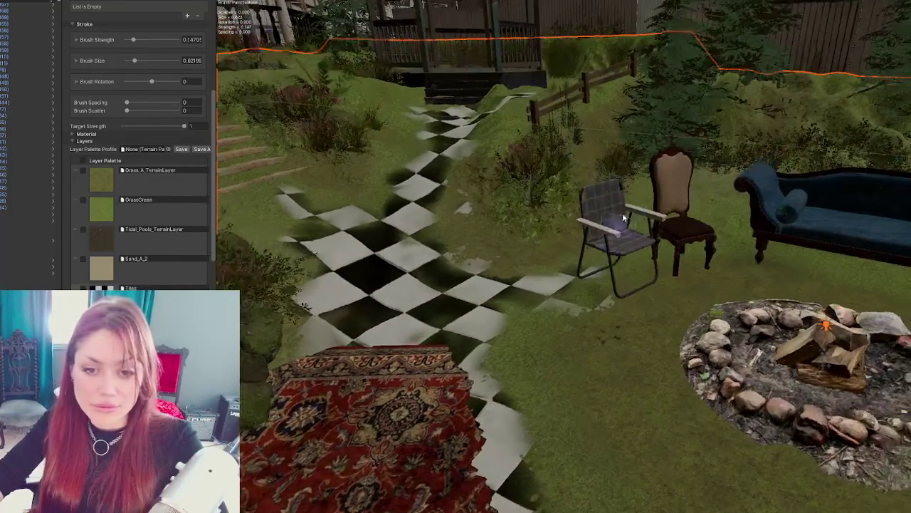
mouse_move(596, 197)
left_mouse_down()
mouse_move(529, 209)
mouse_move(655, 259)
mouse_move(653, 236)
mouse_move(539, 294)
mouse_move(525, 271)
mouse_move(837, 321)
mouse_move(836, 459)
mouse_move(498, 187)
mouse_move(576, 254)
mouse_move(565, 236)
mouse_move(592, 252)
mouse_move(559, 289)
mouse_move(757, 287)
left_mouse_up()
Step: Inspect the WoodenStairs object, then select its parent in the Hierarchy
left_click(539, 295)
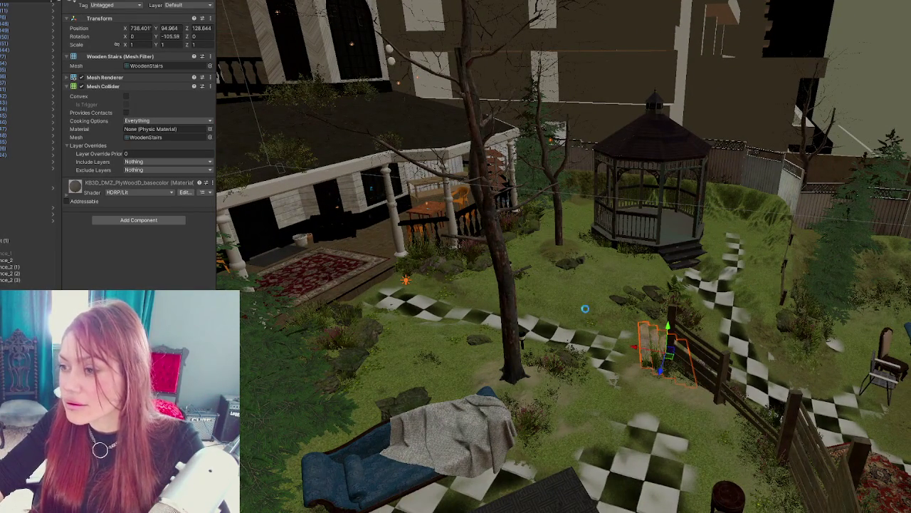
left_click_drag(576, 307, 577, 308)
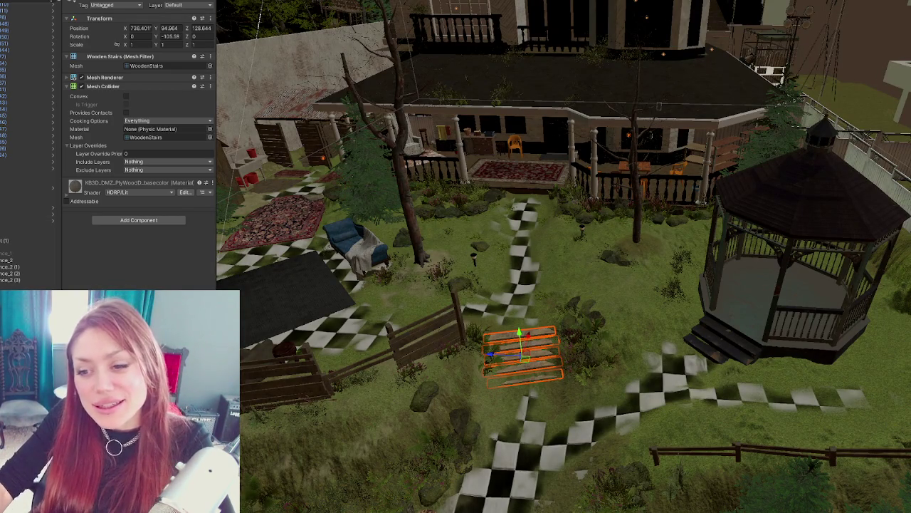
scroll(27, 142, "up", 5)
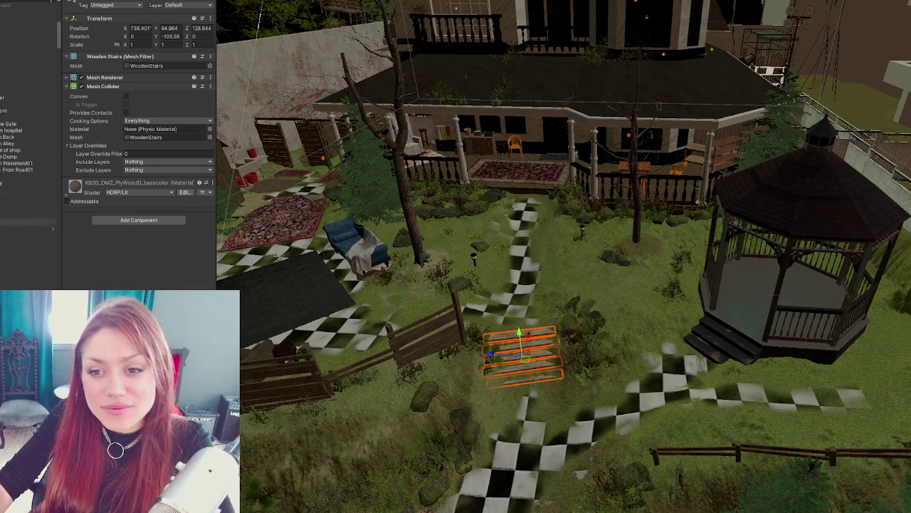
scroll(27, 142, "up", 5)
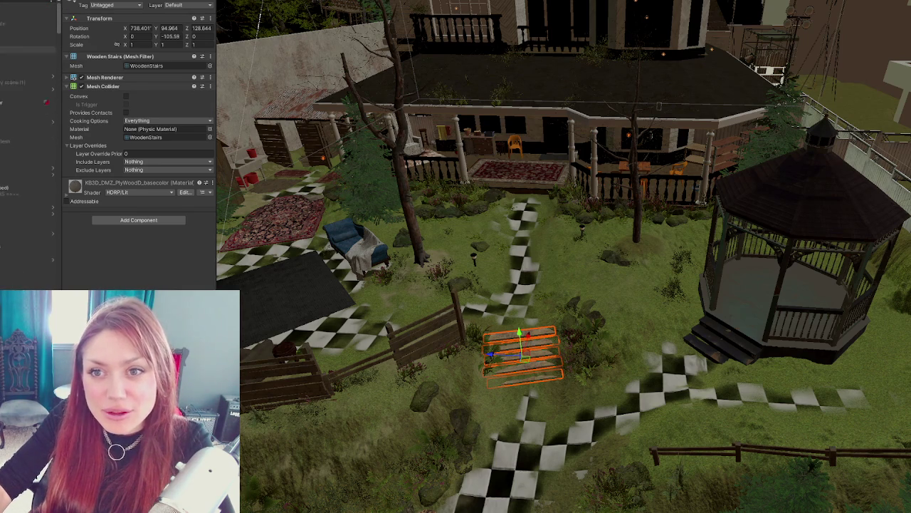
scroll(27, 143, "up", 5)
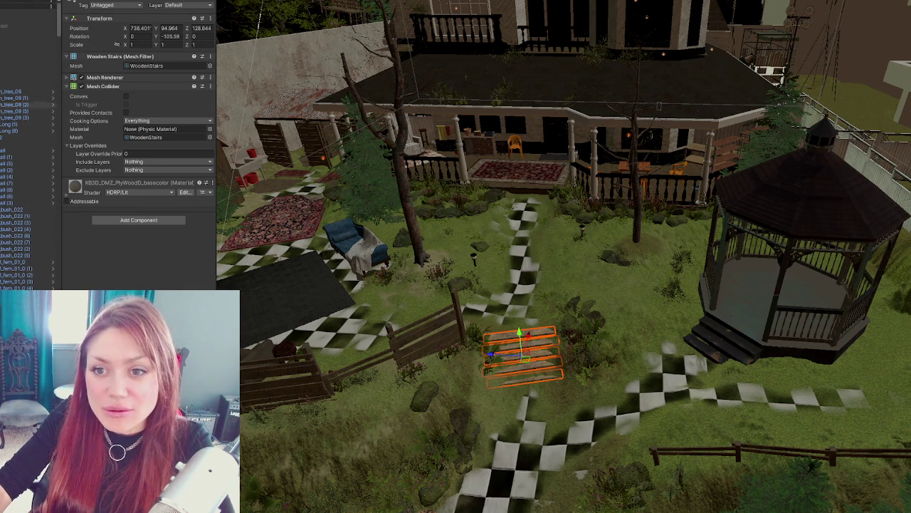
scroll(27, 142, "up", 10)
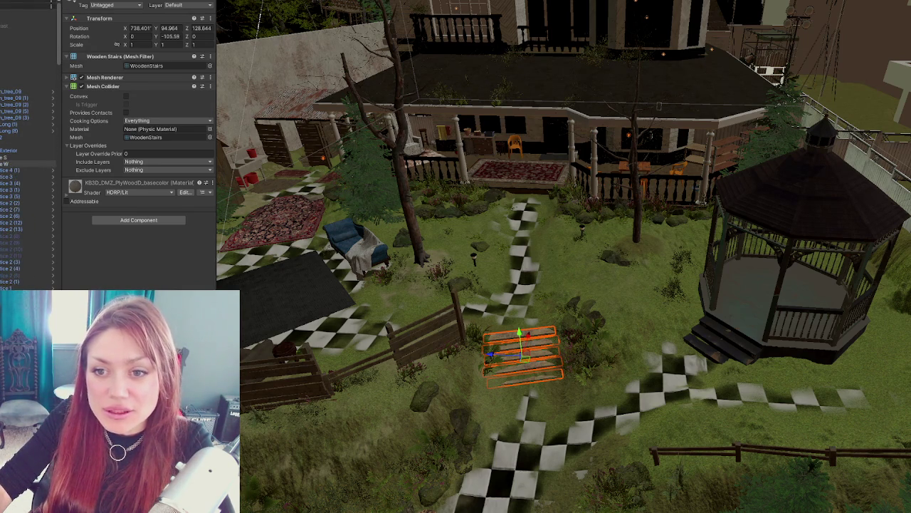
key("Down")
key("Left")
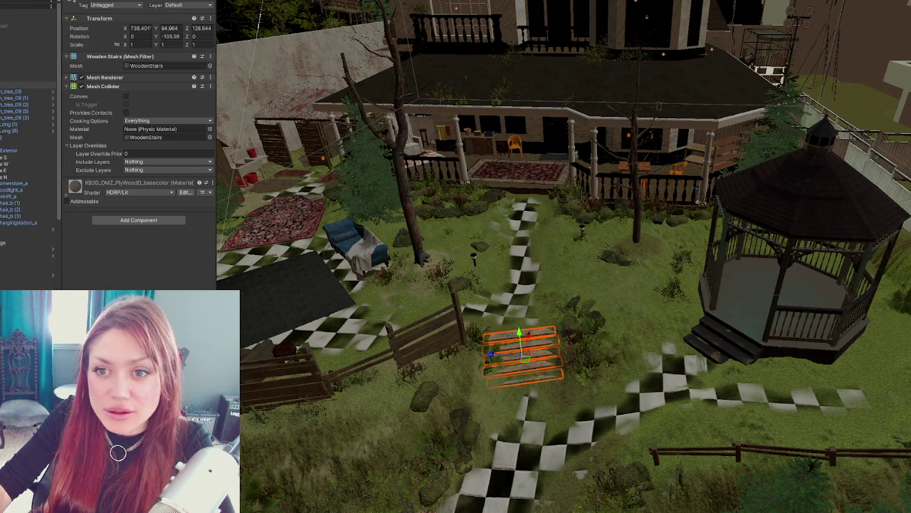
left_click(28, 85)
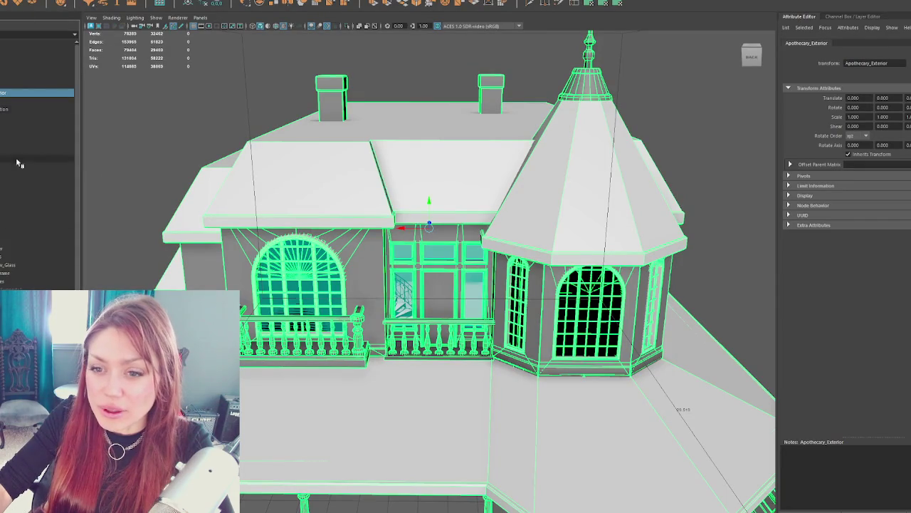
Step: Rename the DoorFrames1 object to DoorFrames in the Outliner
left_click(21, 281)
left_click(25, 110)
left_click(28, 101)
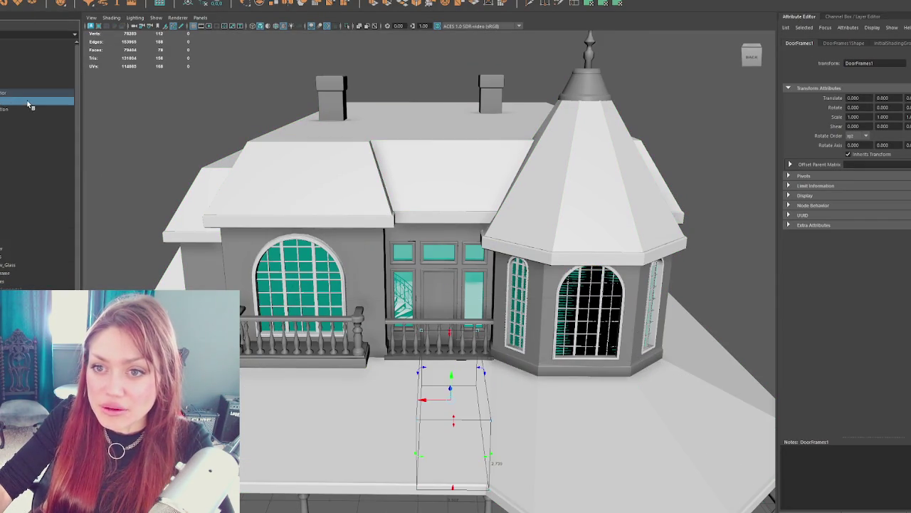
key("Return")
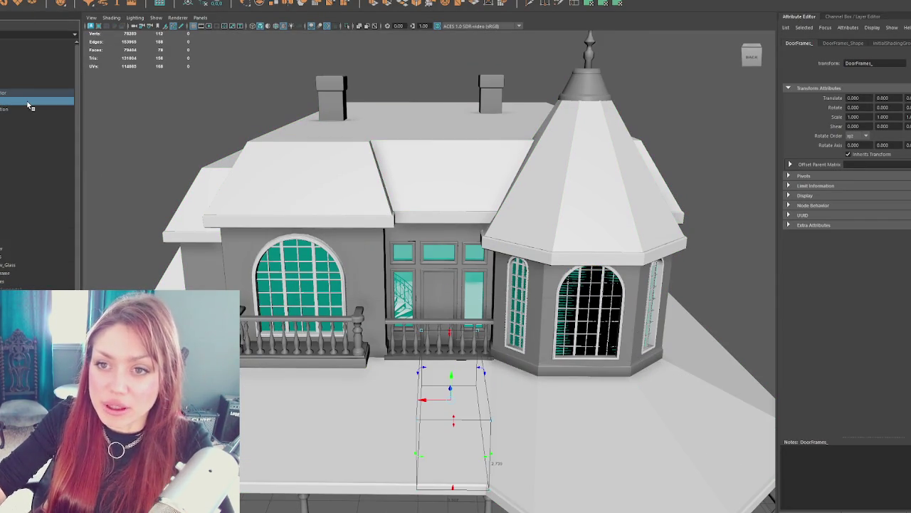
double_click(29, 102)
key("BackSpace")
key("Return")
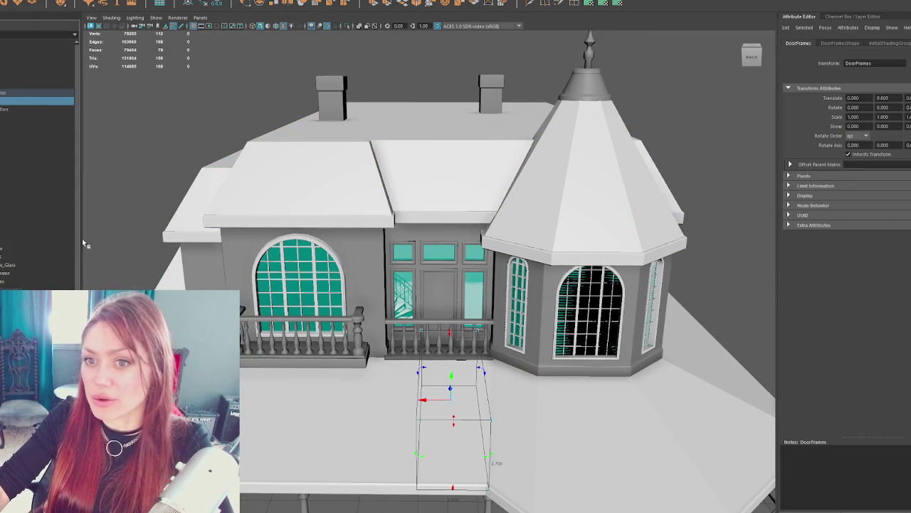
Step: Reselect DoorFrames, frame it at the entrance and show the view in wireframe
left_click(173, 102)
left_click(43, 134)
left_click(29, 155)
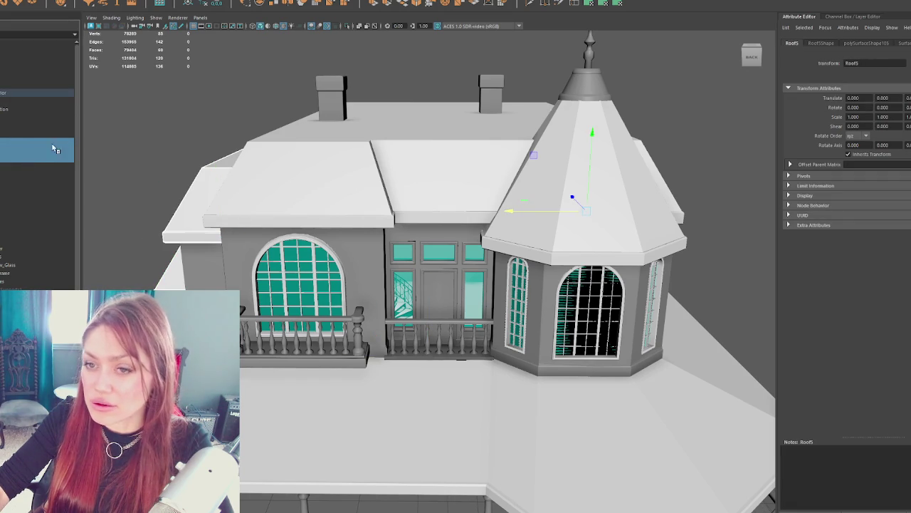
left_click(42, 101)
key("f")
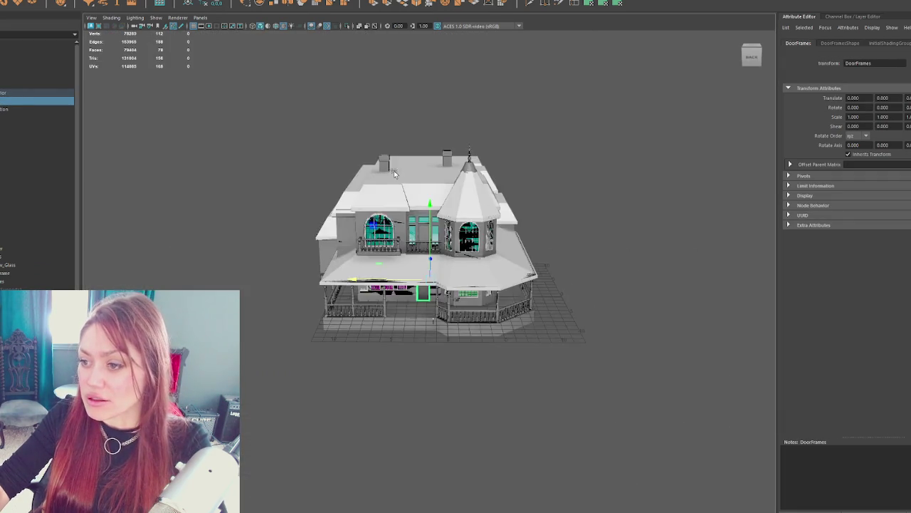
key("4")
key("f")
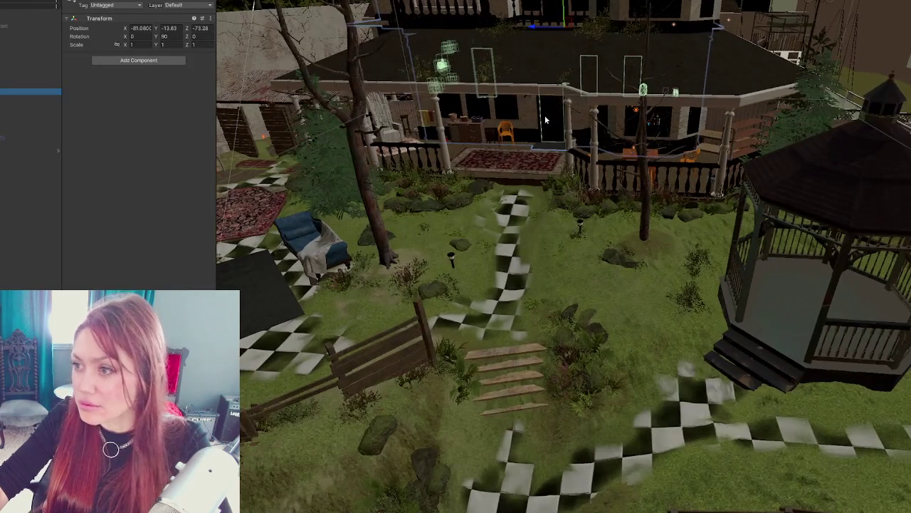
left_click(545, 120)
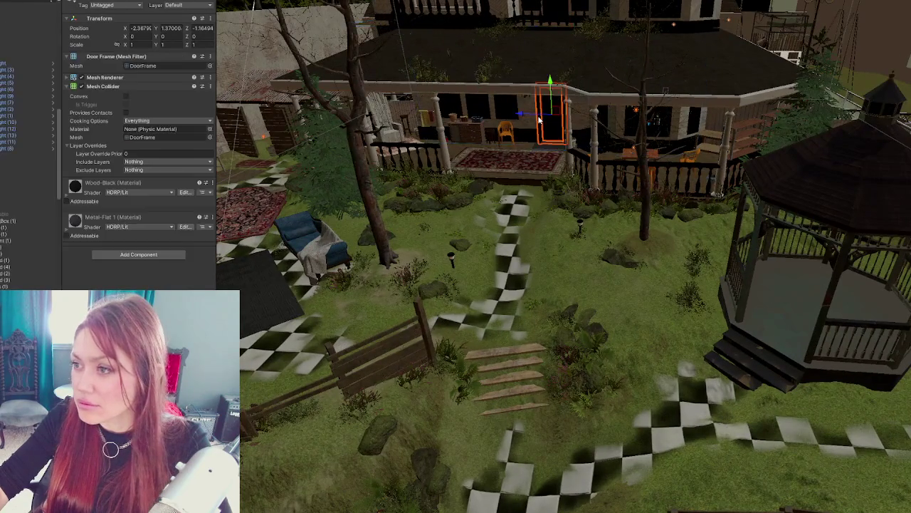
Step: Orbit around the Unity door frame and reveal its Metal-Flat 1 and Wood-Black materials
key("f")
mouse_move(683, 135)
left_mouse_down()
mouse_move(744, 135)
mouse_move(498, 136)
left_mouse_up()
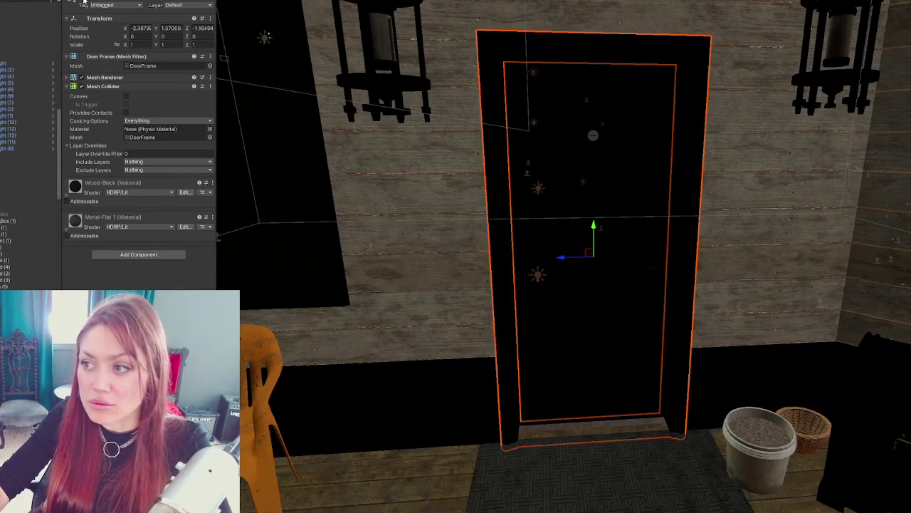
scroll(446, 216, "down", 2)
mouse_move(446, 216)
left_mouse_down()
mouse_move(643, 230)
mouse_move(850, 289)
mouse_move(433, 232)
left_mouse_up()
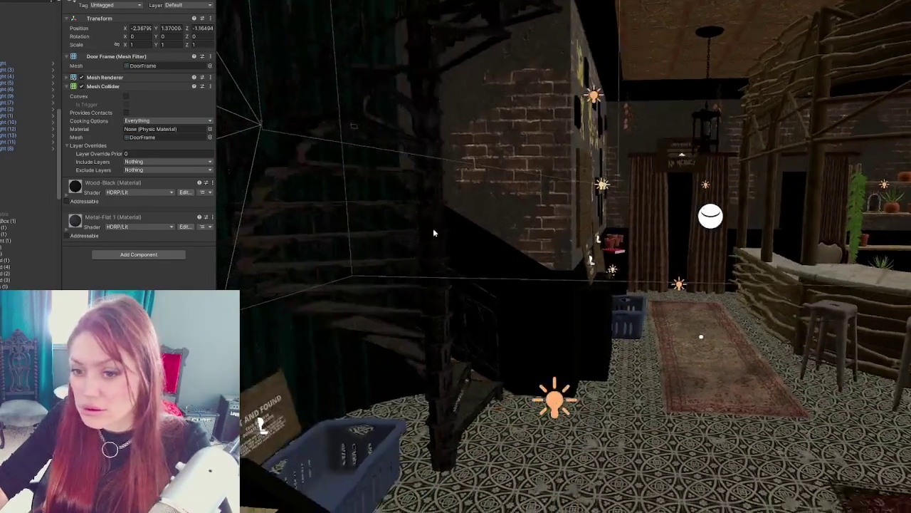
key("f")
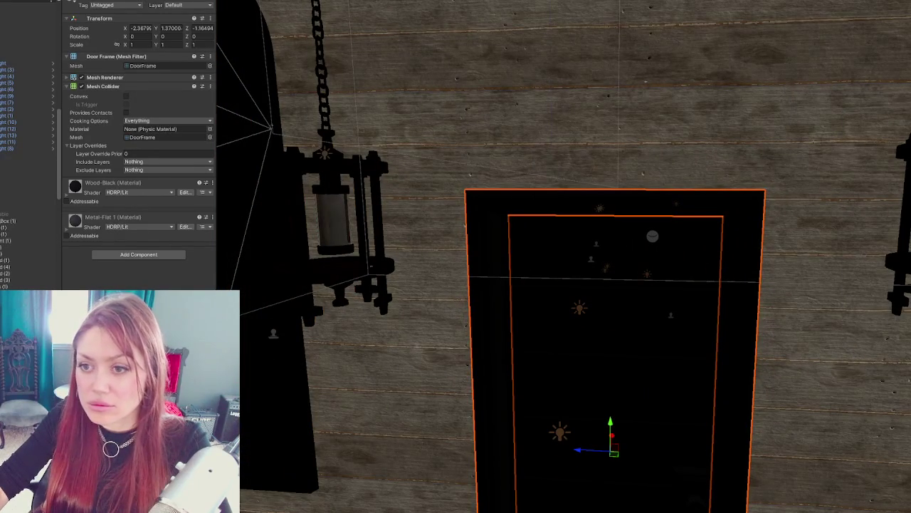
left_click(104, 77)
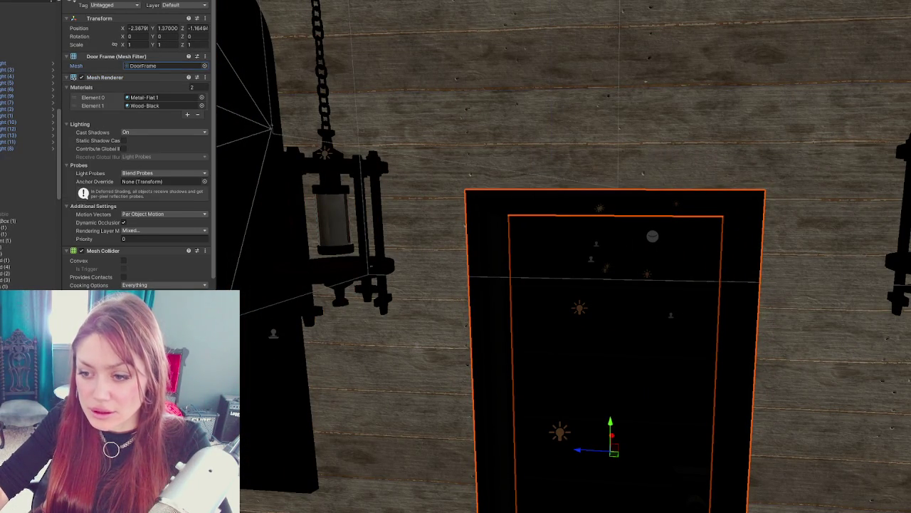
scroll(476, 288, "down", 5)
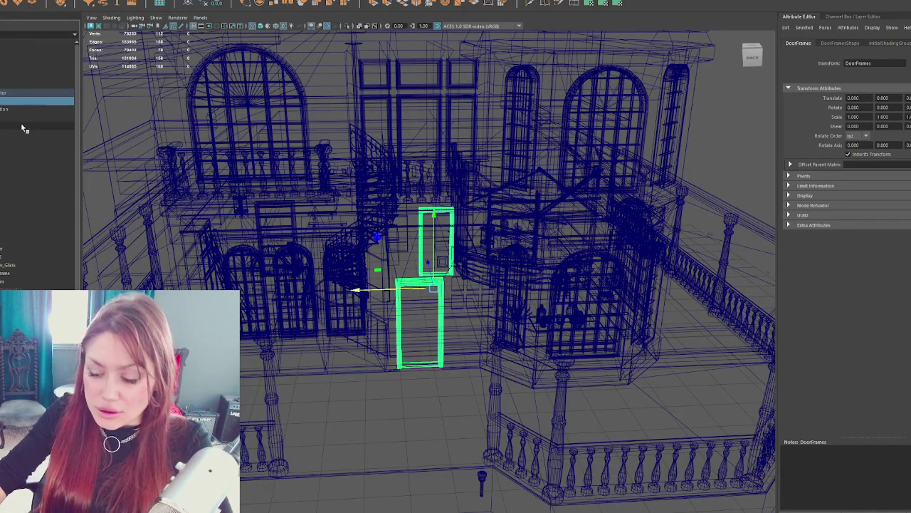
Step: Frame Porch_Foundation and the roof with textured shaded display turned on
left_click(190, 74)
left_click(61, 101)
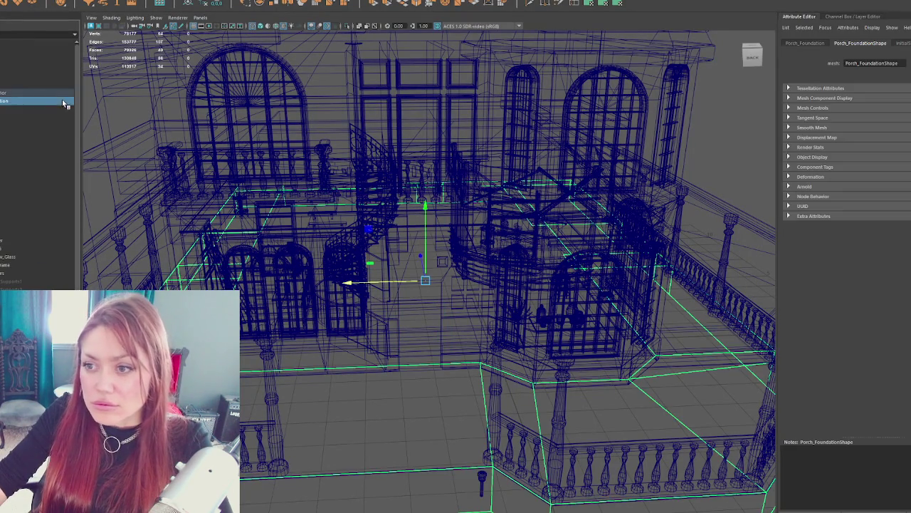
key("f")
key("6")
left_click(48, 109)
key("f")
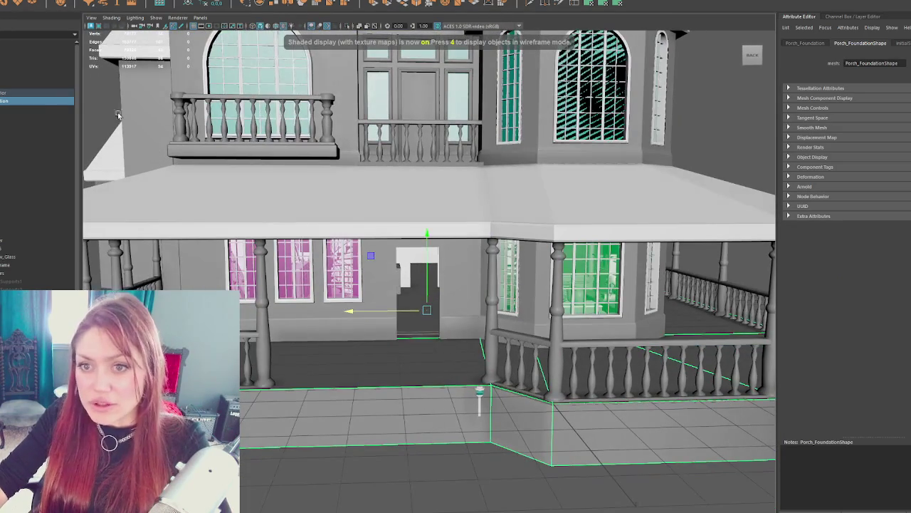
key("a")
scroll(407, 126, "up", 4)
Step: Inspect roof pieces Roof3, Roof5 and Roof_Lower, then select the whole Roof group
left_click(239, 131)
mouse_move(215, 178)
left_mouse_down()
mouse_move(448, 183)
mouse_move(399, 186)
mouse_move(512, 214)
left_mouse_up()
key("f")
left_click(570, 267)
mouse_move(570, 268)
left_mouse_down()
mouse_move(404, 316)
mouse_move(482, 264)
mouse_move(384, 245)
left_mouse_up()
left_click(392, 307)
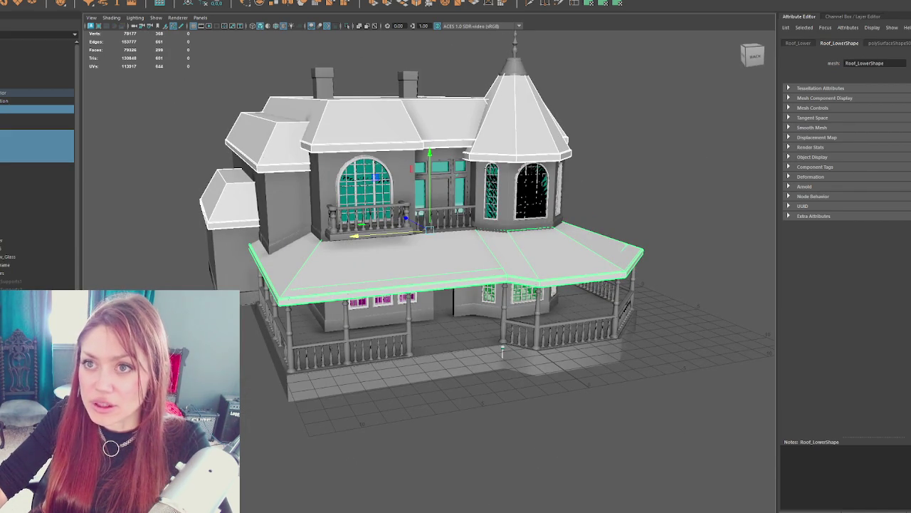
key("Up")
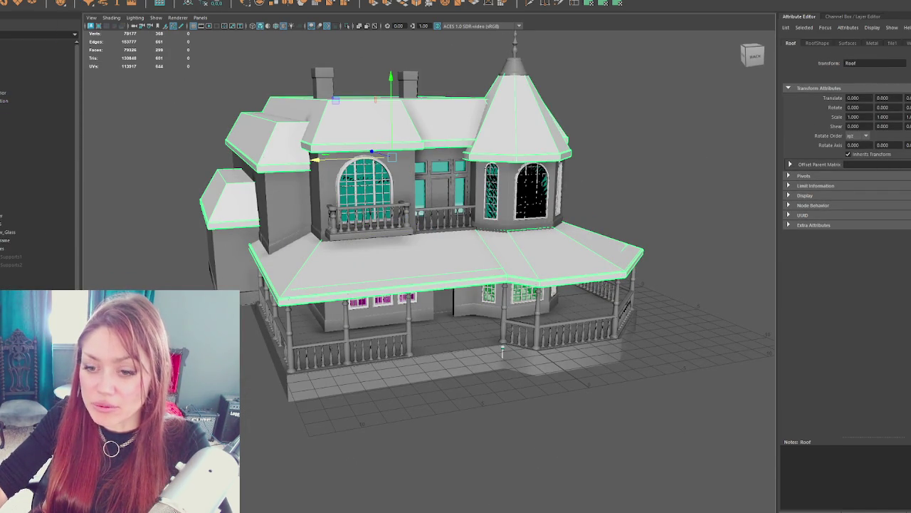
Step: Reposition an object in the Outliner and step through to the chimney and spire
left_click_drag(28, 150, 4, 118)
left_click(10, 200)
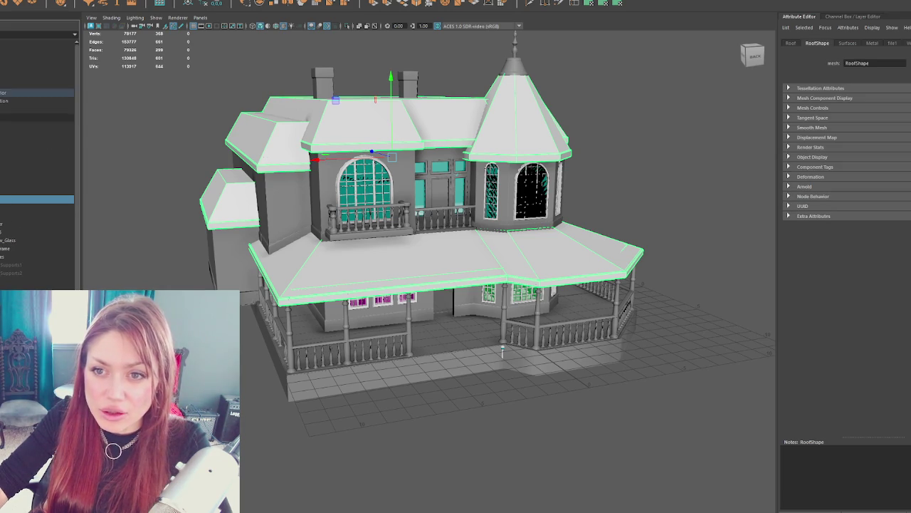
left_click(11, 133)
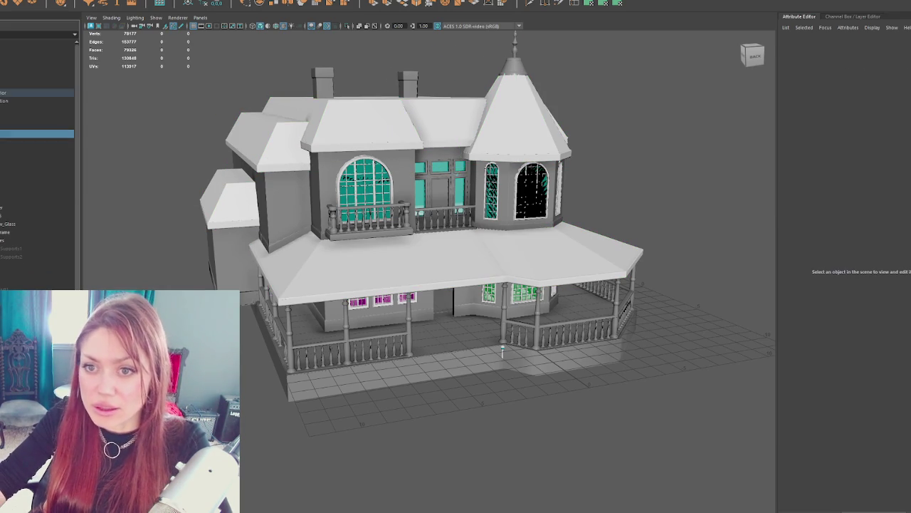
key("Down")
key("Down")
left_click_drag(235, 85, 192, 121)
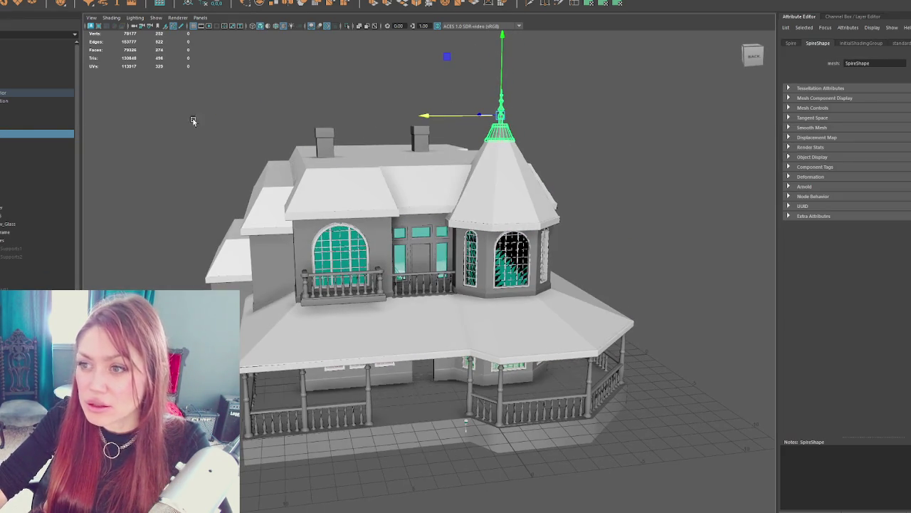
Step: Select the porch pillars and railings together and bring up their actions menu
left_click(22, 126)
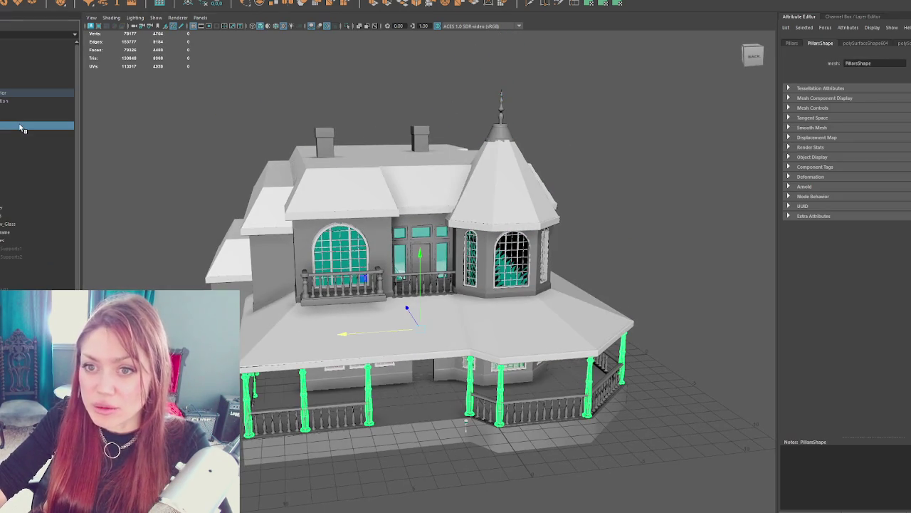
left_click(276, 413)
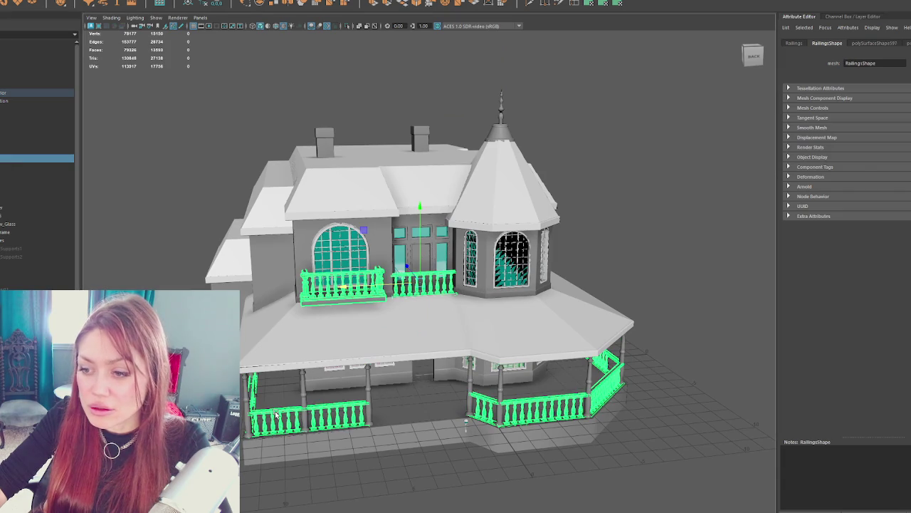
left_click(368, 396, "shift")
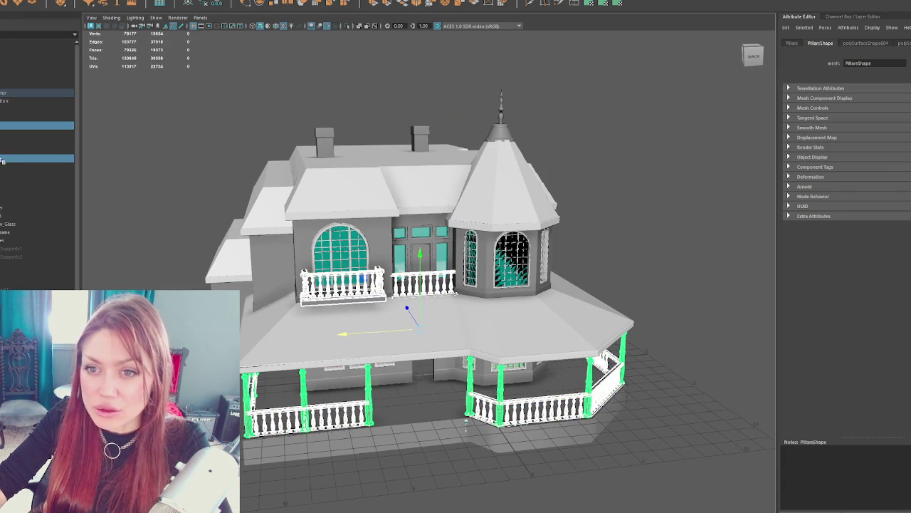
right_click(60, 22)
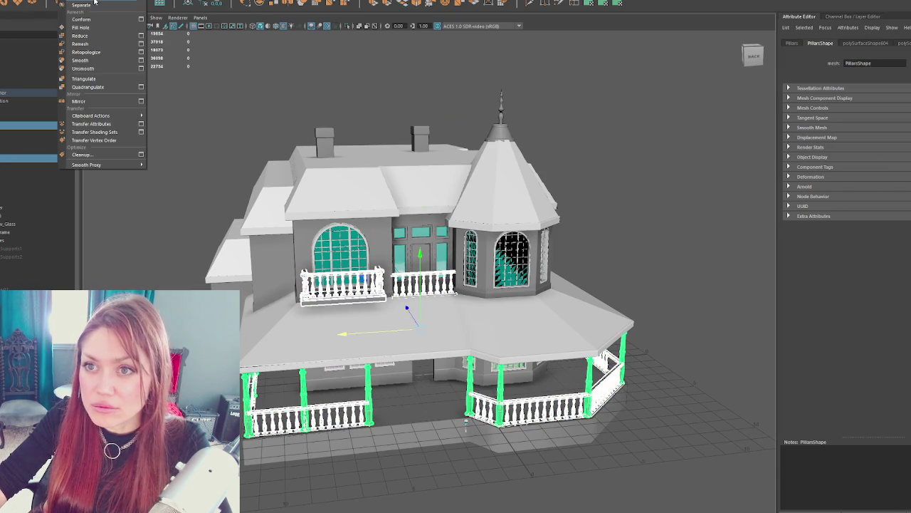
Step: Reorder porch objects in the Outliner, moving Porch_Foundation lower in the hierarchy
left_click(100, 9)
left_click_drag(40, 120, 42, 112)
left_click_drag(38, 177, 37, 171)
left_click(22, 102)
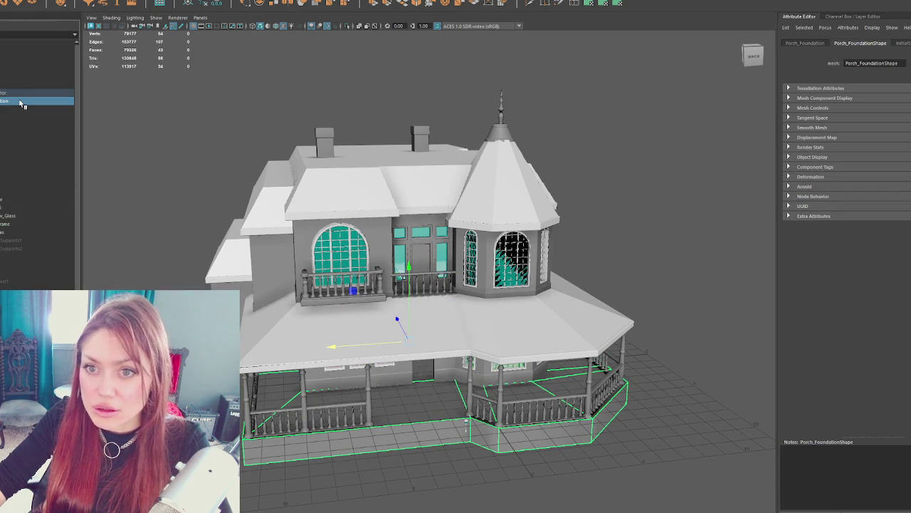
left_click_drag(21, 104, 25, 171)
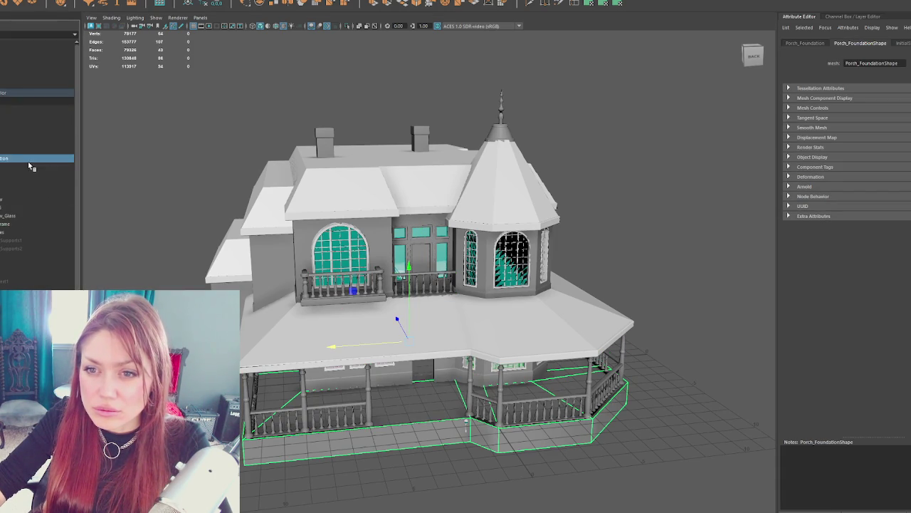
Step: Place Deck_Rim beside Porch_Foundation and select the rim edge on the porch
left_click(19, 153)
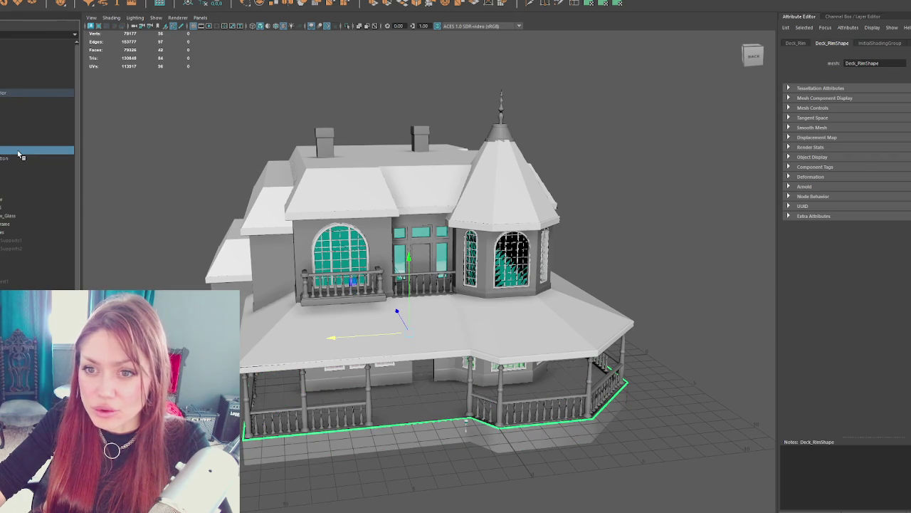
left_click_drag(19, 154, 21, 161)
left_click(22, 160)
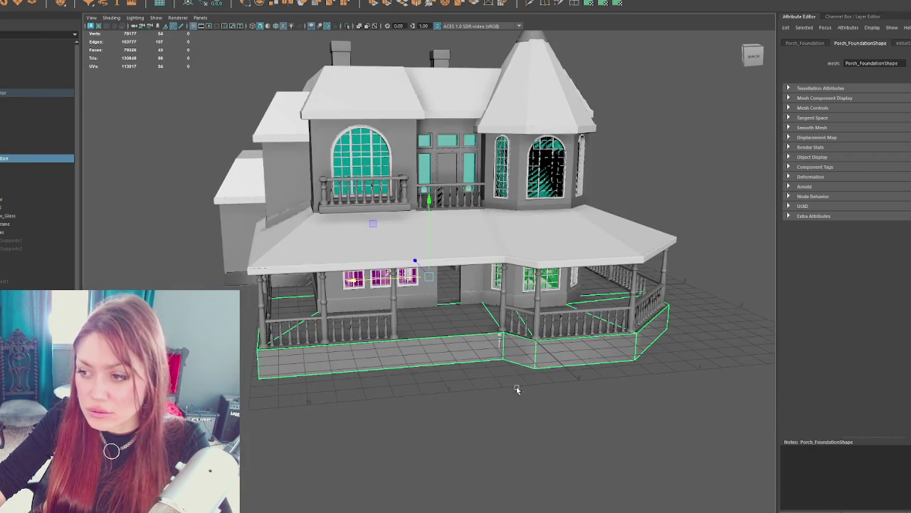
scroll(516, 386, "up", 10)
left_click(447, 384)
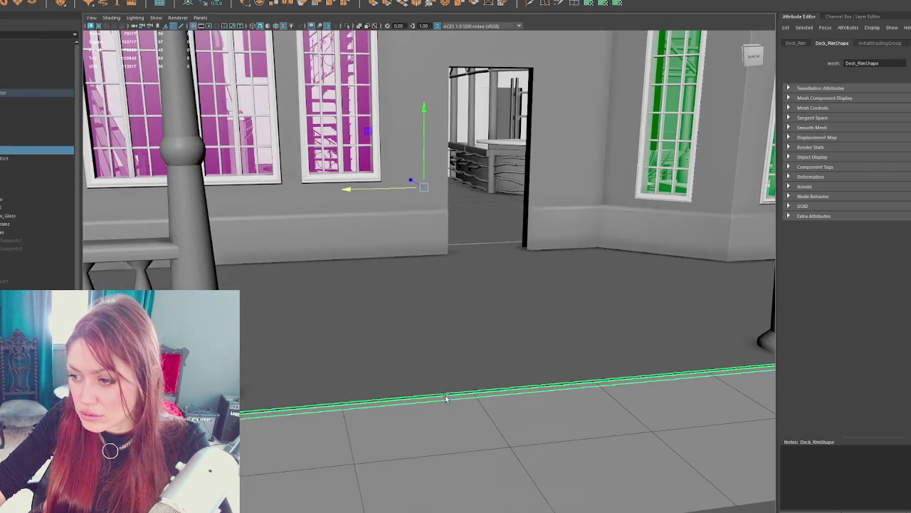
Step: Close the deck rim's UV layout and assign it the stairs_alpha material
scroll(448, 385, "down", 10)
scroll(449, 383, "up", 5)
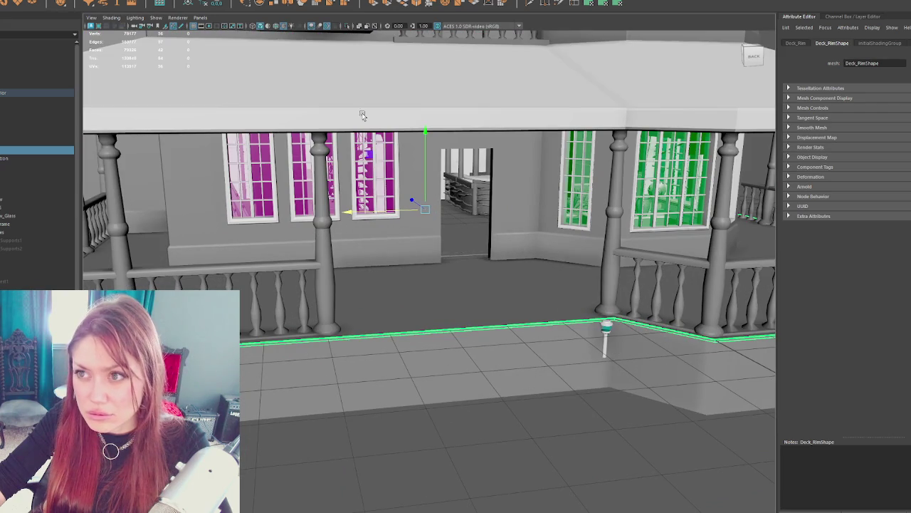
left_click(236, 4)
left_click(249, 13)
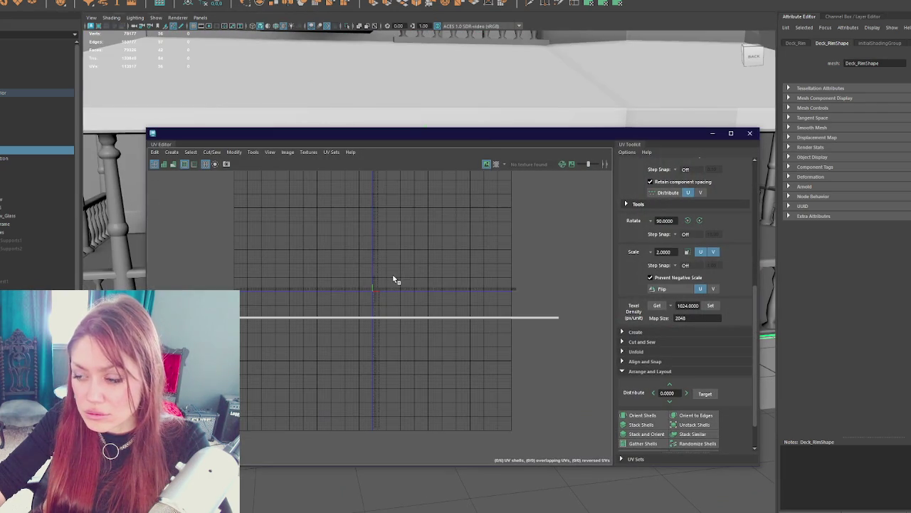
left_click(750, 133)
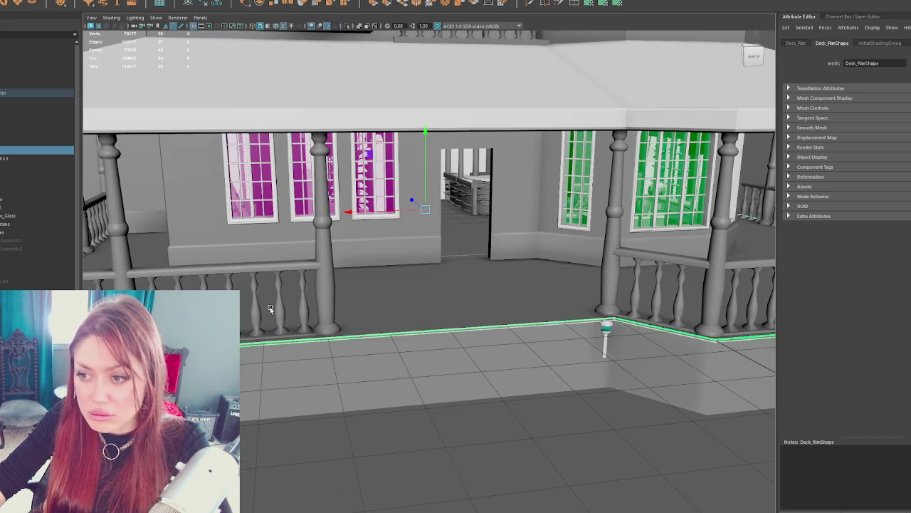
right_click(432, 439)
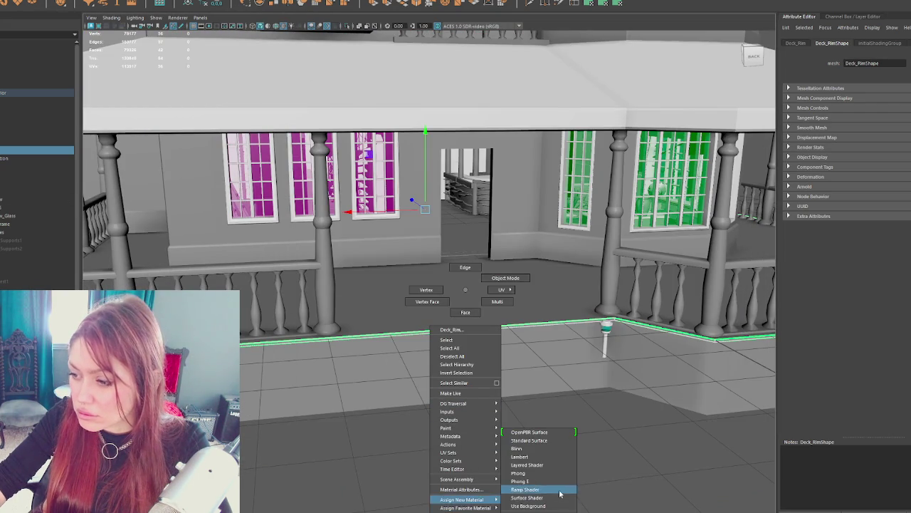
left_click(537, 483)
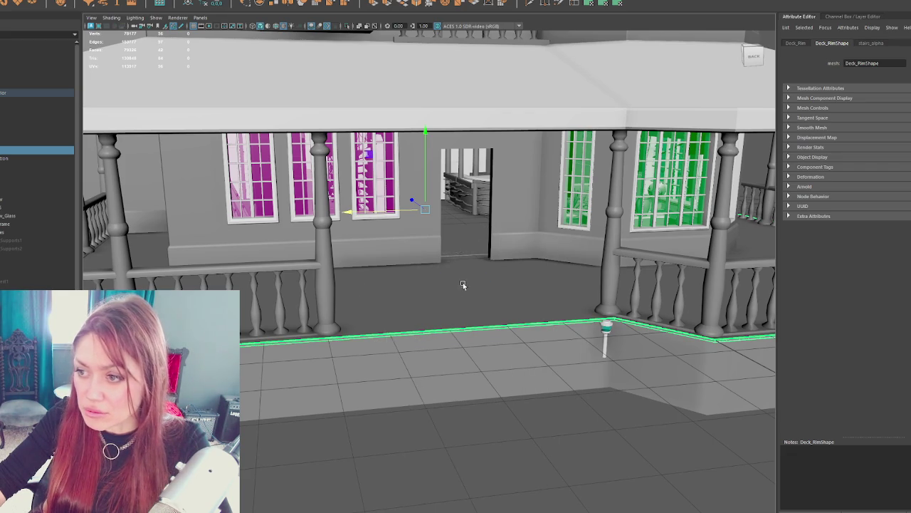
Step: Rename Porch_Foundation to Porch in the Outliner
left_click(448, 386)
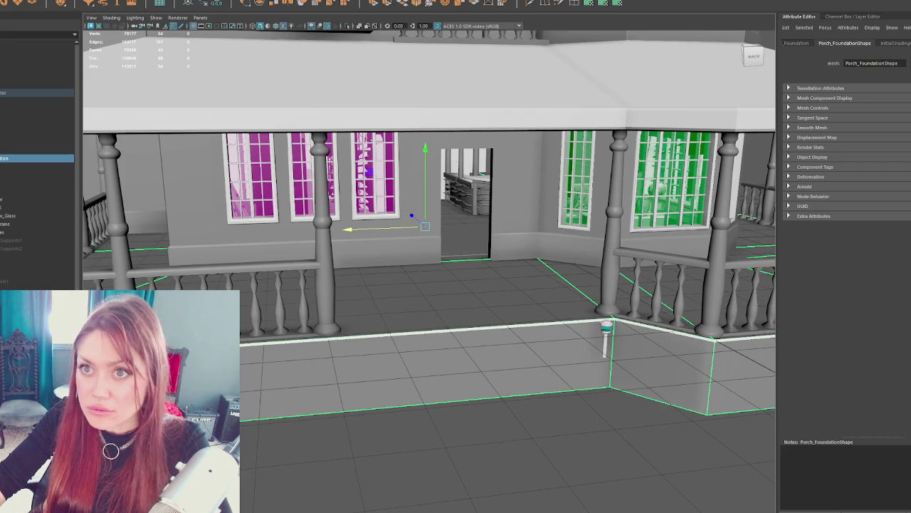
left_click(80, 2)
left_click(206, 3)
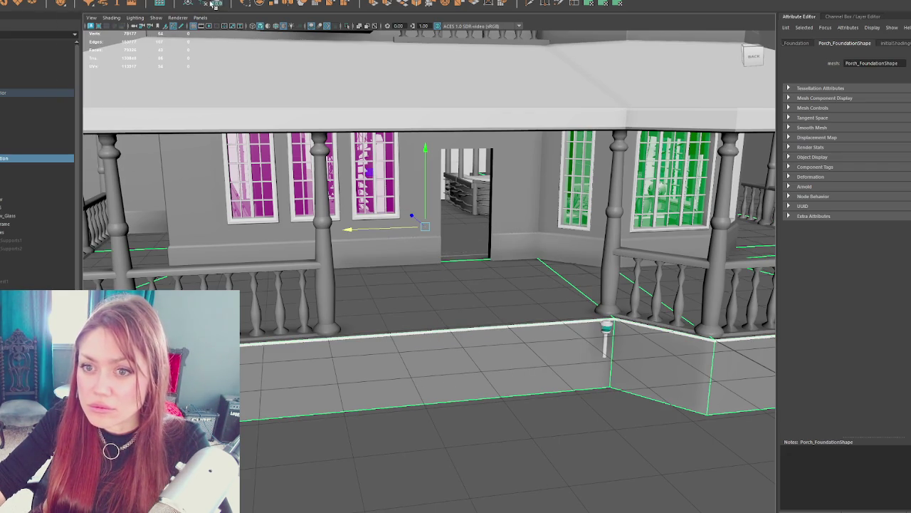
double_click(14, 158)
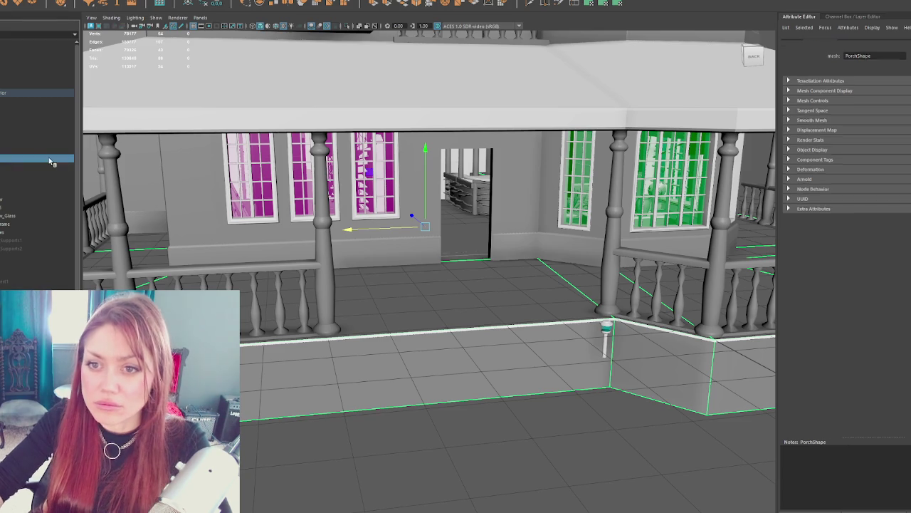
left_click(11, 166)
Step: Select Chimney1 and frame it alone, adding the second chimney to the selection
left_click(9, 175)
left_click(10, 133)
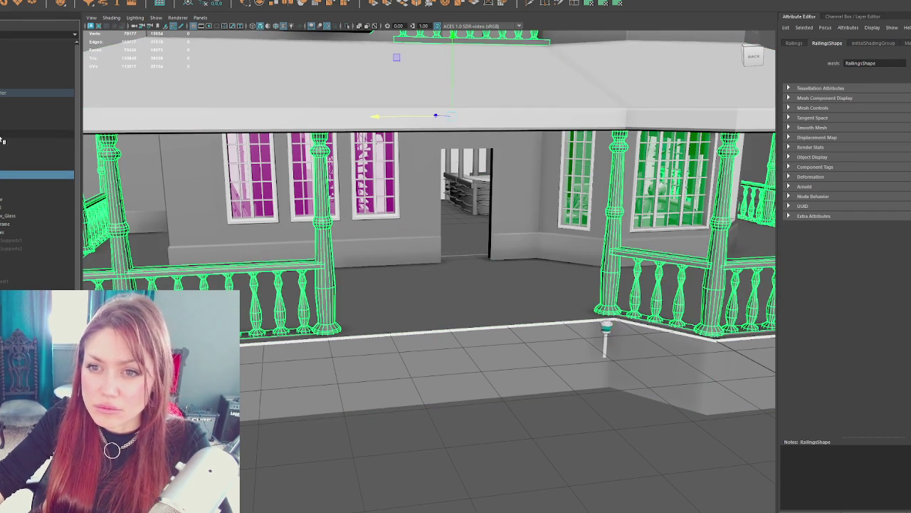
key("f")
left_click(21, 172, "ctrl")
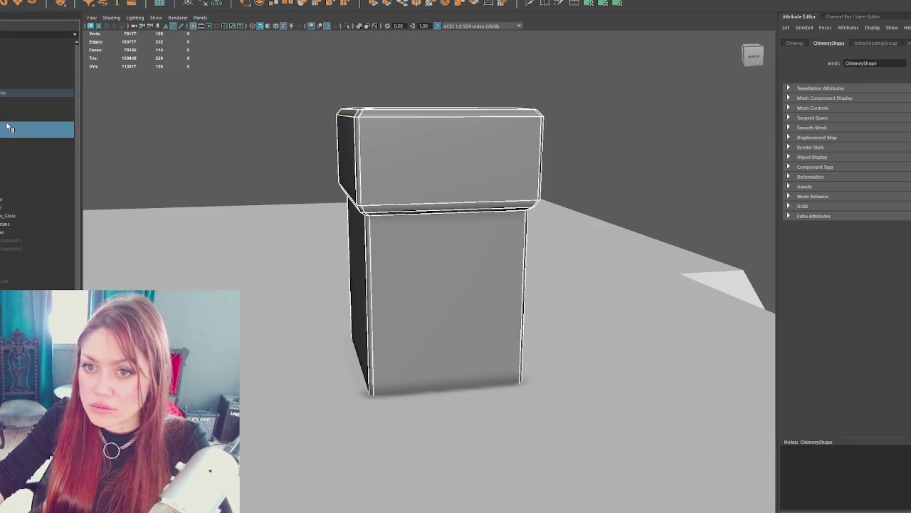
Step: Combine the two chimneys into one mesh named Chimnies, then bring the whole house back into view
left_click(71, 2)
left_click(148, 4)
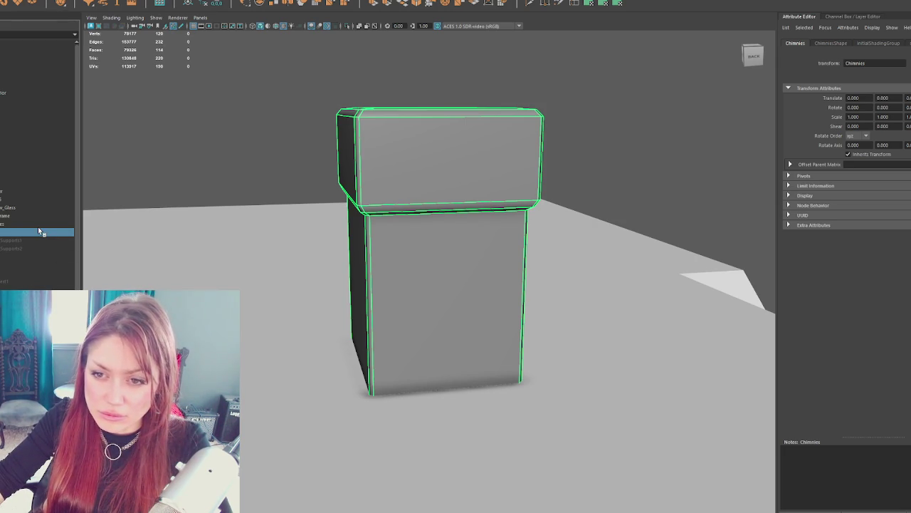
left_click(34, 116)
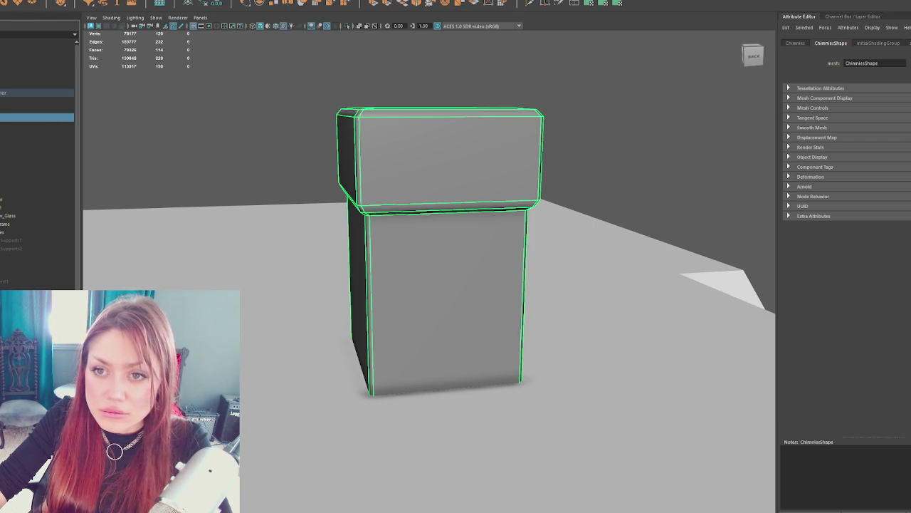
double_click(36, 116)
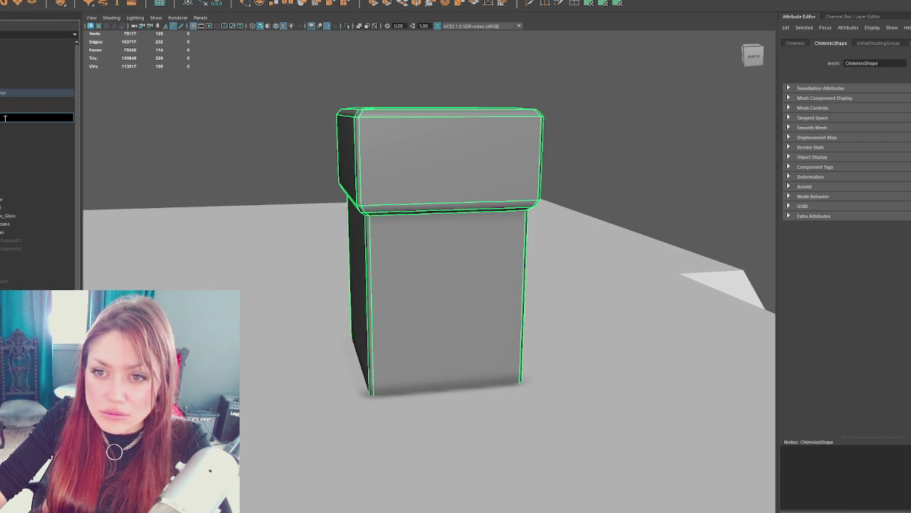
left_click(10, 142)
left_click(10, 100)
key("ctrl+1")
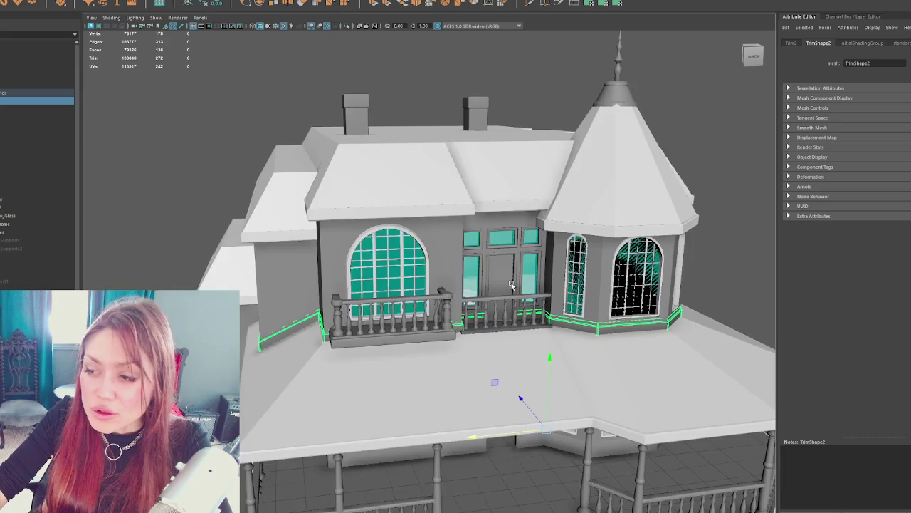
Step: Combine the lower porch trim and upper-floor trim into a single Trim mesh and duplicate it
left_click_drag(510, 284, 398, 235)
left_click(41, 108)
left_click(28, 100)
left_click(78, 2)
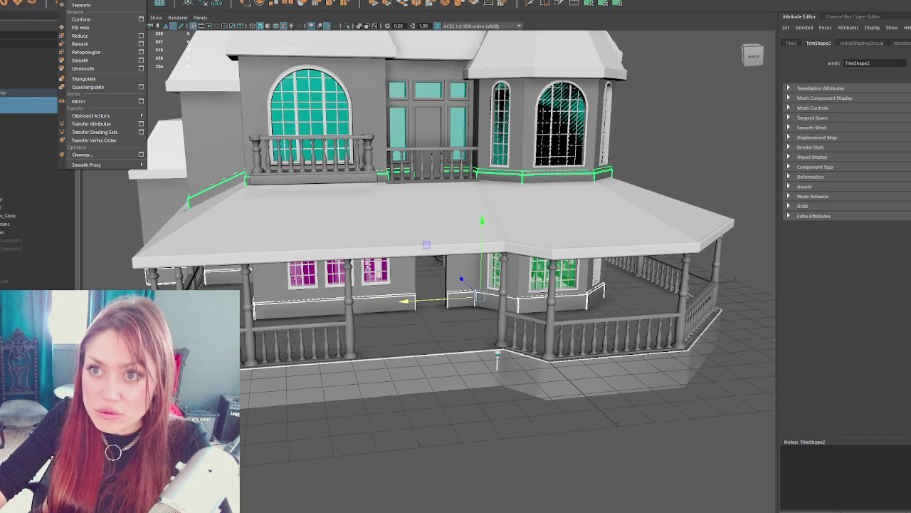
key("Escape")
key("Up")
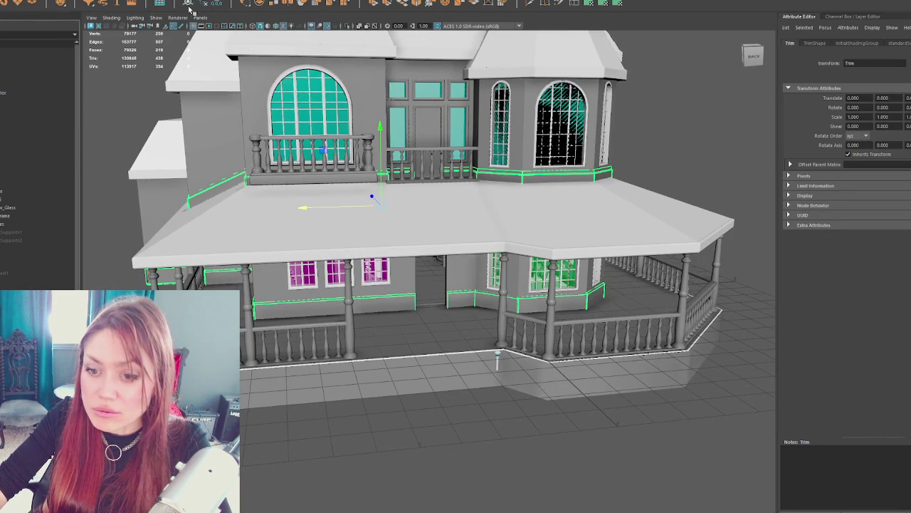
key("ctrl+d")
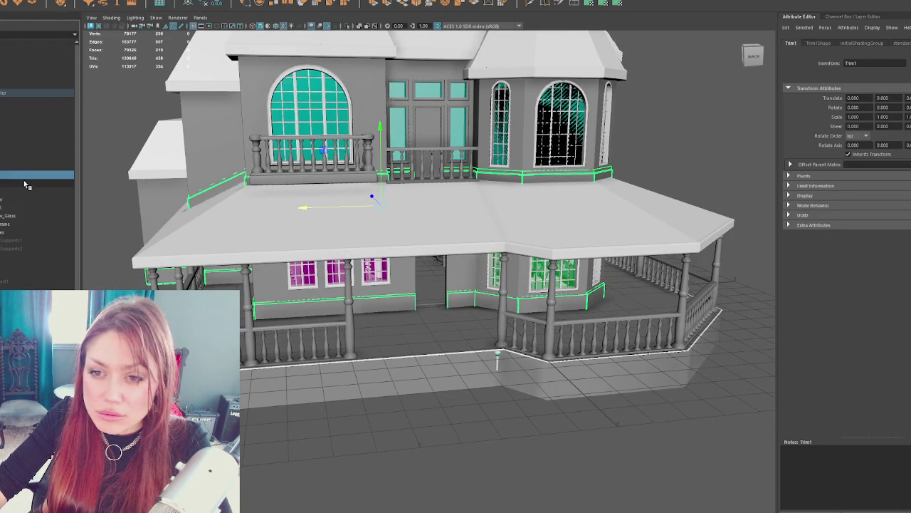
Step: Check the railings and walls, then move Spire lower in the Outliner hierarchy
left_click(12, 166)
left_click(12, 184)
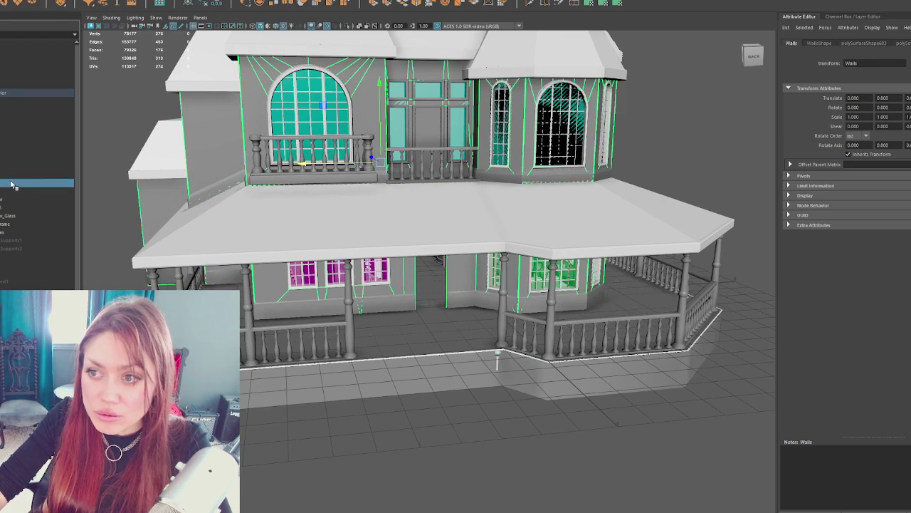
left_click(23, 162)
left_click(22, 118)
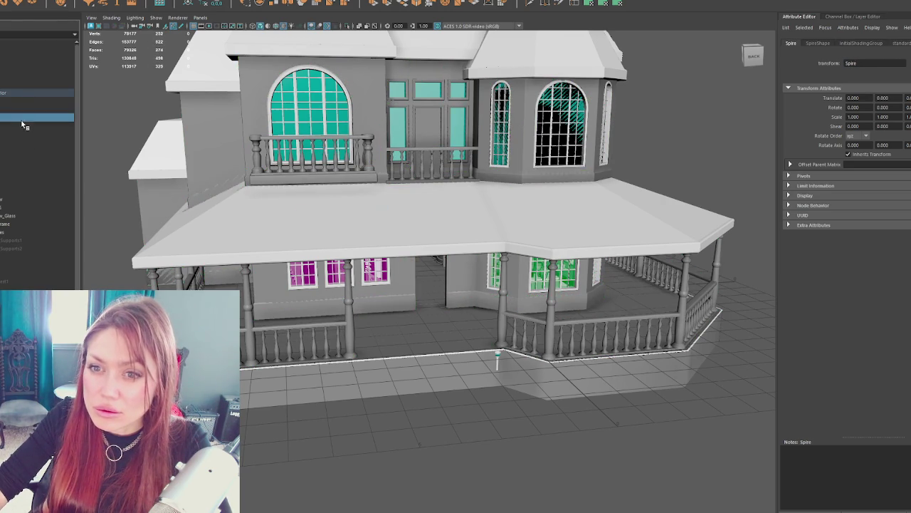
left_click(7, 106)
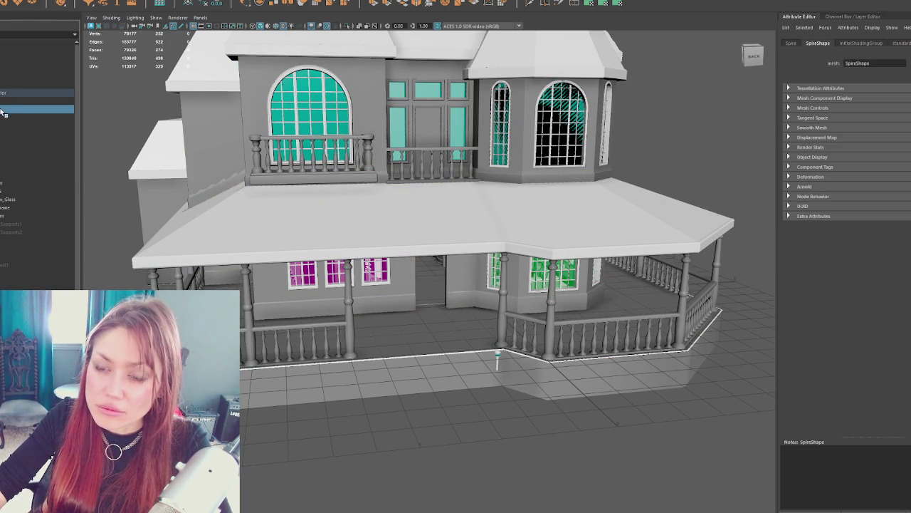
left_click_drag(3, 127, 7, 156)
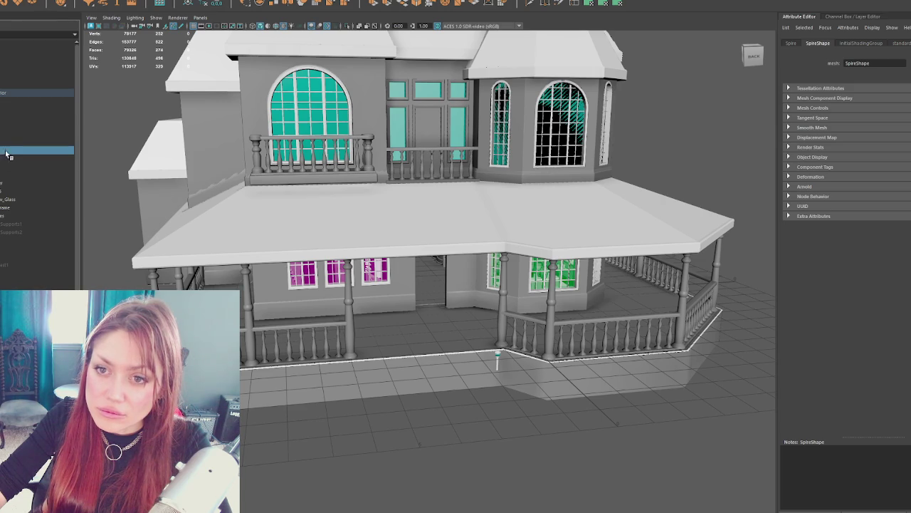
Step: Review the Railings, Deck_Rim and arched window glass meshes
left_click(10, 141)
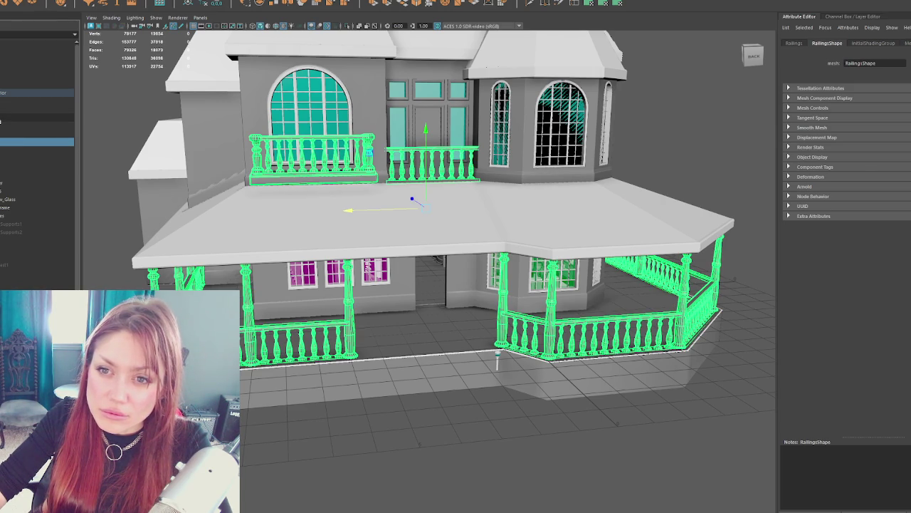
left_click(10, 116)
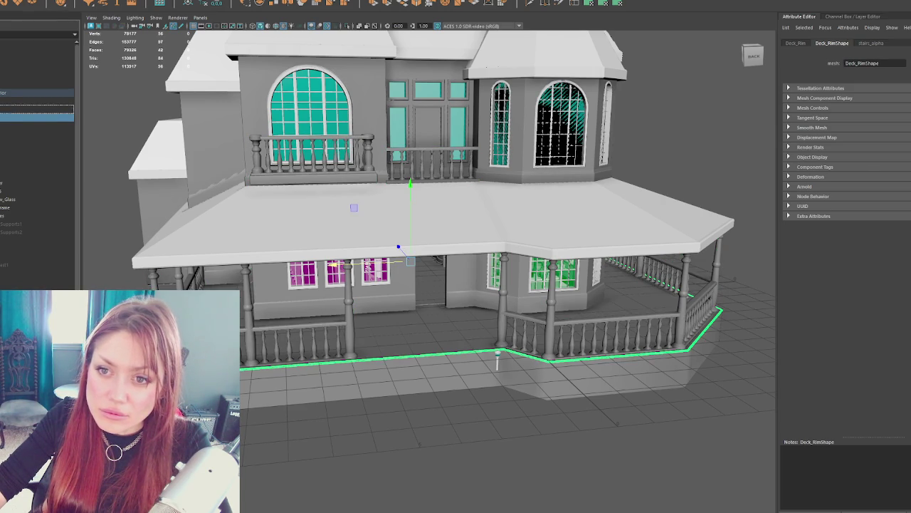
left_click(2, 192)
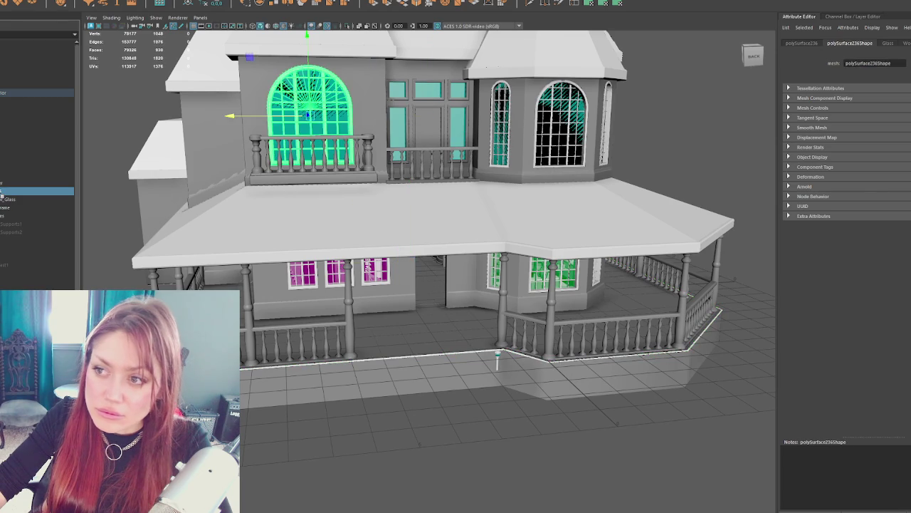
Step: Isolate the bay window frames, middle window and upper door frame with glass
left_click(550, 105, "shift")
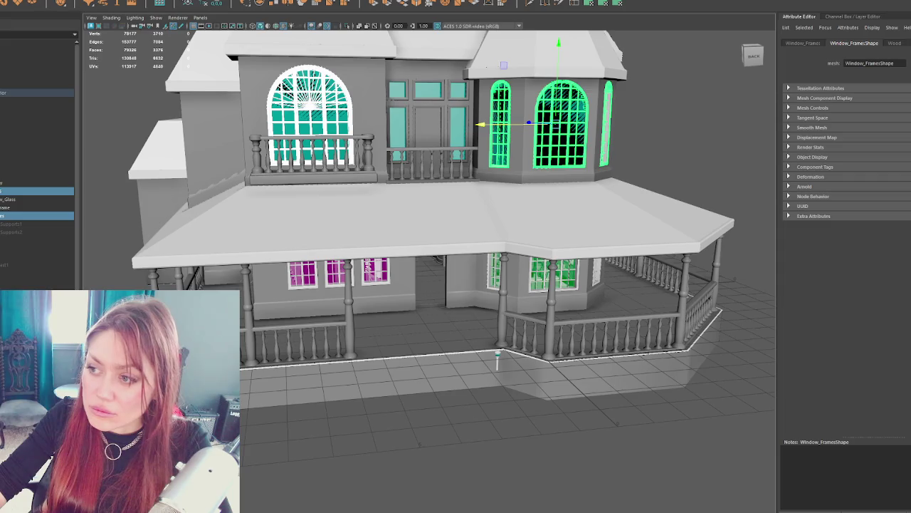
key("ctrl+1")
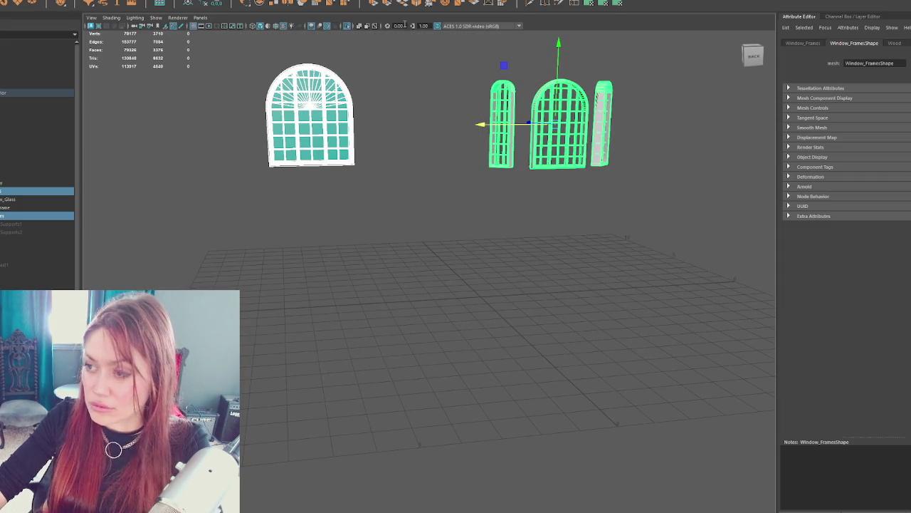
left_click_drag(448, 32, 423, 115)
left_click(423, 115)
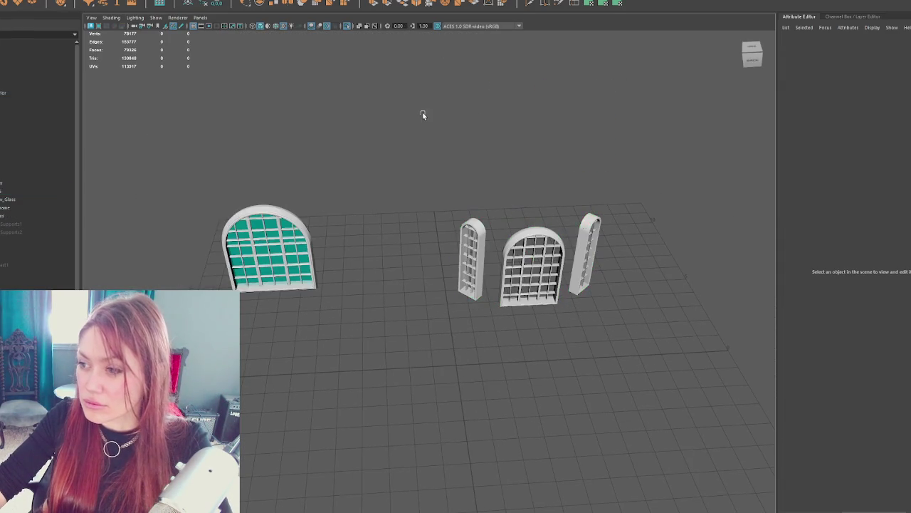
key("ctrl+z")
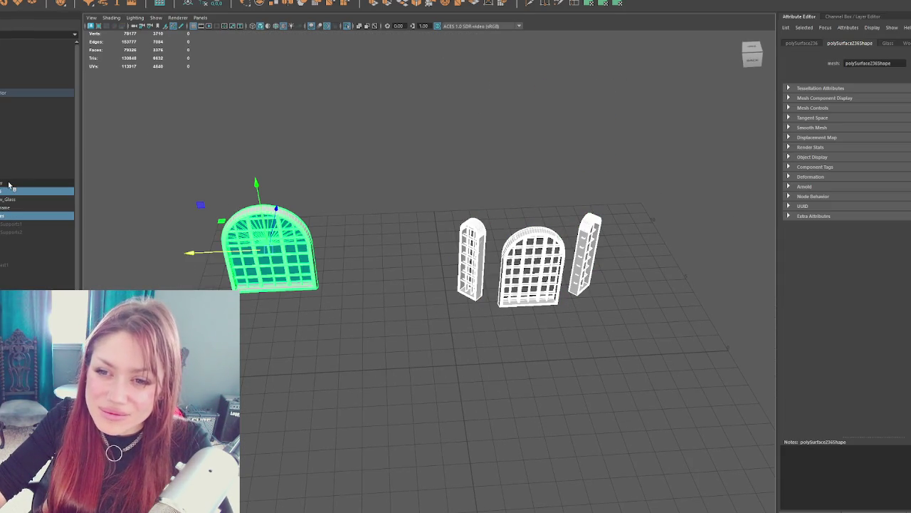
left_click(9, 185, "ctrl")
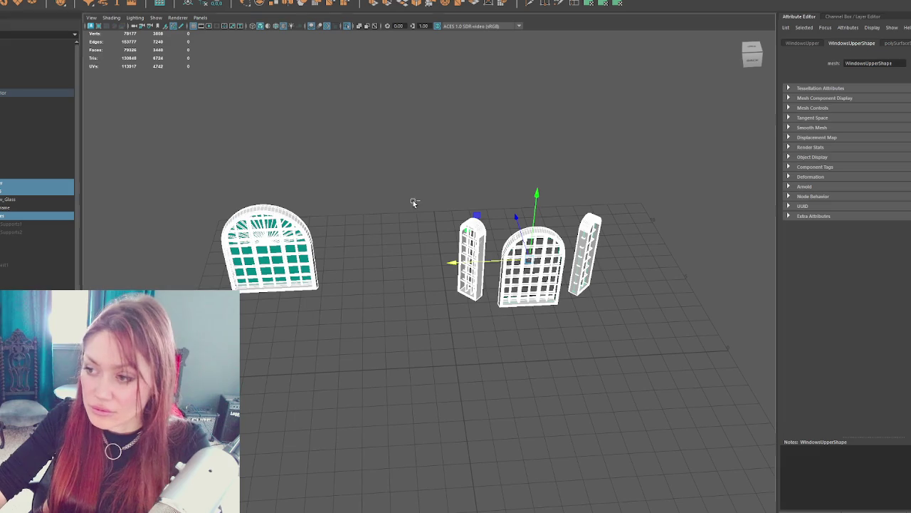
left_click(59, 202)
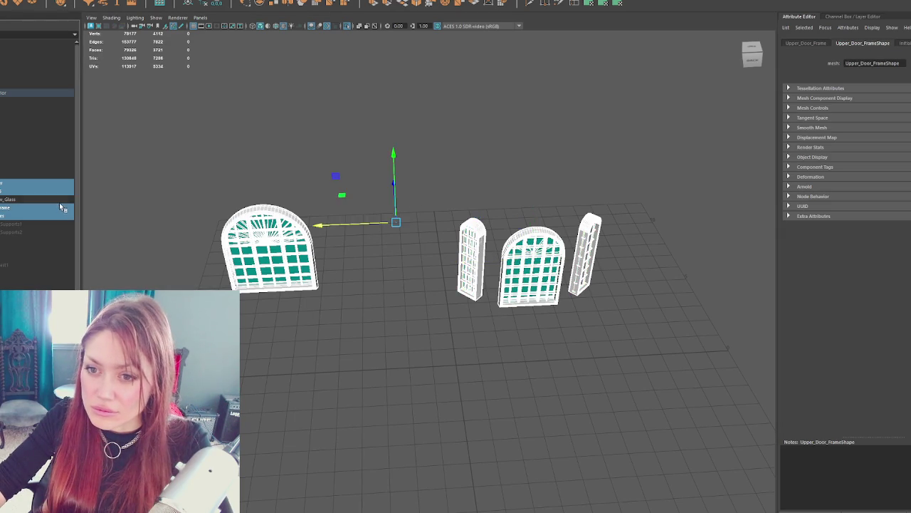
key("shift+h")
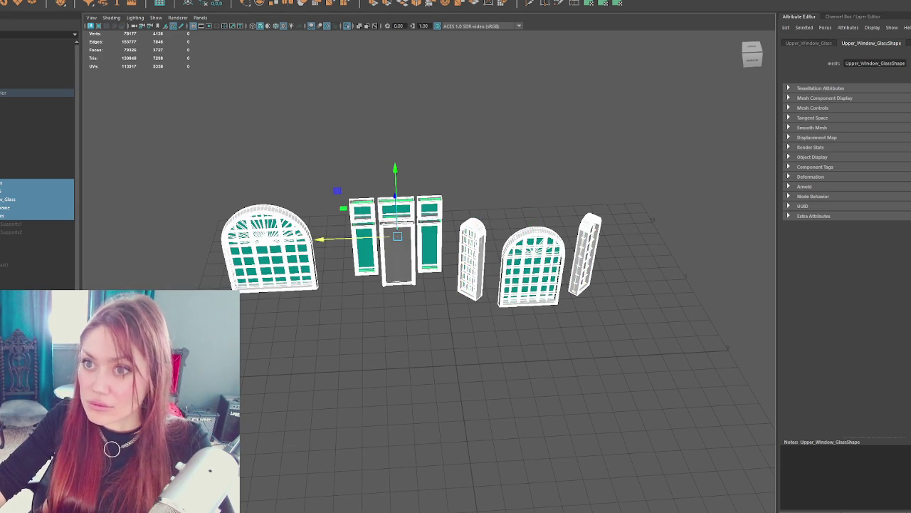
Step: Move the Window_Frames group within the Outliner and rename it Windows
left_click(71, 1)
left_click(92, 43)
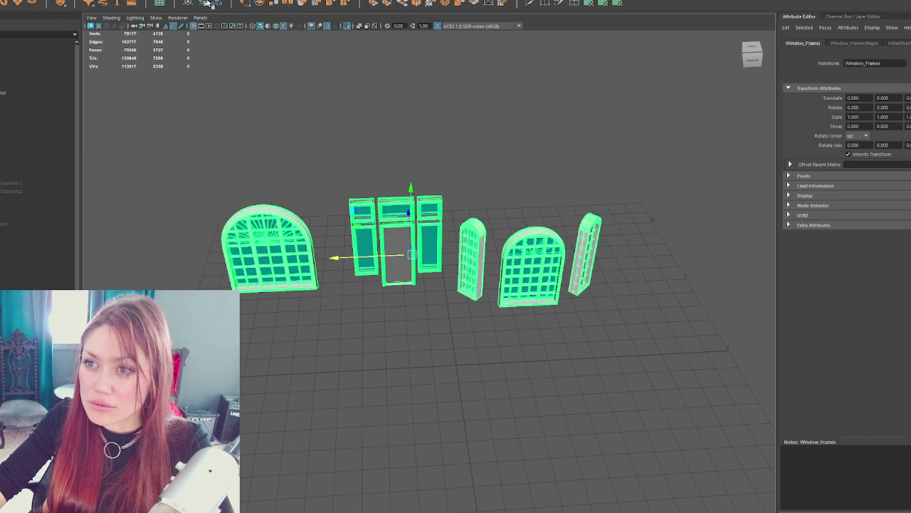
left_click_drag(29, 207, 43, 176)
double_click(21, 174)
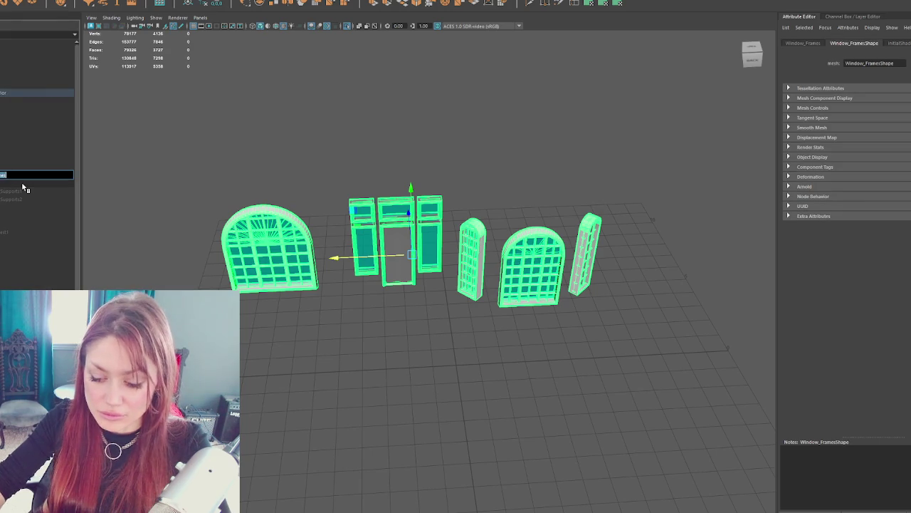
type("Windows")
key("Return")
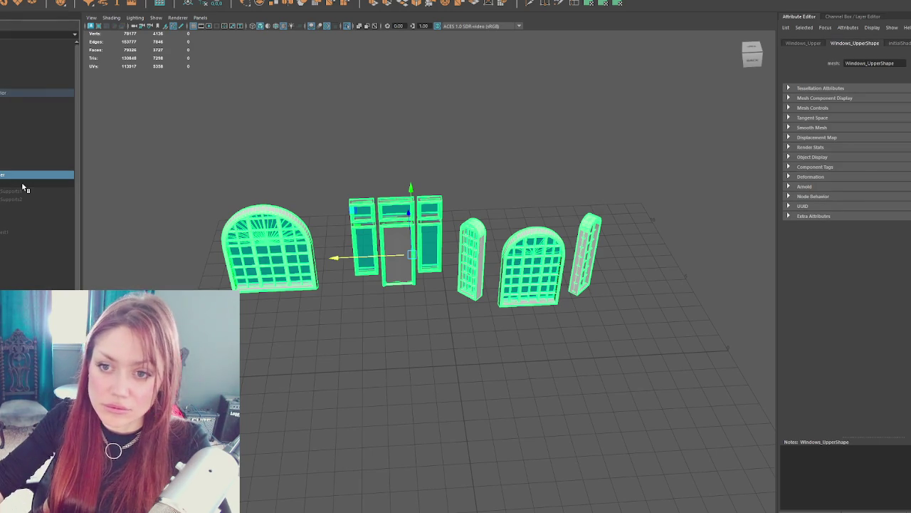
left_click(2, 176)
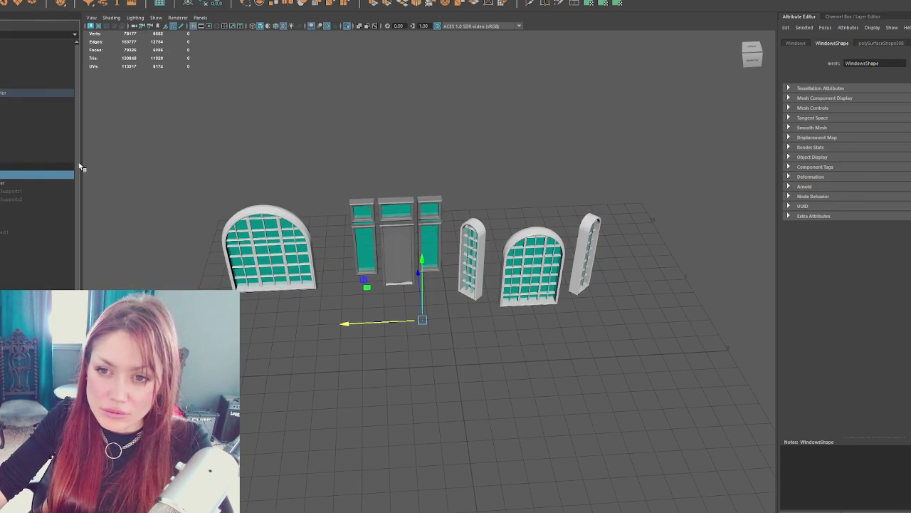
Step: Give the trim mesh its new name, deselect, and show the full house model
double_click(59, 160)
key("Return")
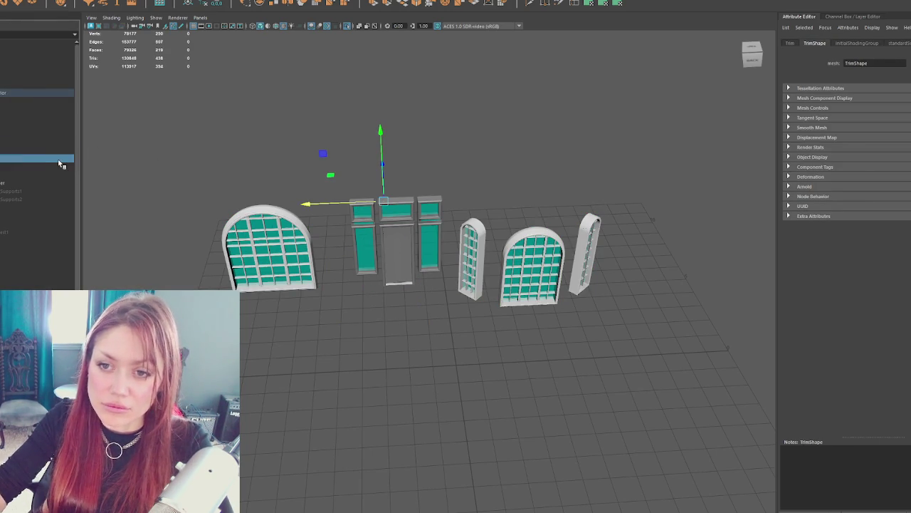
left_click(185, 146)
key("ctrl+1")
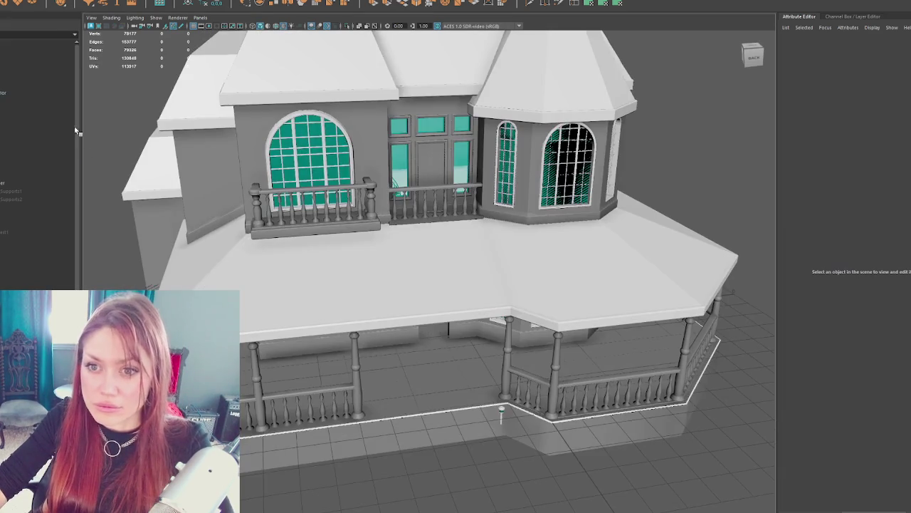
Step: Step through the Chimneys, Lantern, Roof, Spire, Trim and Windows_Upper meshes in the Outliner
left_click(18, 101)
key("a")
left_click(17, 114)
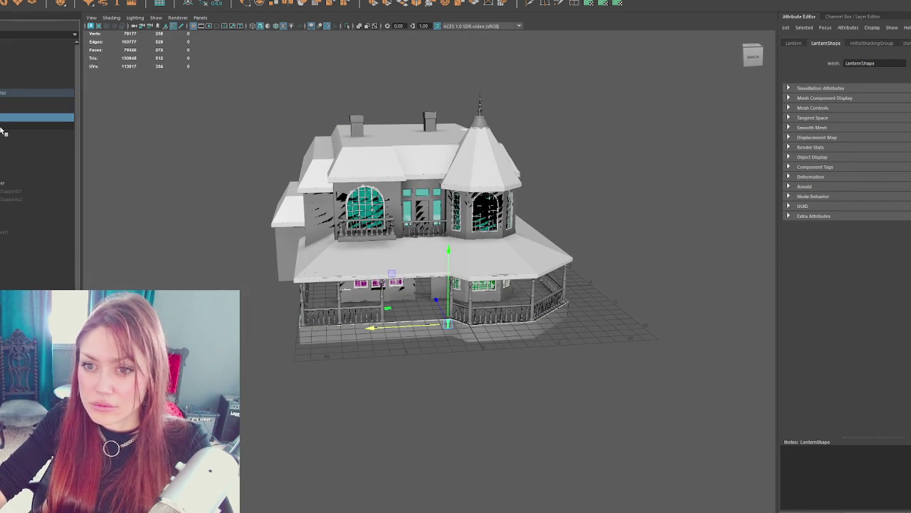
left_click(3, 126)
left_click(2, 133)
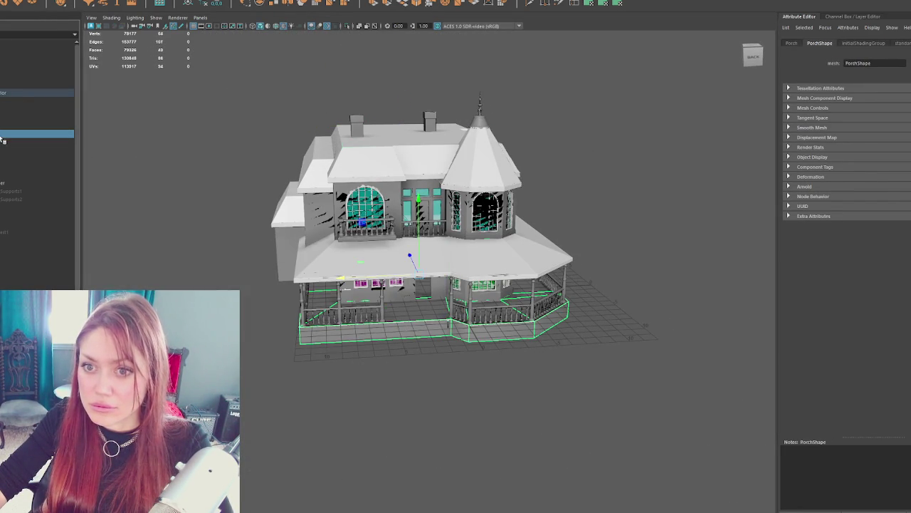
left_click(3, 142)
left_click(3, 151)
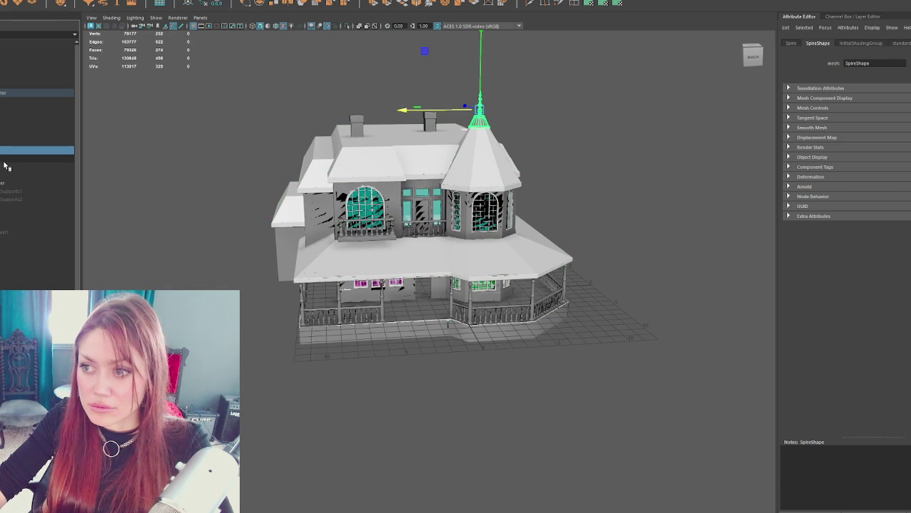
left_click(5, 159)
left_click(7, 166)
left_click(9, 175)
left_click(10, 183)
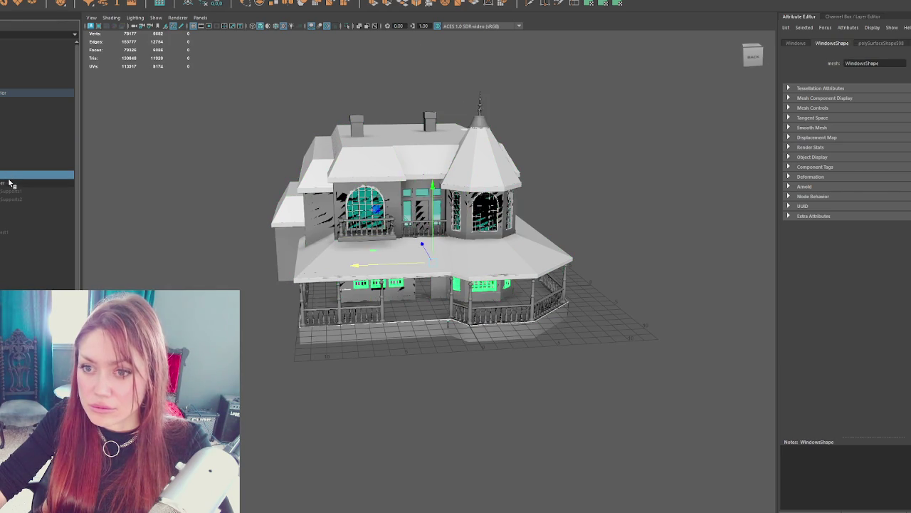
Step: Select the Apothecary_Exterior group and choose File > Export Selection
left_click(3, 128)
left_click(2, 94)
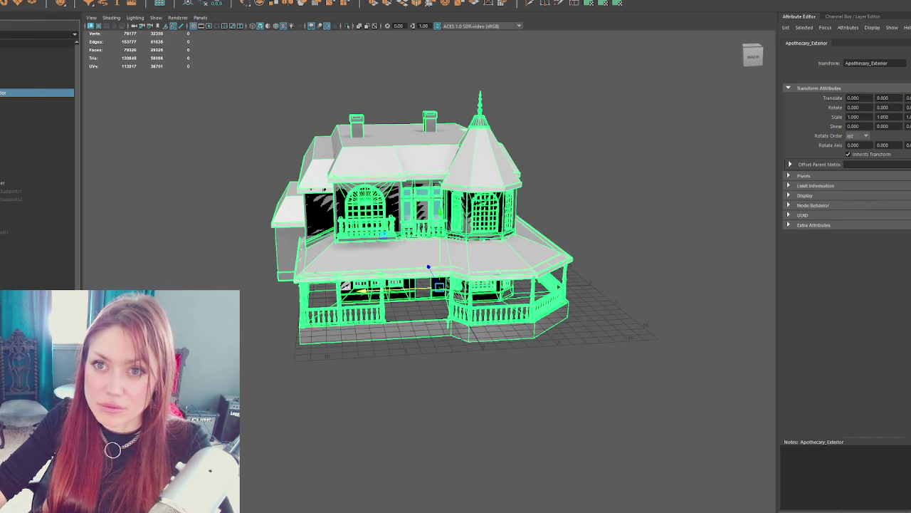
left_click(53, 93)
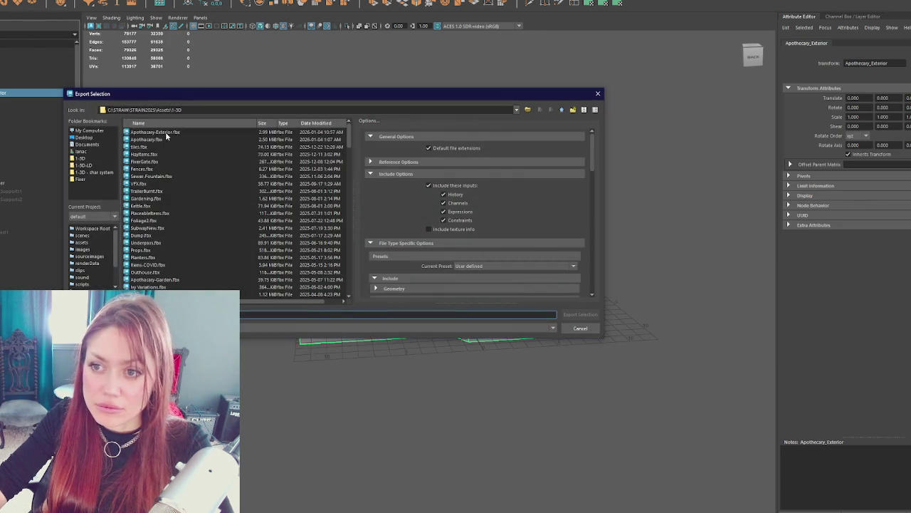
Step: Export to Apothecary-Exterior.fbx, confirming the overwrite of the existing file
left_click(165, 132)
double_click(165, 131)
left_click(319, 227)
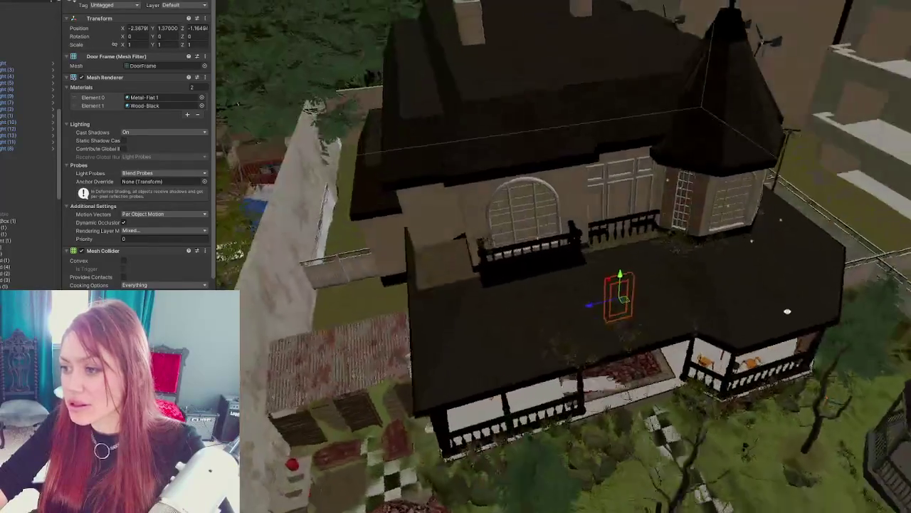
scroll(562, 257, "up", 10)
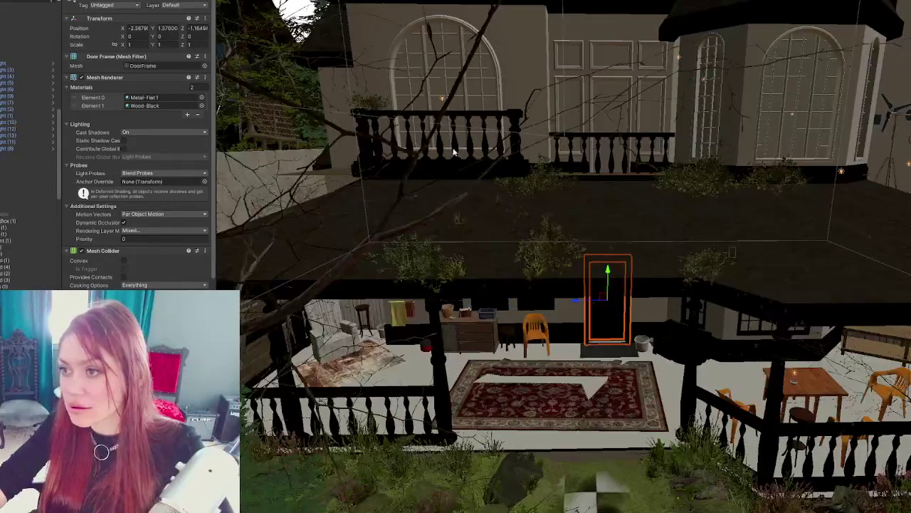
left_click(512, 56)
scroll(28, 107, "up", 5)
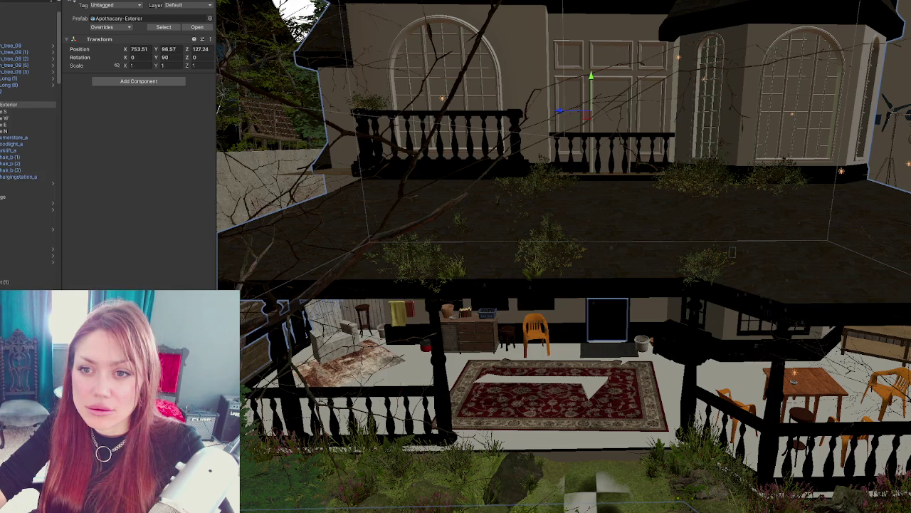
key("h")
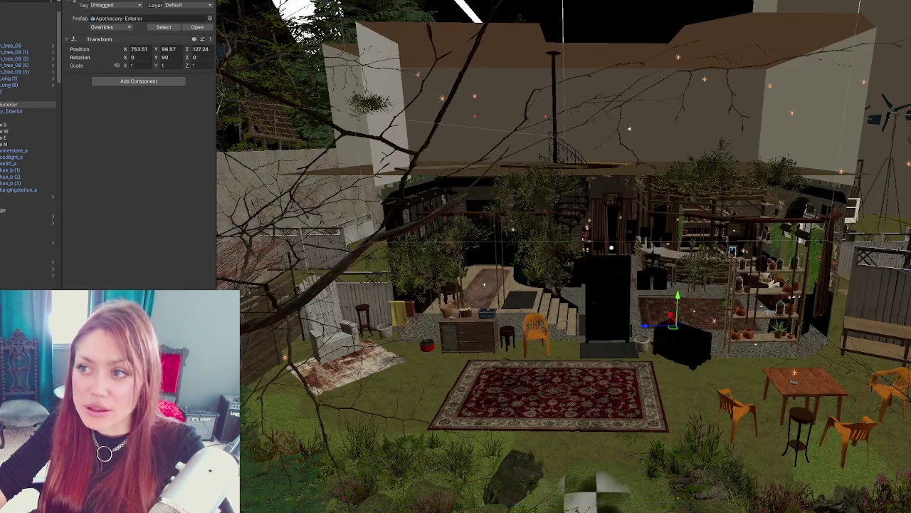
key("h")
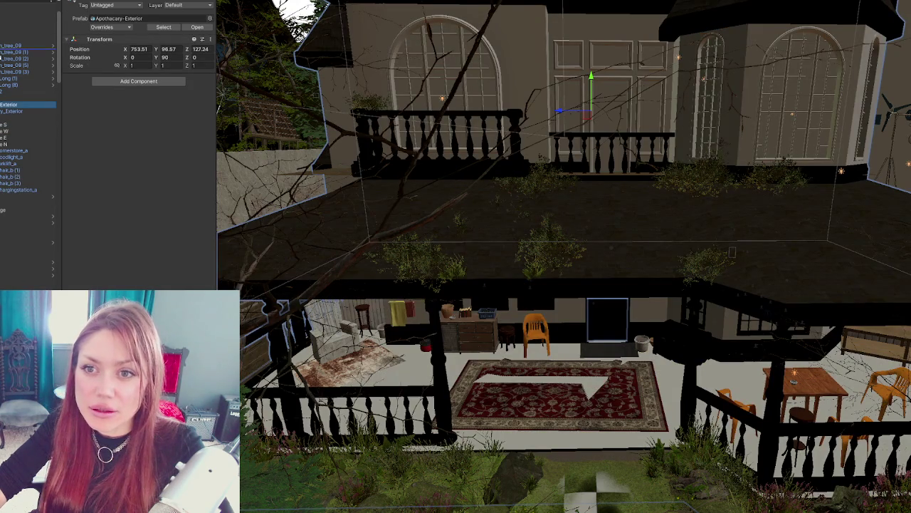
scroll(2, 52, "down", 5)
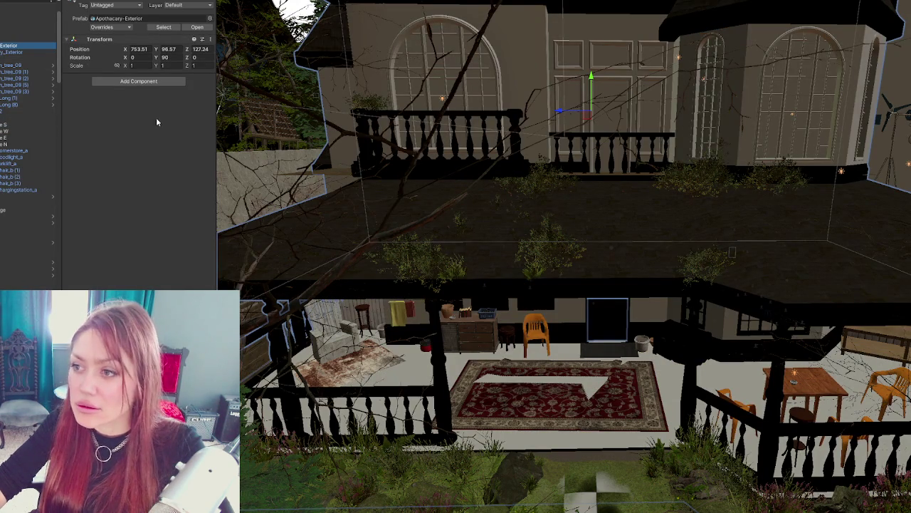
key("h")
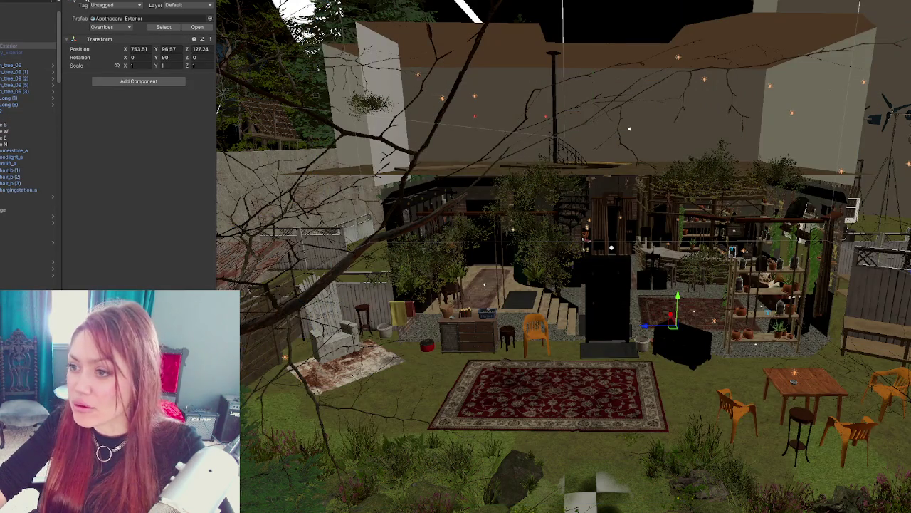
scroll(629, 129, "down", 5)
scroll(613, 131, "down", 3)
mouse_move(519, 165)
left_mouse_down()
mouse_move(448, 174)
mouse_move(498, 171)
left_mouse_up()
mouse_move(437, 163)
left_mouse_down()
mouse_move(539, 186)
mouse_move(713, 177)
left_mouse_up()
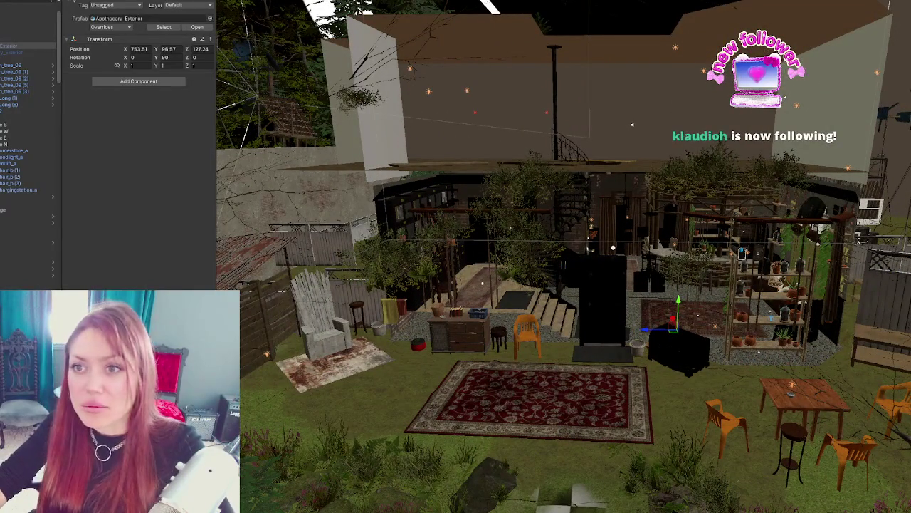
scroll(545, 221, "down", 5)
left_click_drag(544, 221, 545, 239)
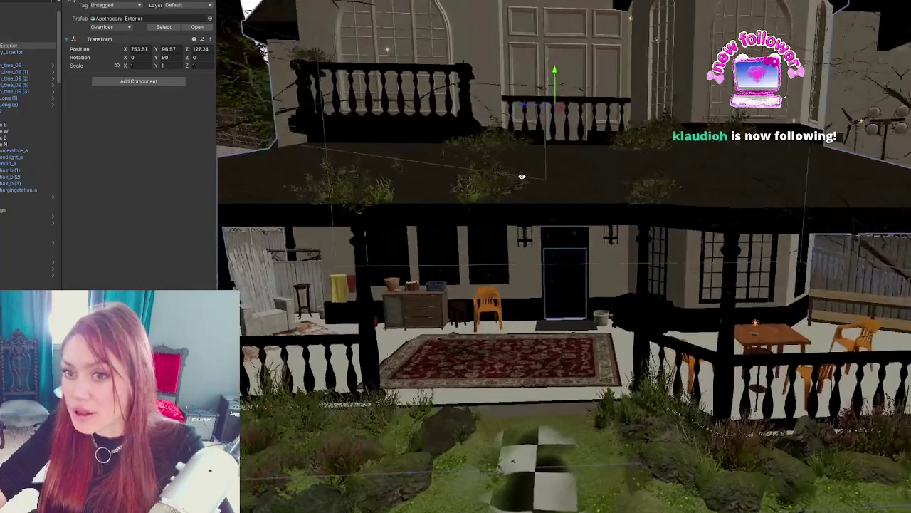
left_click(21, 132)
scroll(28, 178, "down", 5)
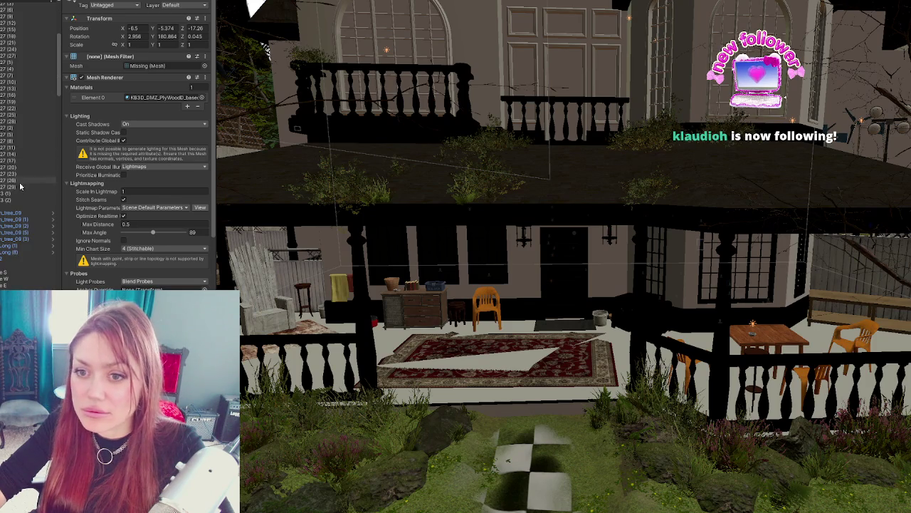
left_click(40, 202, "shift")
key("f")
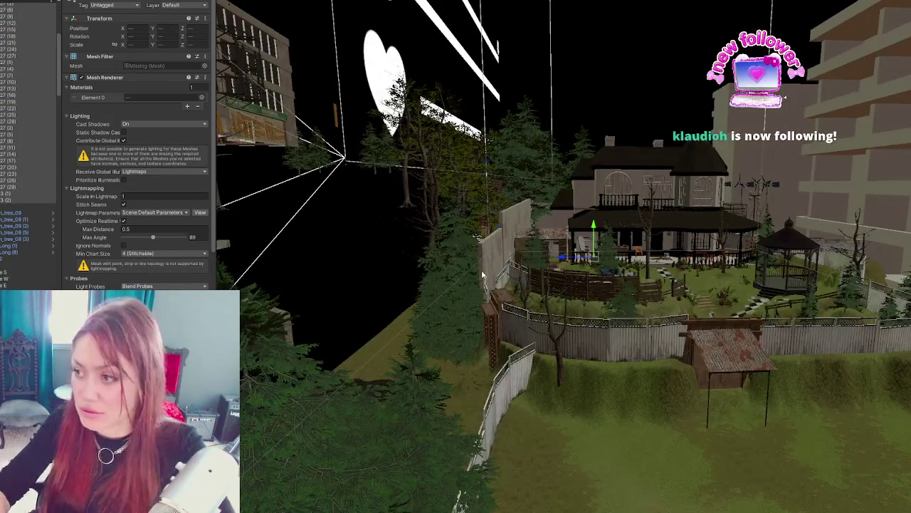
scroll(2, 155, "up", 5)
left_click(2, 155)
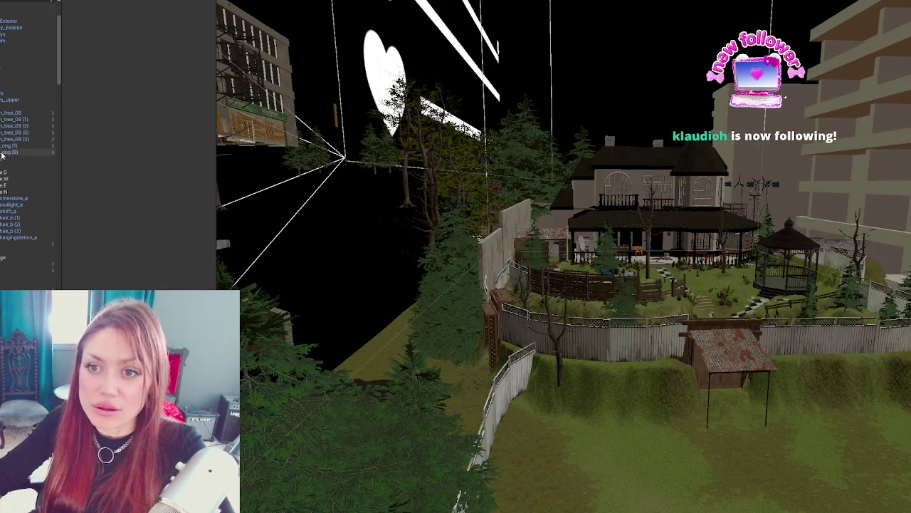
key("f")
scroll(699, 211, "up", 10)
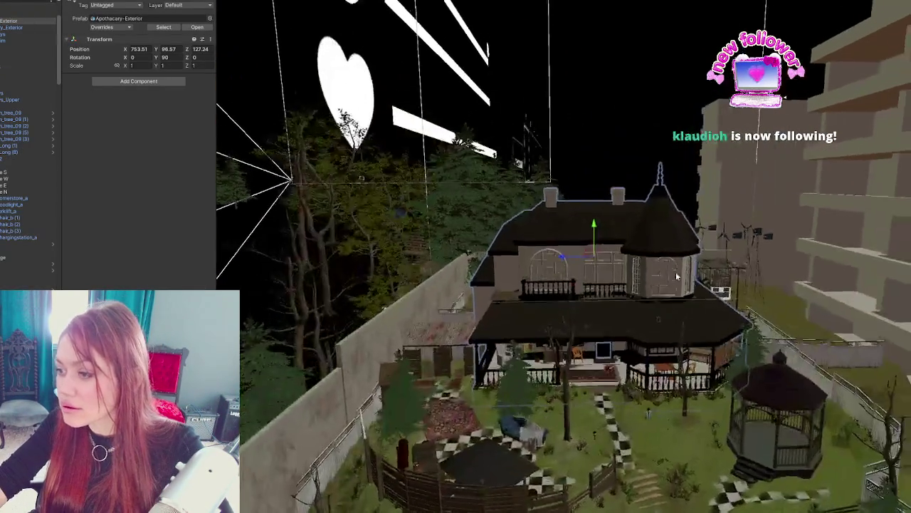
scroll(559, 268, "up", 4)
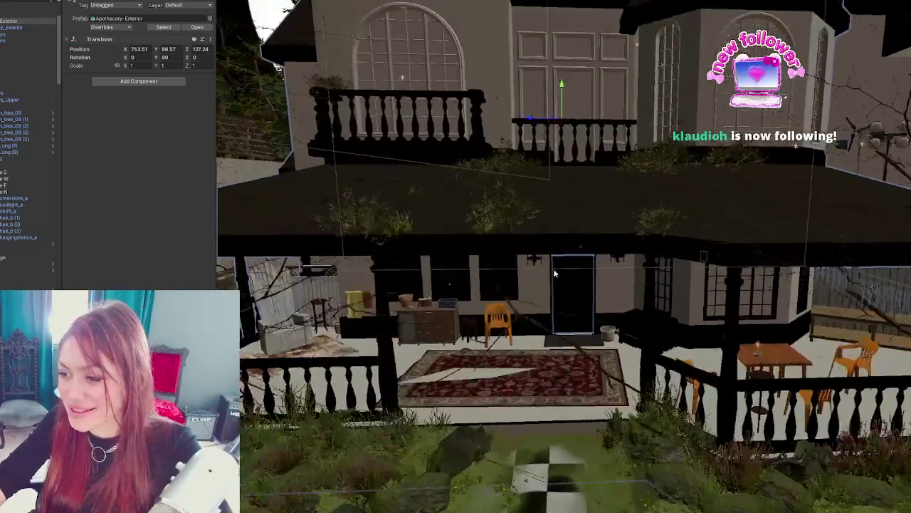
scroll(553, 267, "down", 5)
scroll(565, 296, "up", 2)
scroll(564, 296, "up", 2)
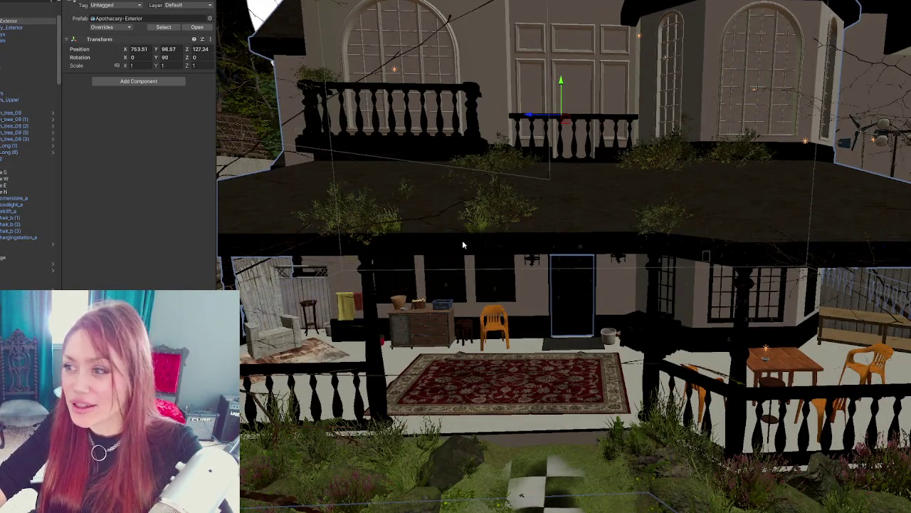
scroll(462, 244, "down", 5)
scroll(428, 242, "up", 5)
left_click_drag(401, 240, 498, 313)
scroll(526, 356, "up", 4)
left_click(530, 371)
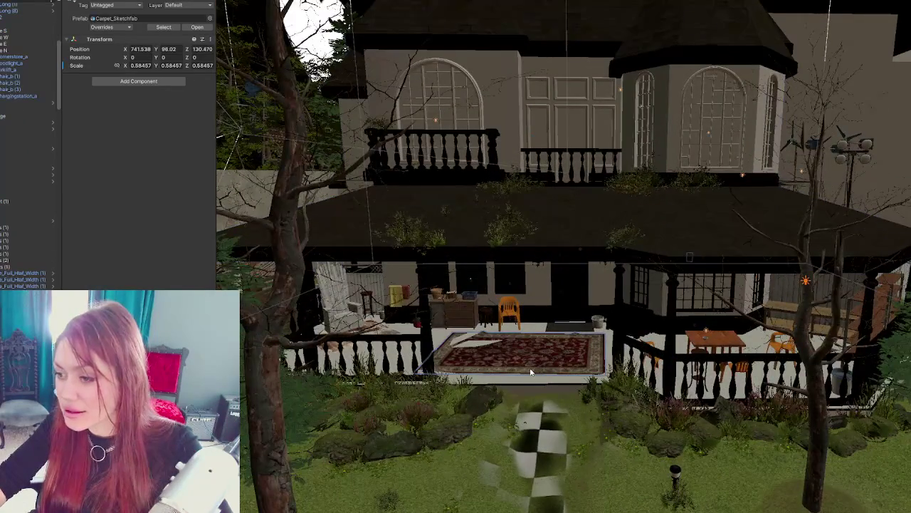
scroll(530, 372, "up", 3)
scroll(524, 394, "up", 3)
scroll(549, 320, "down", 3)
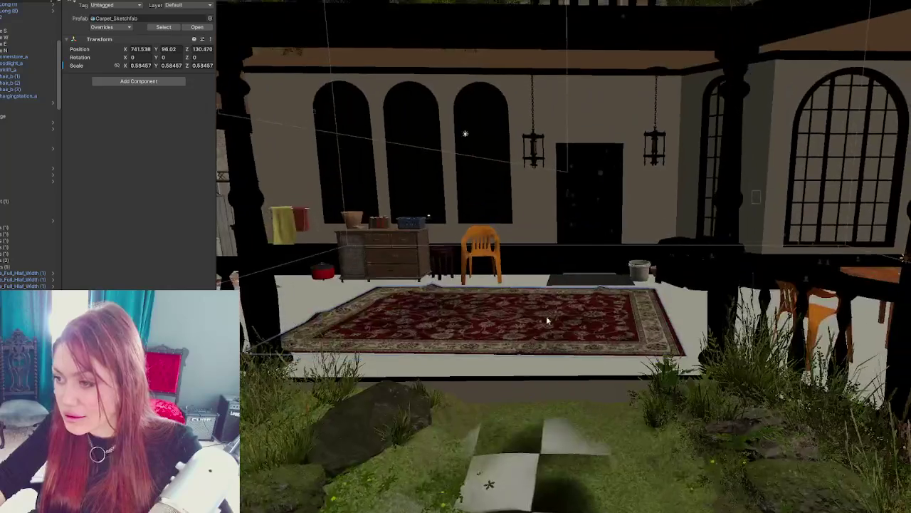
Step: Raise SM_Carpet_02 slightly off the porch and apply a beige stone tile material to the porch floor
left_click(529, 368)
mouse_move(504, 321)
left_mouse_down()
mouse_move(504, 333)
mouse_move(508, 324)
left_mouse_up()
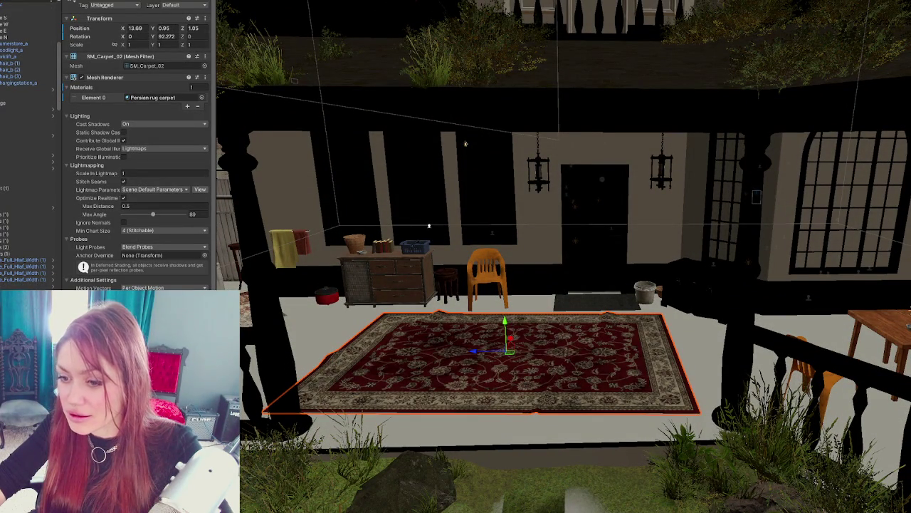
scroll(455, 345, "down", 10)
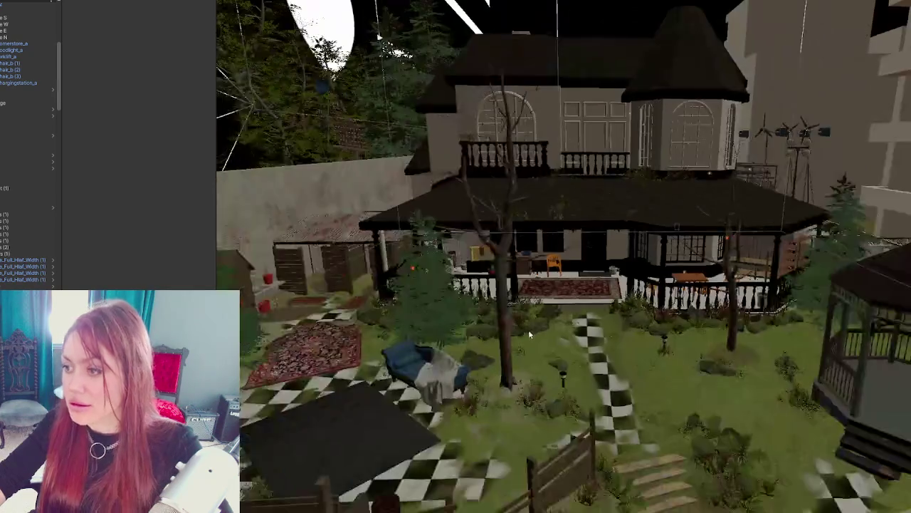
scroll(528, 330, "up", 8)
scroll(580, 369, "up", 3)
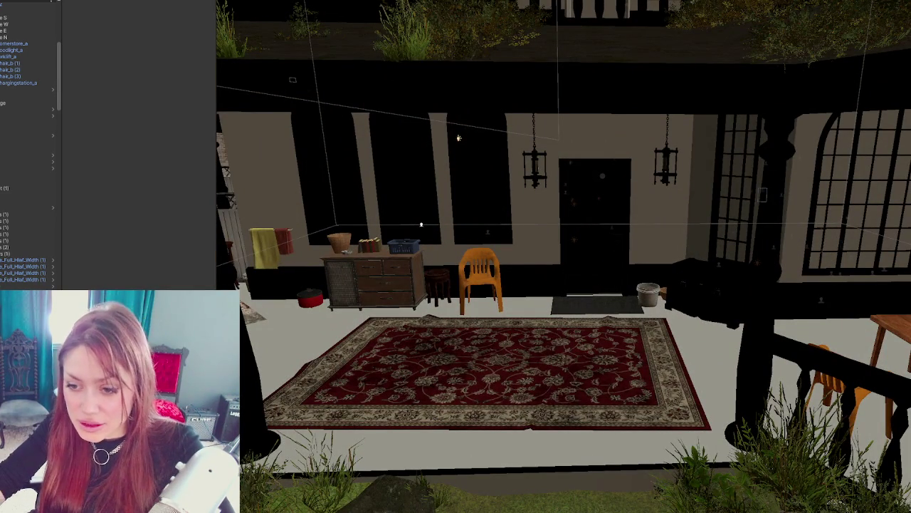
mouse_move(107, 370)
left_mouse_down()
mouse_move(309, 358)
mouse_move(282, 325)
left_mouse_up()
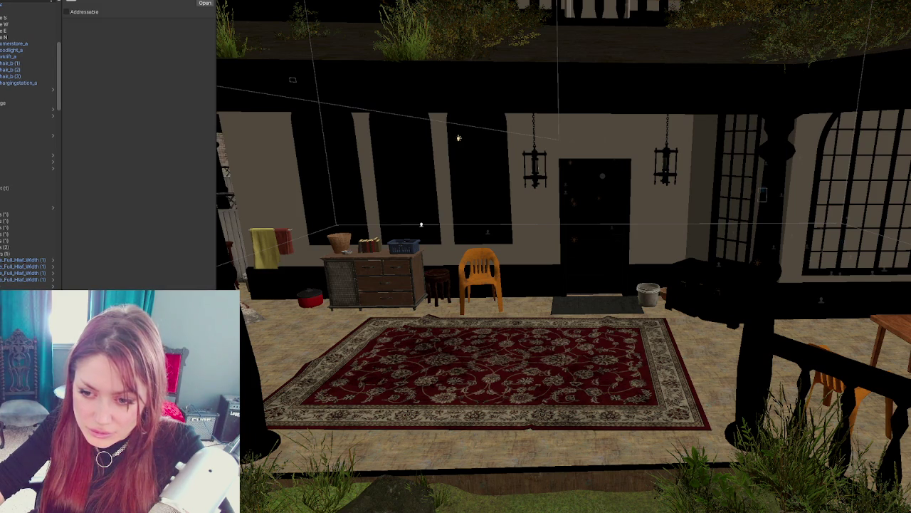
Step: Apply dark glass to the arched, right-side, porch, courtyard and remaining facade windows
left_click_drag(236, 256, 349, 203)
mouse_move(420, 225)
left_mouse_down()
mouse_move(641, 213)
mouse_move(865, 231)
mouse_move(642, 259)
mouse_move(606, 214)
mouse_move(533, 163)
mouse_move(564, 230)
mouse_move(534, 187)
mouse_move(466, 189)
left_mouse_up()
mouse_move(143, 213)
left_mouse_down()
mouse_move(306, 307)
mouse_move(503, 283)
left_mouse_up()
left_click_drag(255, 345, 499, 283)
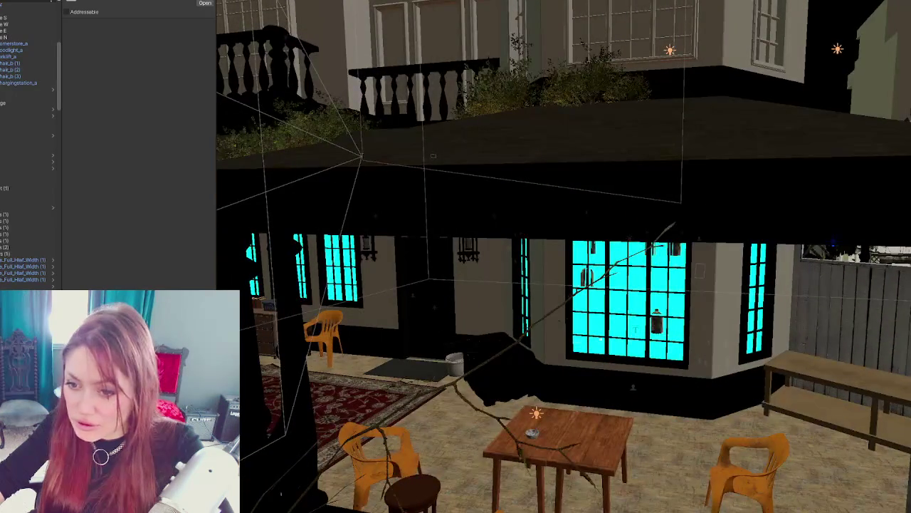
left_click_drag(143, 213, 622, 307)
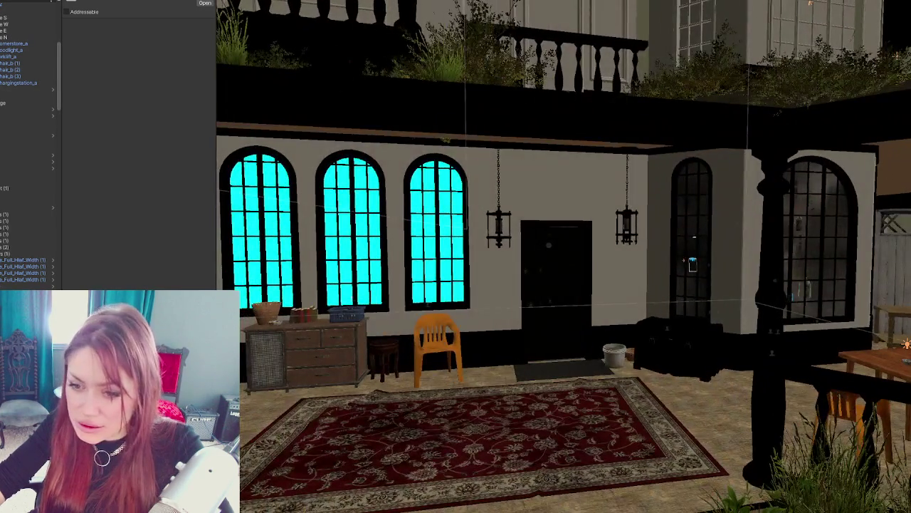
left_click_drag(143, 213, 291, 273)
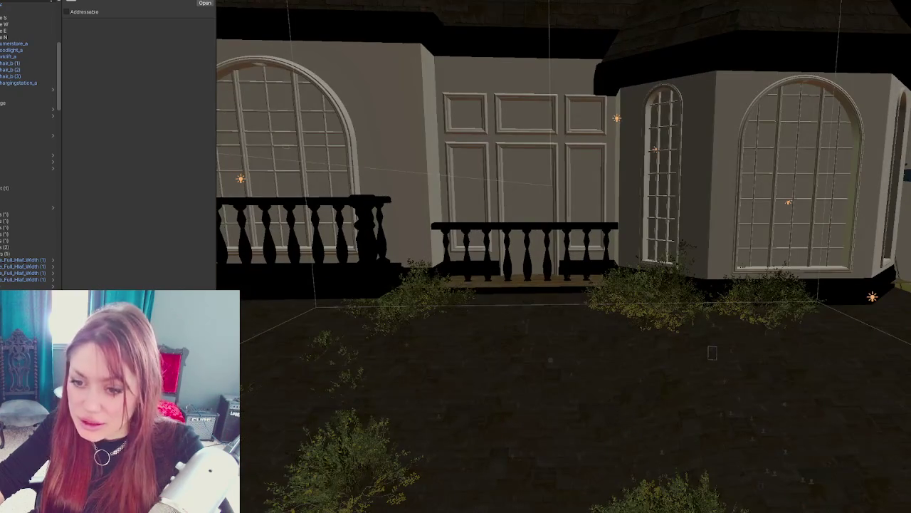
mouse_move(217, 185)
left_mouse_down()
mouse_move(306, 180)
mouse_move(292, 164)
left_mouse_up()
Step: Pull back to view the whole house and select the upper windows group
scroll(571, 205, "down", 10)
mouse_move(571, 204)
left_mouse_down()
mouse_move(774, 211)
mouse_move(673, 227)
left_mouse_up()
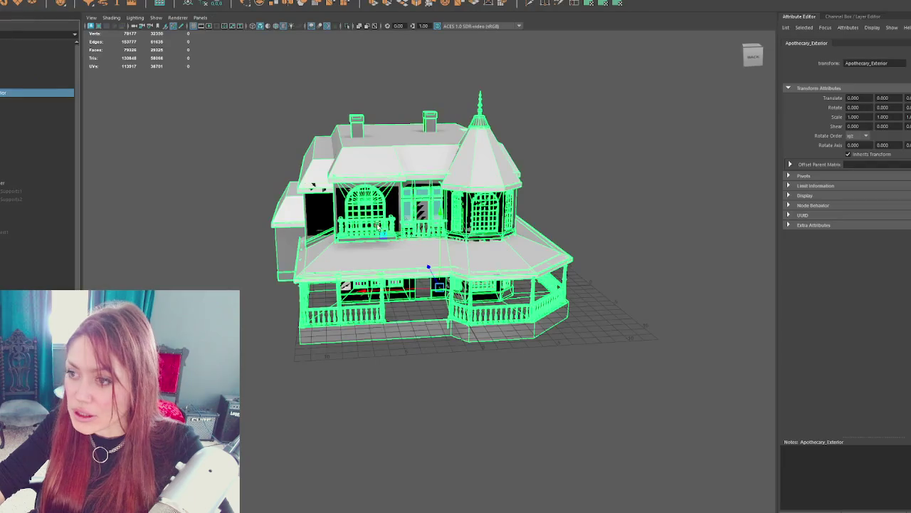
left_click(28, 183)
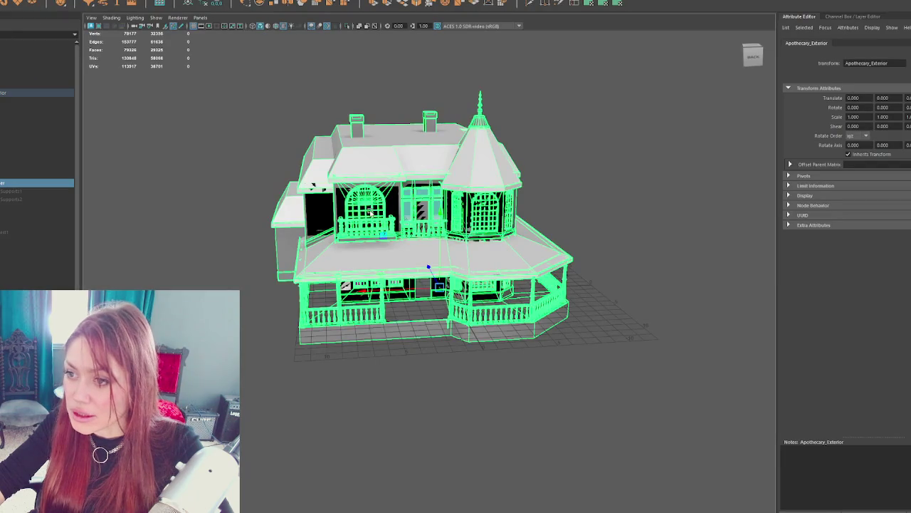
Step: Isolate the upper windows and assign the pink Window1 material to the arched window panes
key("f")
scroll(287, 167, "down", 3)
key("ctrl+1")
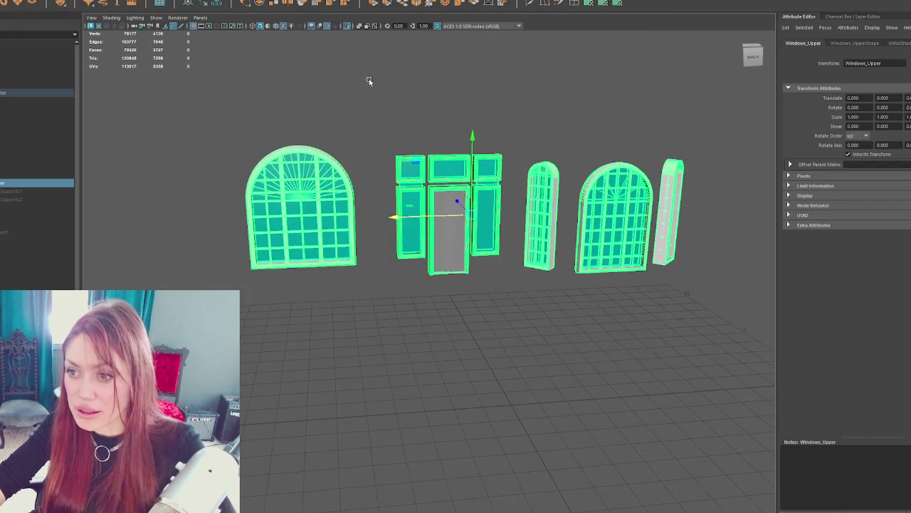
key("F8")
scroll(593, 203, "down", 3)
left_click_drag(594, 203, 498, 250)
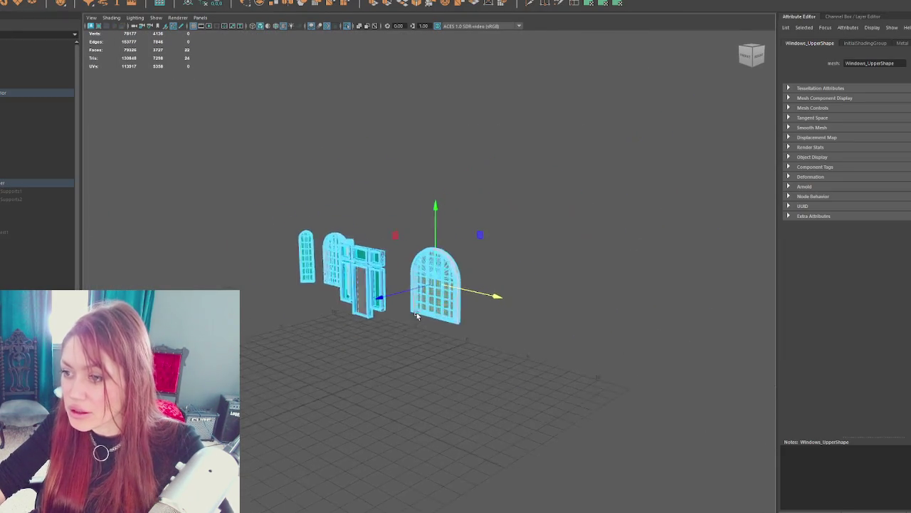
scroll(437, 282, "up", 5)
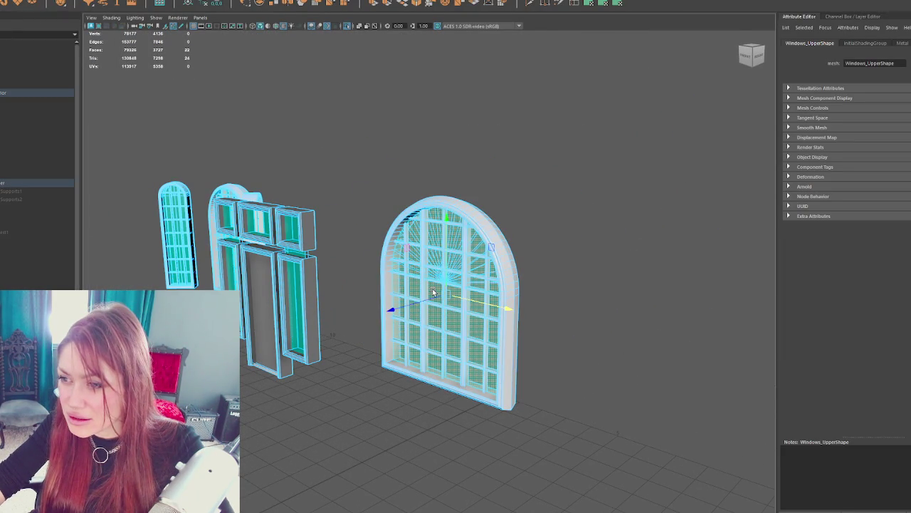
mouse_move(304, 304)
left_mouse_down()
mouse_move(342, 326)
mouse_move(520, 246)
mouse_move(736, 249)
mouse_move(641, 209)
mouse_move(415, 203)
mouse_move(446, 212)
mouse_move(634, 211)
left_mouse_up()
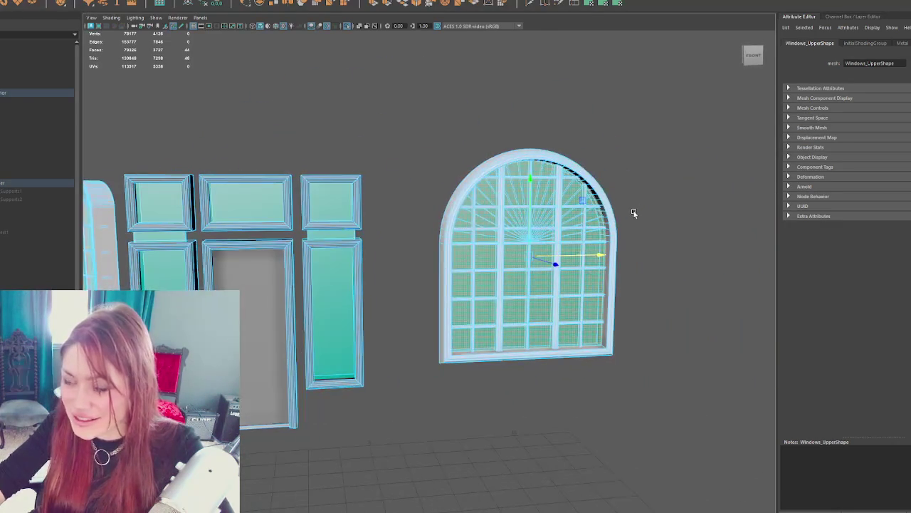
right_click(367, 81)
mouse_move(348, 304)
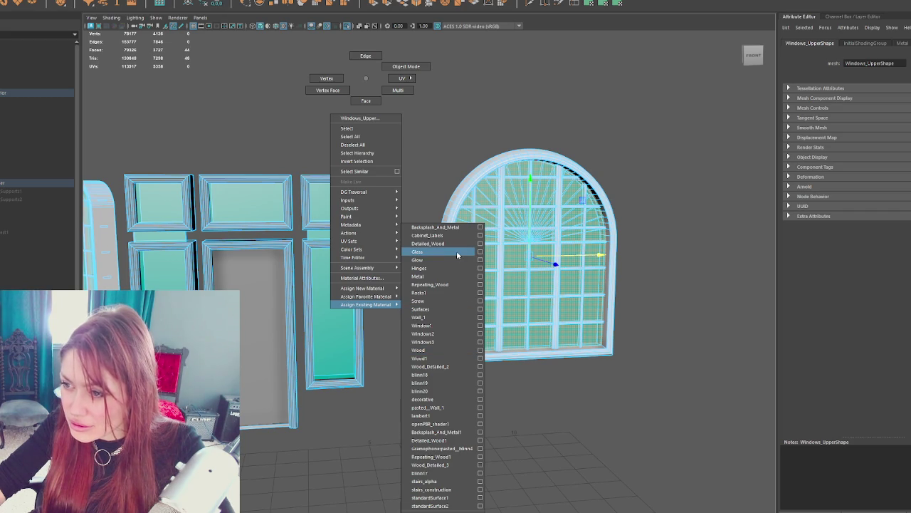
left_click(460, 327)
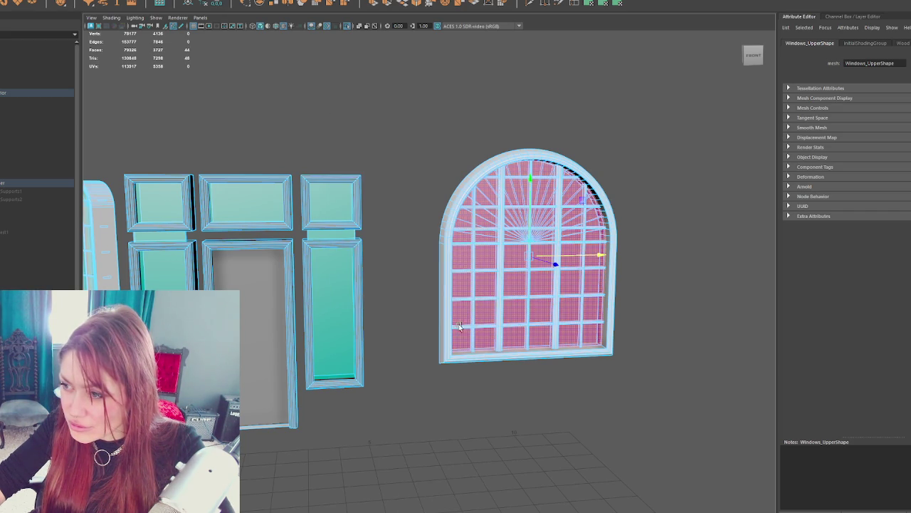
Step: Assign the Windows2 material to the door frame's glass panels
left_click(335, 293)
left_click(254, 209, "shift")
left_click(171, 203, "shift")
mouse_move(168, 260)
left_mouse_down()
mouse_move(518, 336)
mouse_move(525, 266)
left_mouse_up()
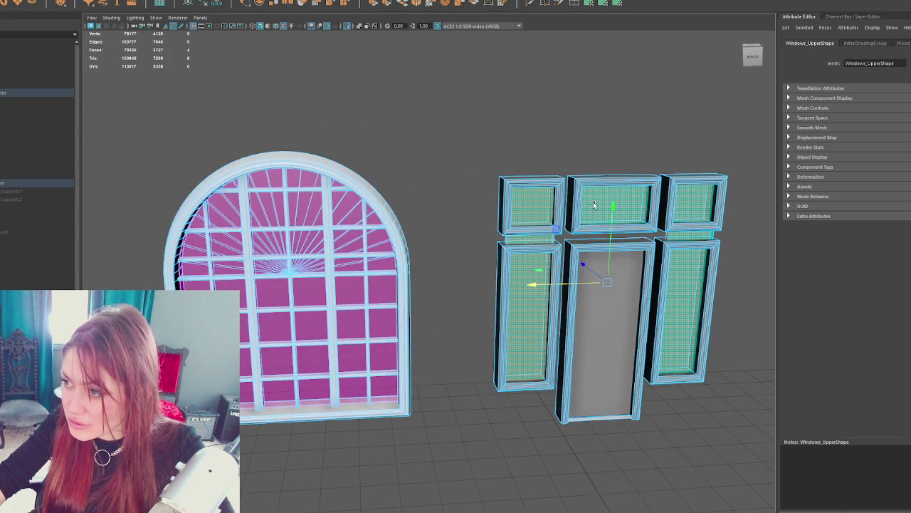
left_click(702, 211, "shift")
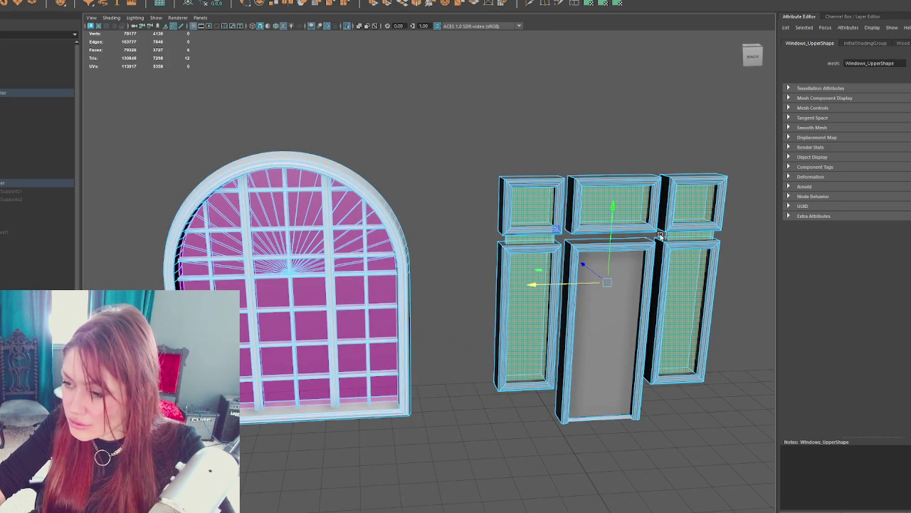
right_click(547, 131)
mouse_move(548, 347)
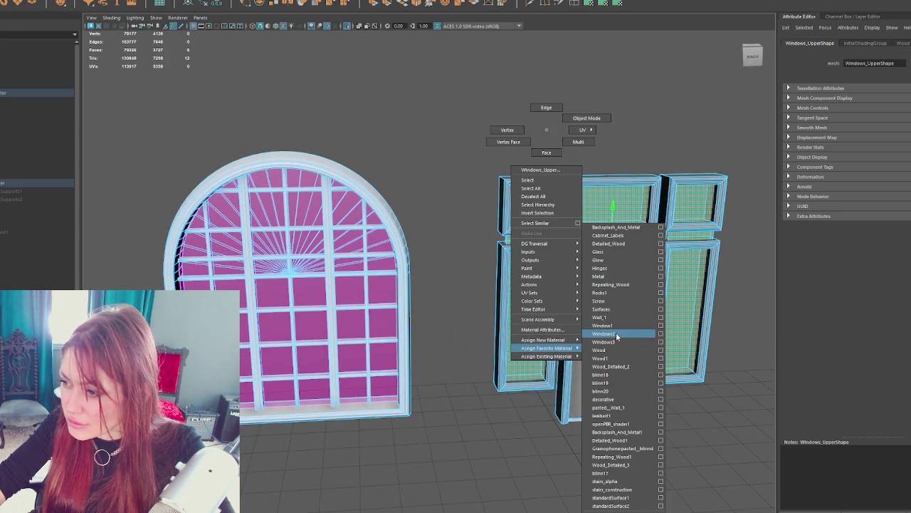
left_click(617, 336)
left_click_drag(618, 336, 350, 249)
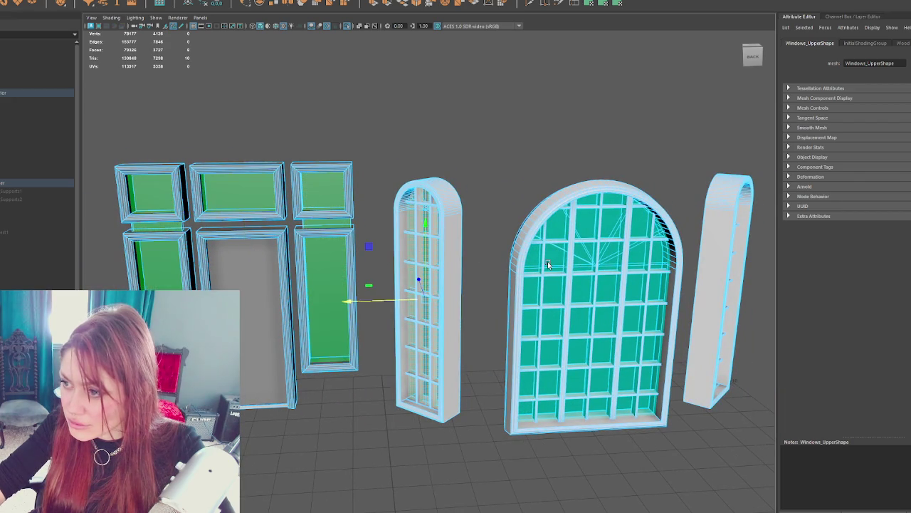
Step: Assign the Windows3 material to the large arched window
left_click(468, 204)
left_click_drag(468, 204, 462, 242)
left_click(463, 242)
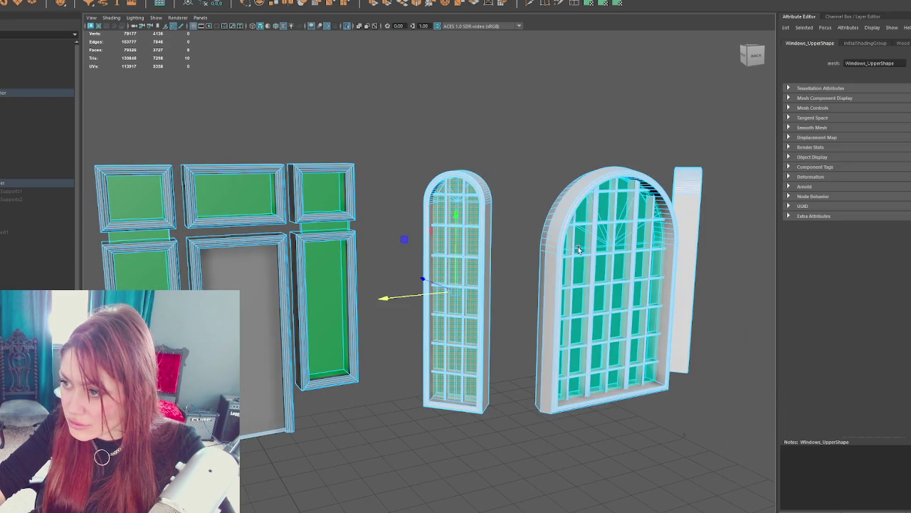
key("f")
mouse_move(716, 301)
left_mouse_down()
mouse_move(649, 232)
mouse_move(421, 259)
left_mouse_up()
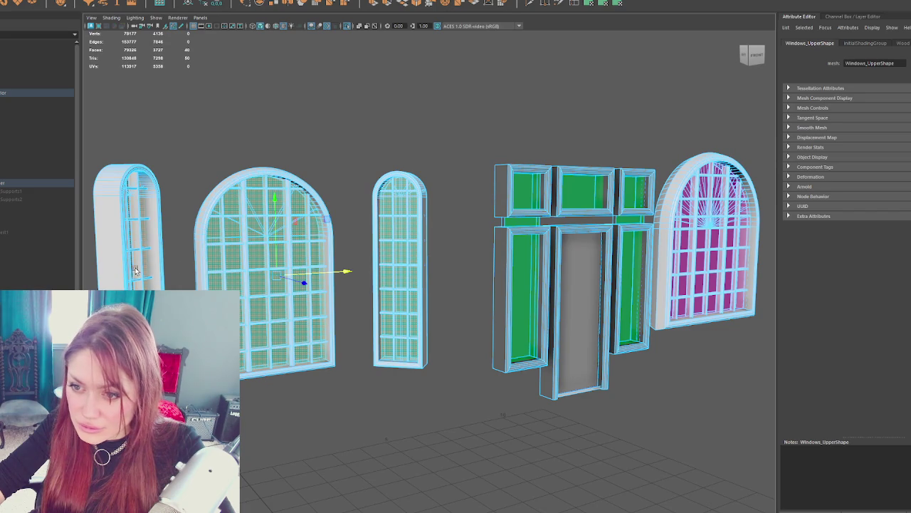
key("f")
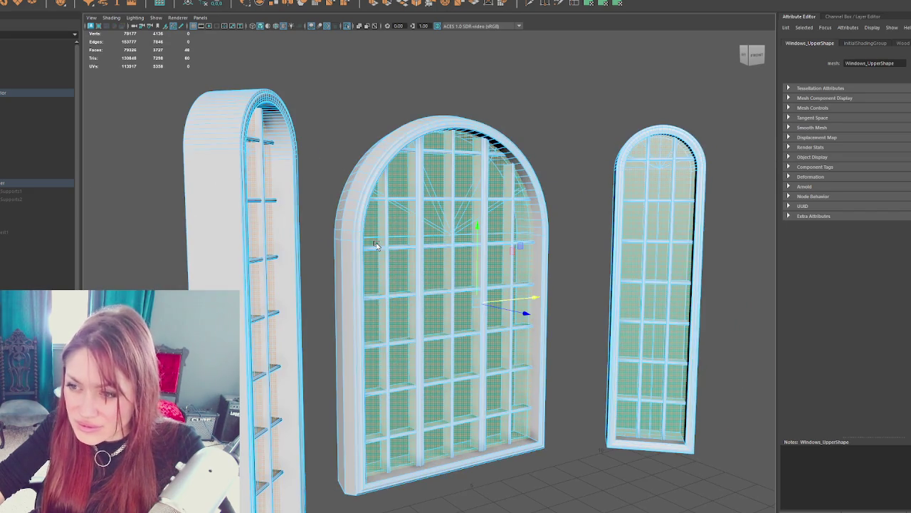
right_click(401, 78)
mouse_move(410, 307)
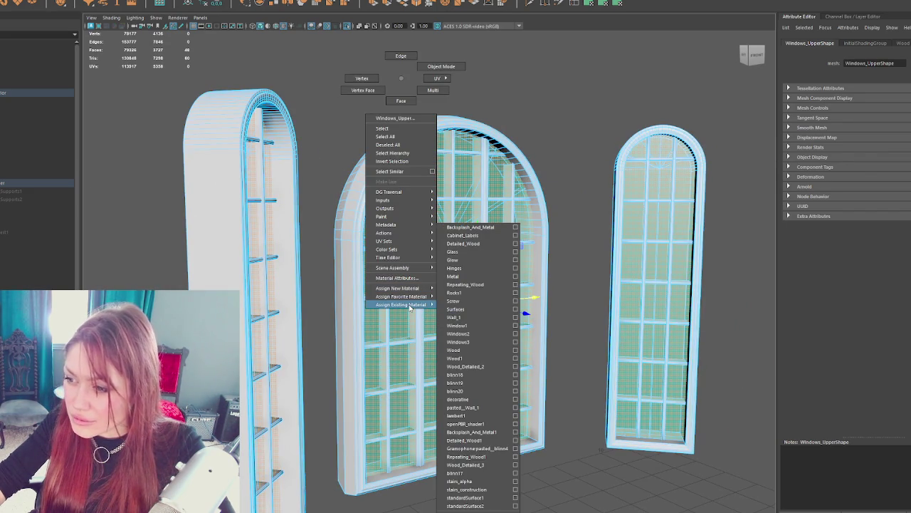
left_click(485, 339)
Step: Clear the selection, show the whole house again and select the Windows_Upper group
mouse_move(510, 185)
left_mouse_down("alt")
mouse_move(584, 193)
mouse_move(566, 201)
left_mouse_up("alt")
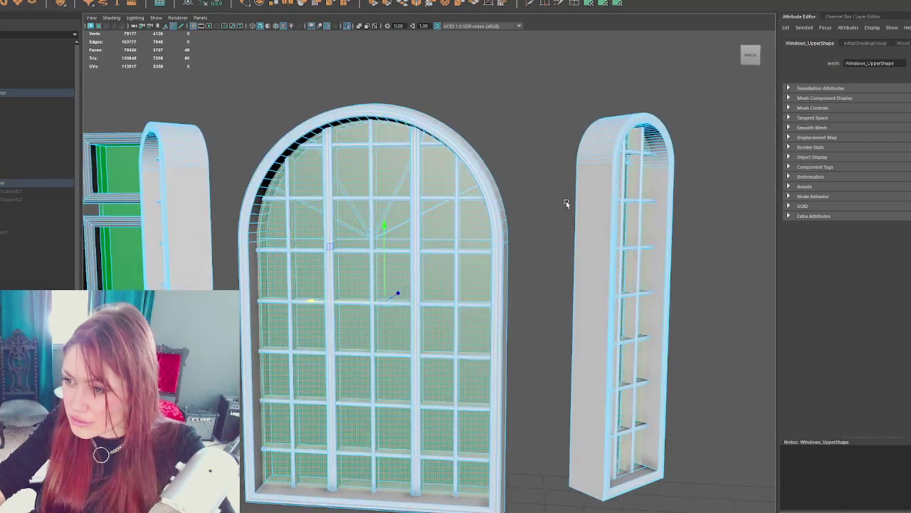
scroll(567, 201, "down", 3)
left_click(418, 161)
left_click_drag(366, 167, 725, 171, "alt")
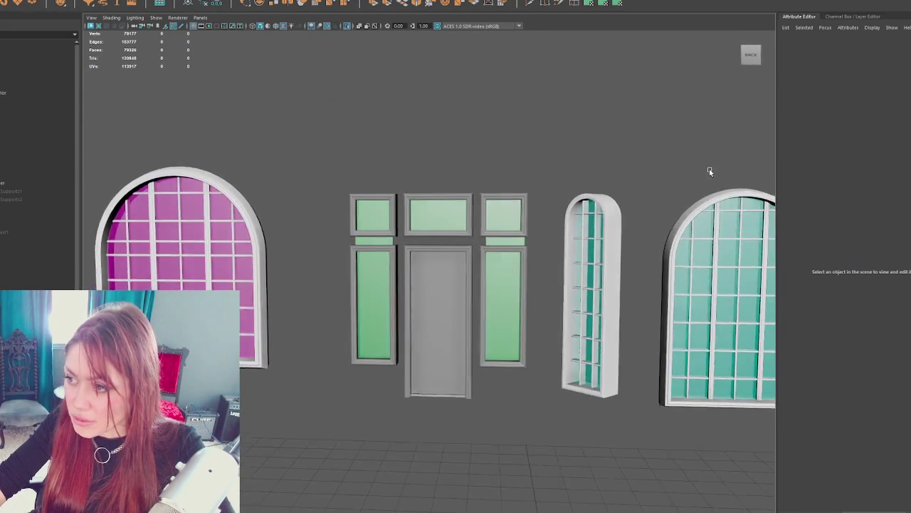
scroll(567, 142, "down", 1)
key("ctrl+1")
left_click_drag(570, 142, 542, 283, "alt")
scroll(543, 282, "down", 3)
left_click(377, 215)
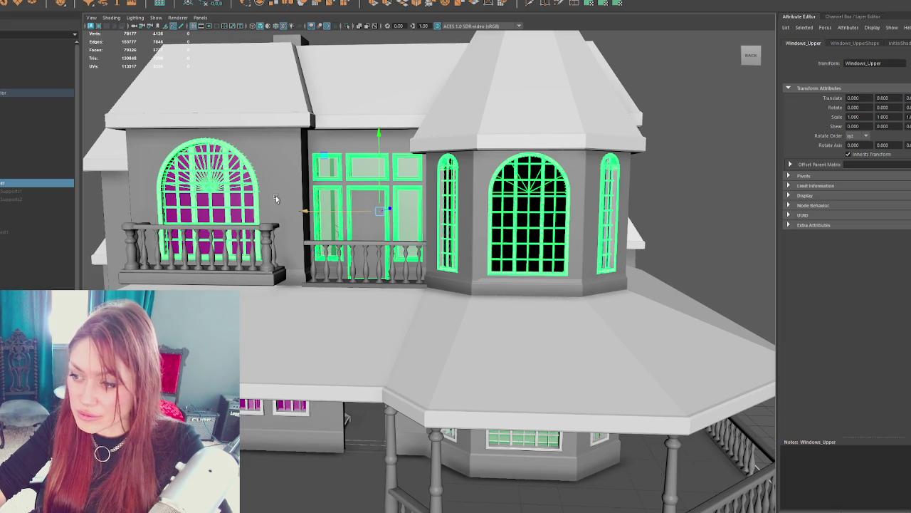
Step: Select Apothecary_Exterior and export it over Apothecary-Exterior.fbx, confirming the overwrite
left_click(29, 93)
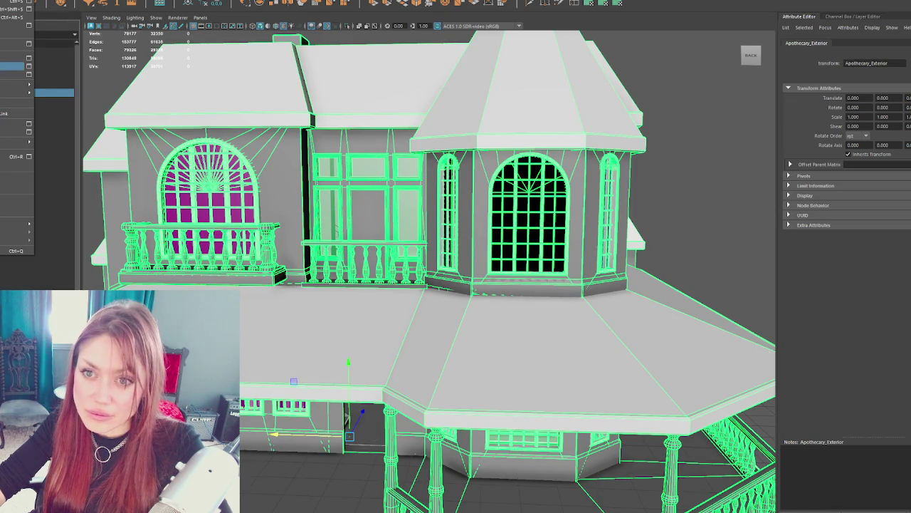
left_click(15, 69)
double_click(154, 132)
left_click(312, 225)
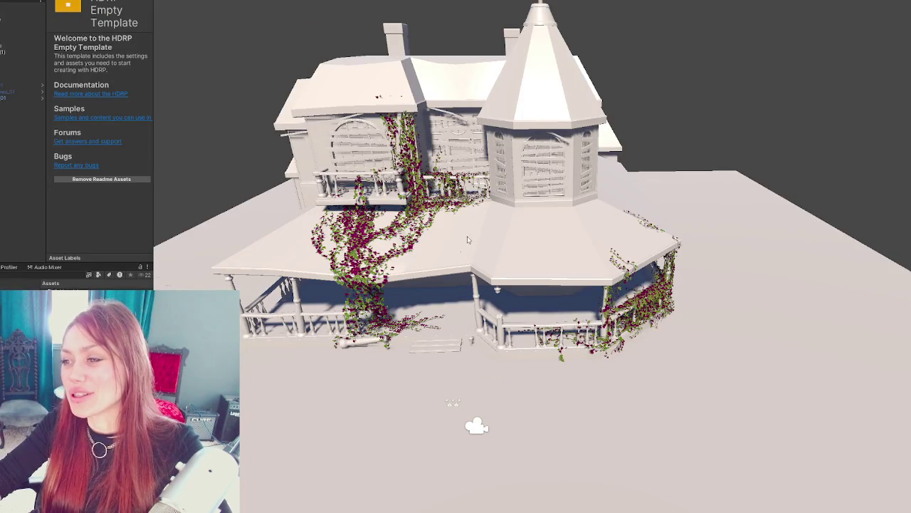
scroll(485, 226, "up", 5)
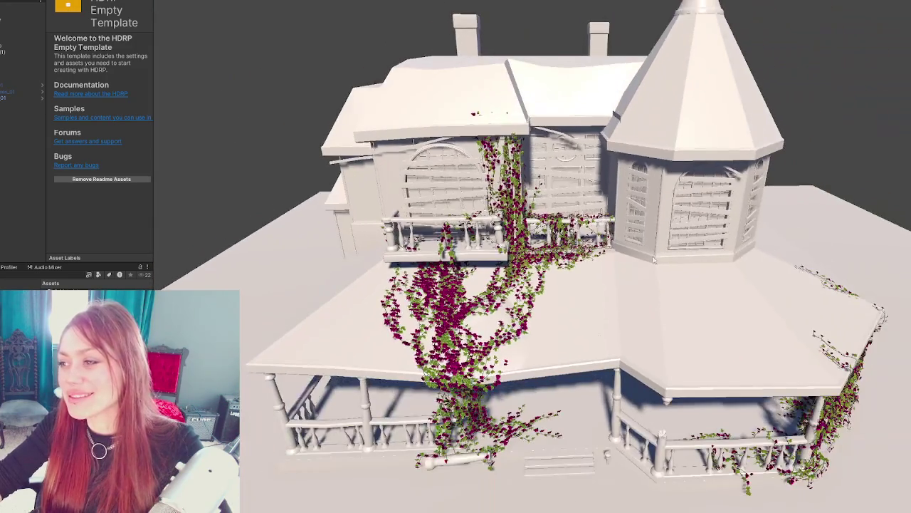
left_click_drag(654, 260, 640, 234)
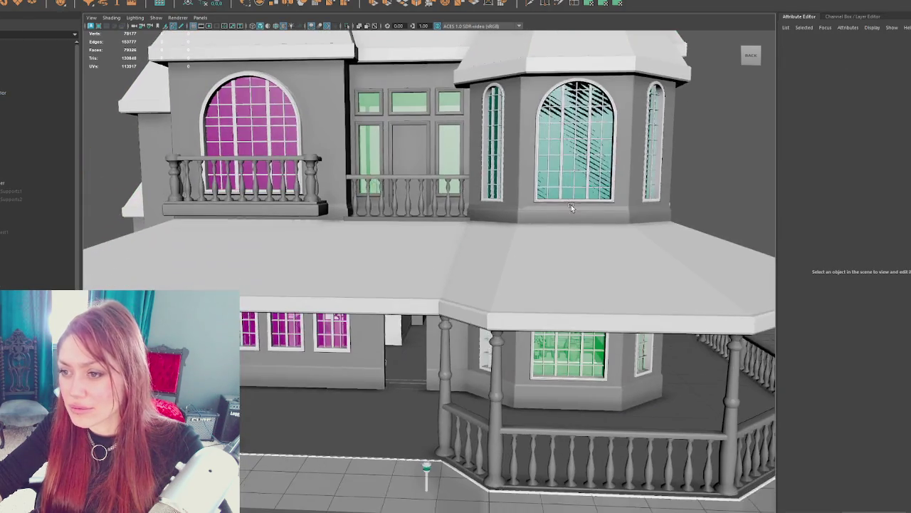
left_click_drag(570, 207, 588, 206)
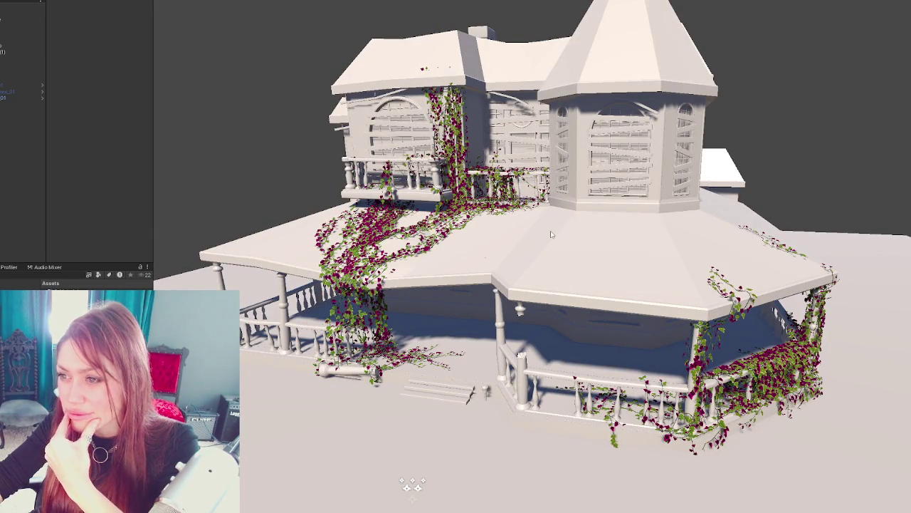
Step: Select the house and view the Island_Counter mesh asset's info: vertex count and 12 submeshes
left_click(550, 234)
left_click(127, 66)
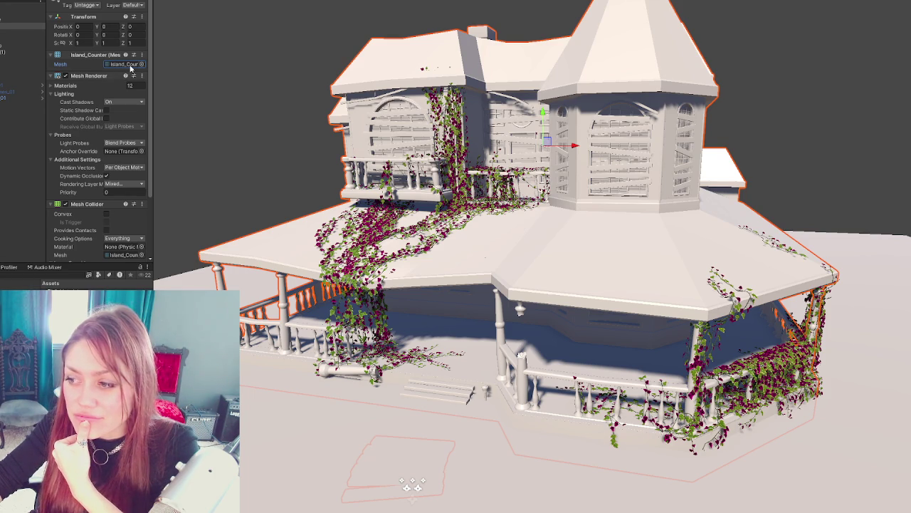
right_click(131, 67)
left_click(127, 68)
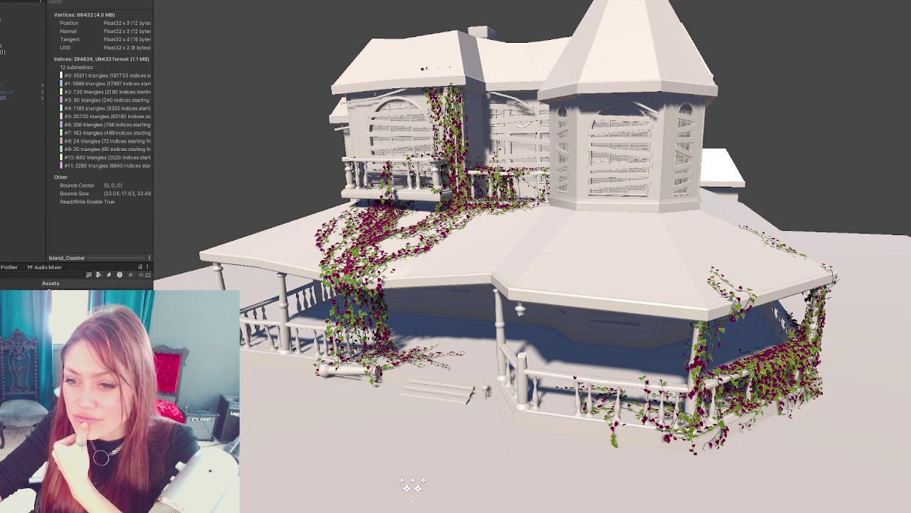
right_click(82, 100)
left_click(136, 116)
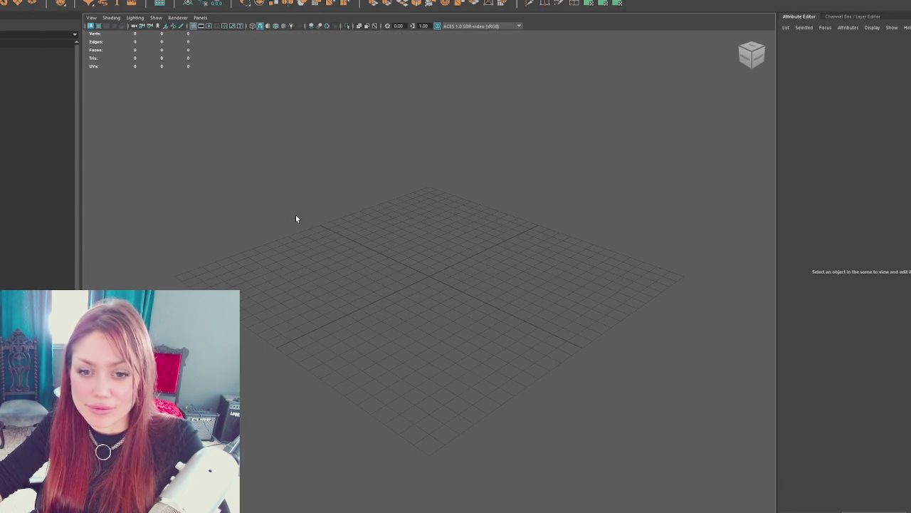
Step: Open the clean Victorian apothecary house scene from the File menu and deselect everything
left_click_drag(427, 301, 430, 318)
mouse_move(518, 305)
left_mouse_down()
mouse_move(522, 255)
mouse_move(519, 299)
mouse_move(452, 285)
mouse_move(572, 271)
mouse_move(472, 277)
mouse_move(401, 267)
mouse_move(291, 309)
left_mouse_up()
left_click(35, 84)
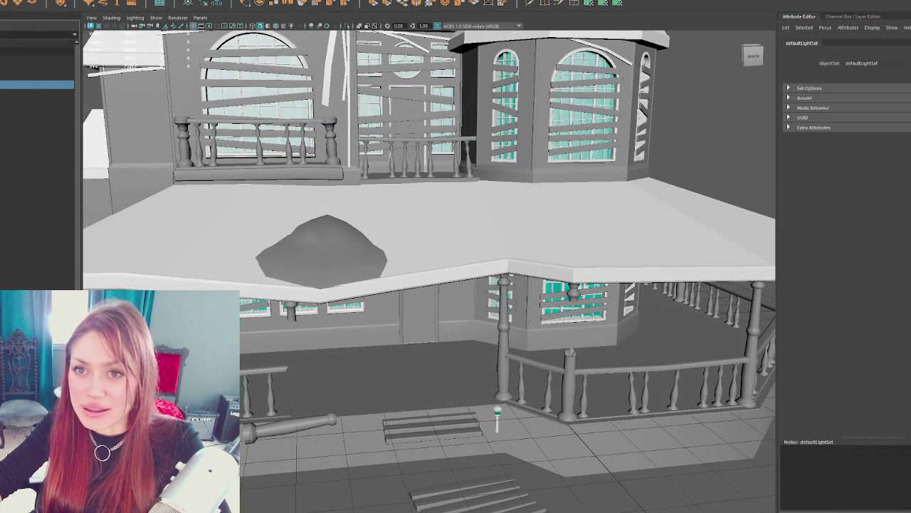
left_click(3, 2)
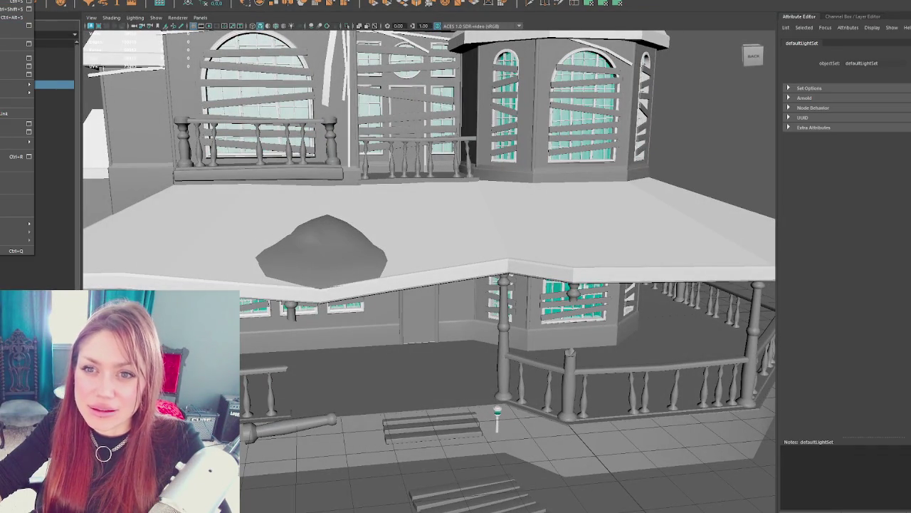
mouse_move(2, 84)
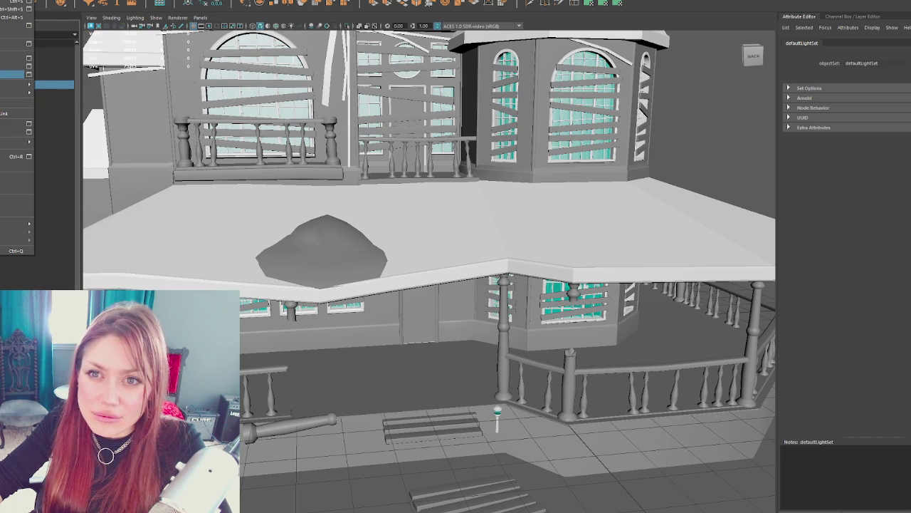
mouse_move(1, 57)
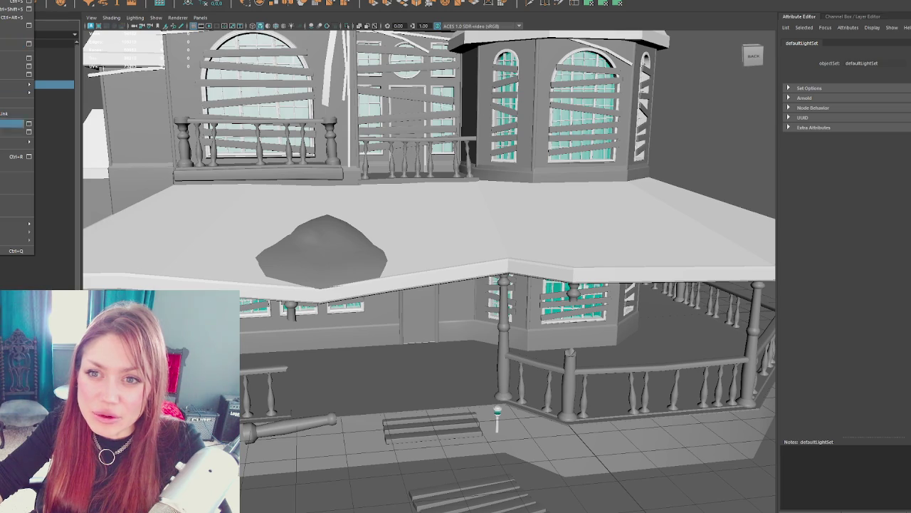
left_click(1, 179)
left_click(35, 142)
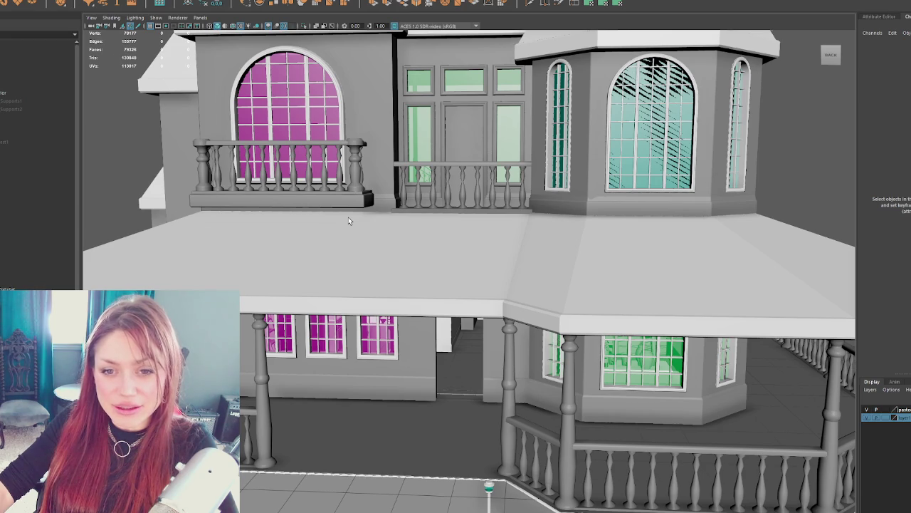
left_click(285, 179)
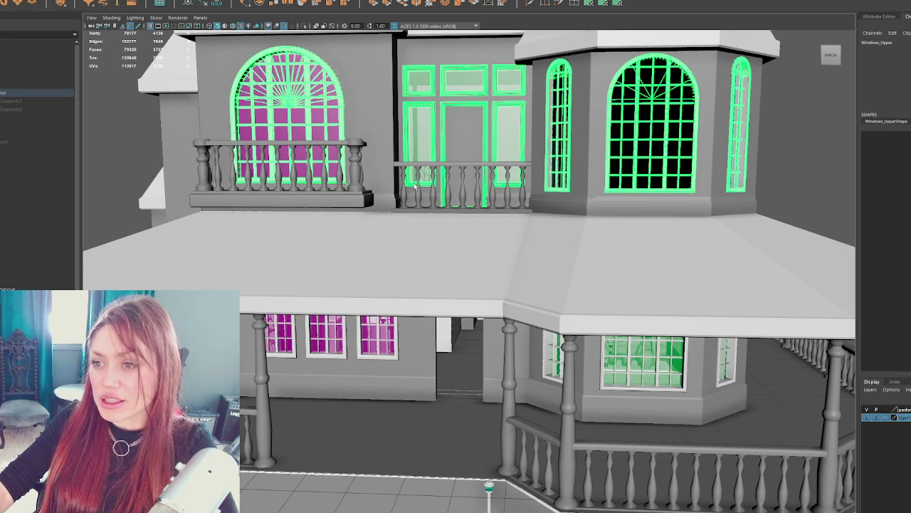
left_click(534, 206)
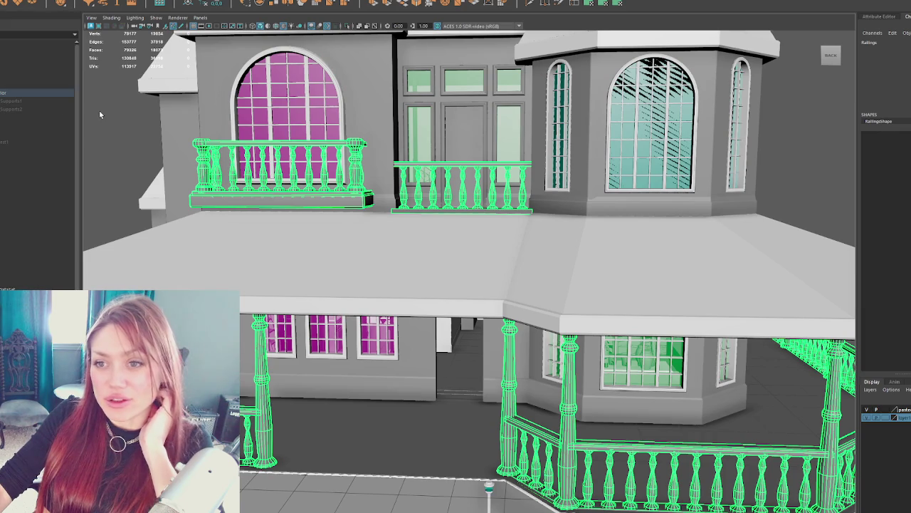
left_click(135, 142)
scroll(363, 104, "down", 5)
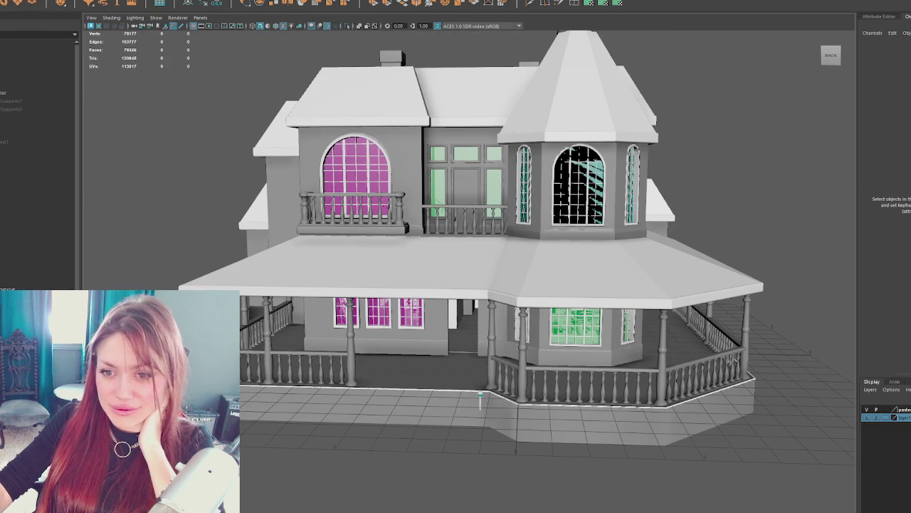
left_click(10, 272)
left_click(3, 105, "shift")
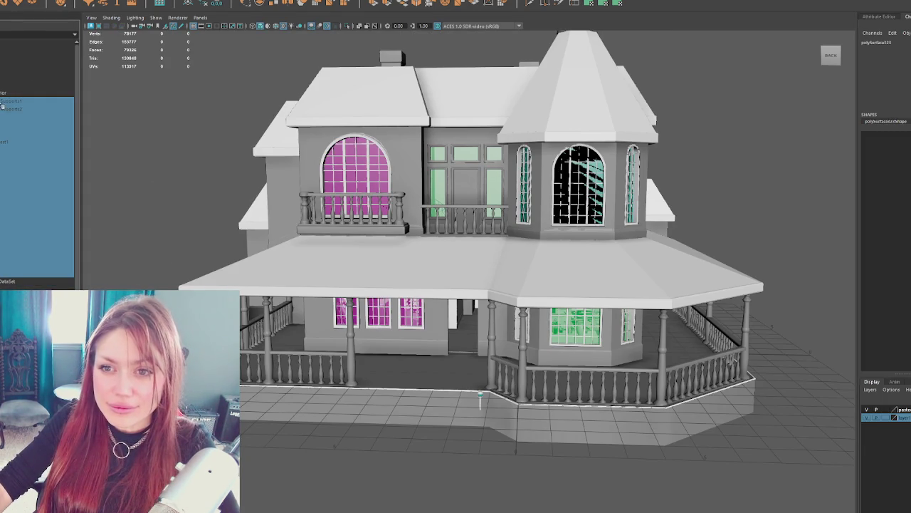
left_click(10, 125)
left_click(11, 100)
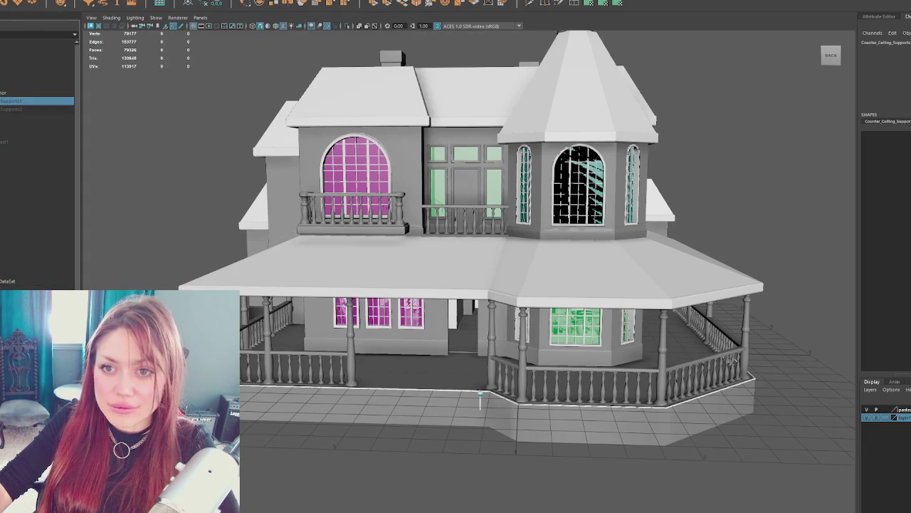
left_click(11, 272, "shift")
left_click(10, 118, "ctrl")
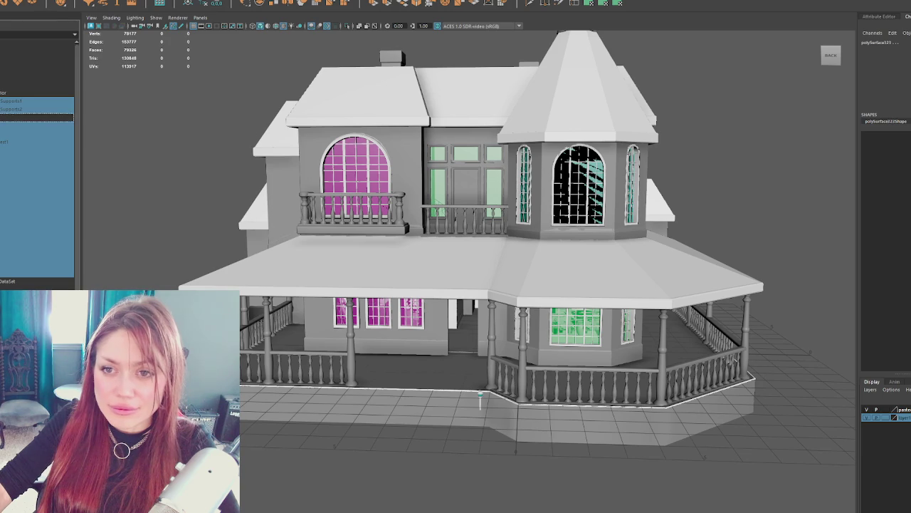
left_click(94, 218)
scroll(249, 247, "up", 2)
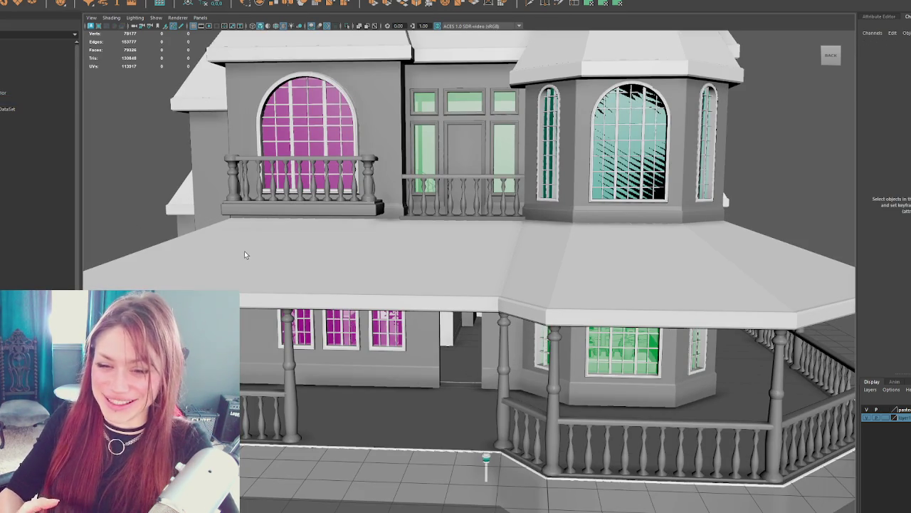
left_click(235, 187)
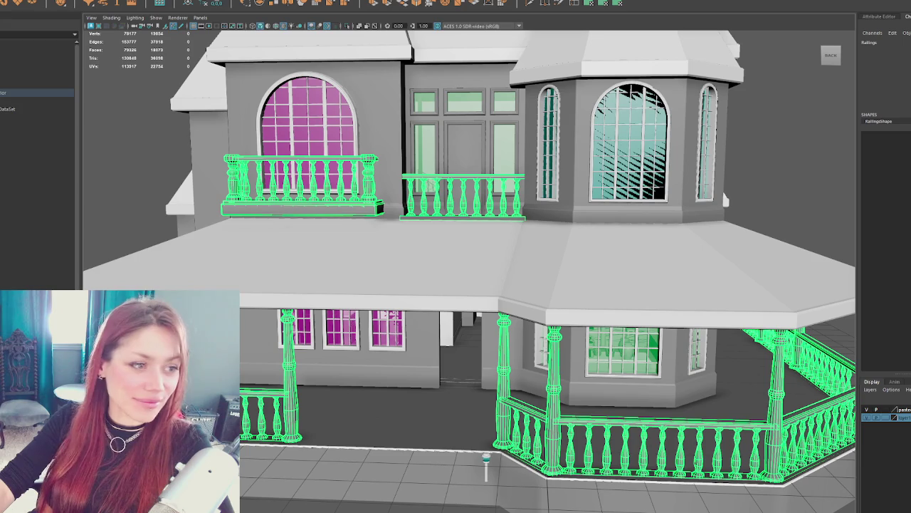
left_click(115, 136)
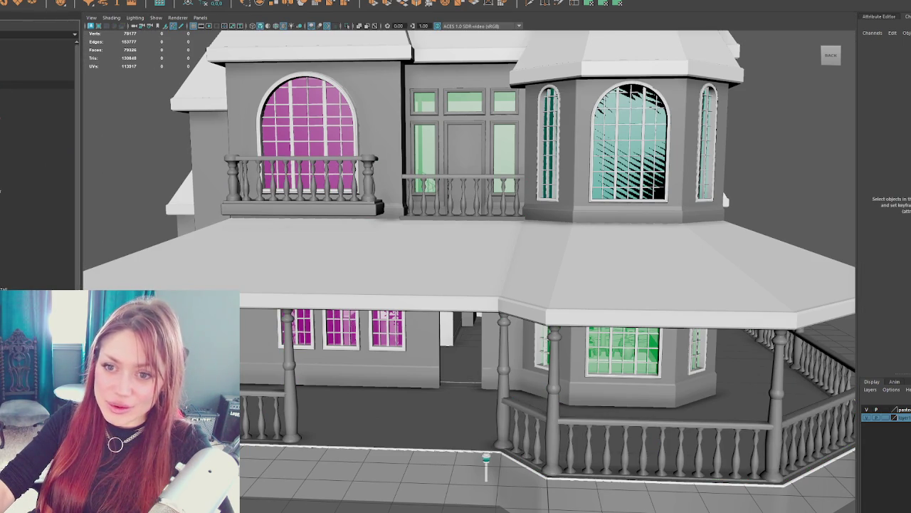
scroll(322, 220, "down", 10)
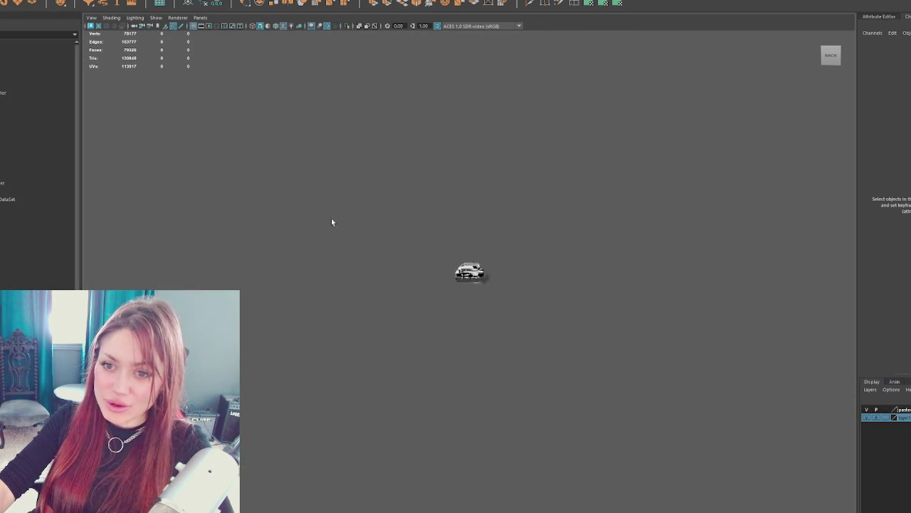
Step: Select and clear the railing geometry, then select all objects of the run-down house
scroll(342, 221, "up", 6)
scroll(372, 253, "up", 4)
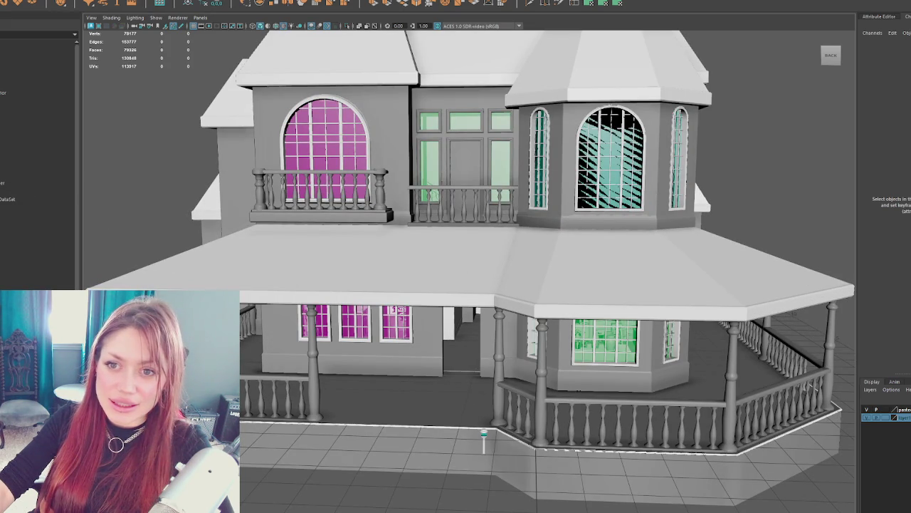
left_click(29, 34)
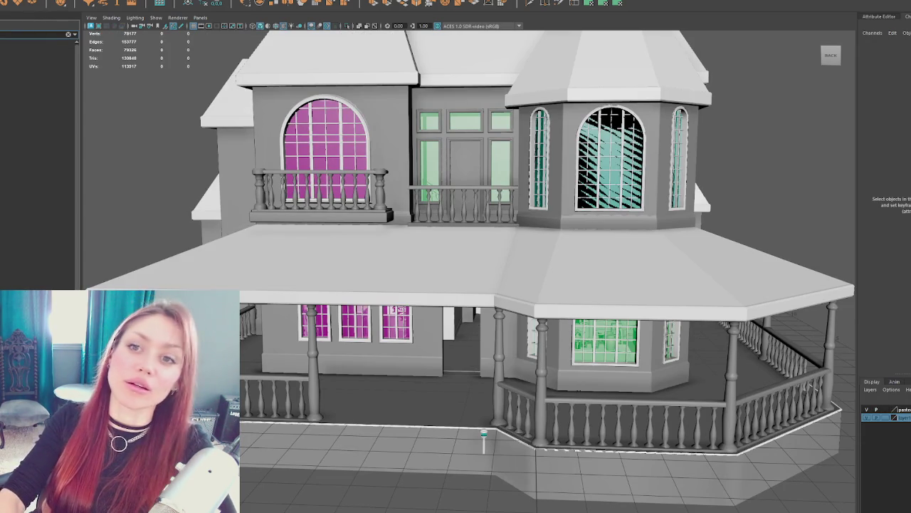
left_click(275, 221)
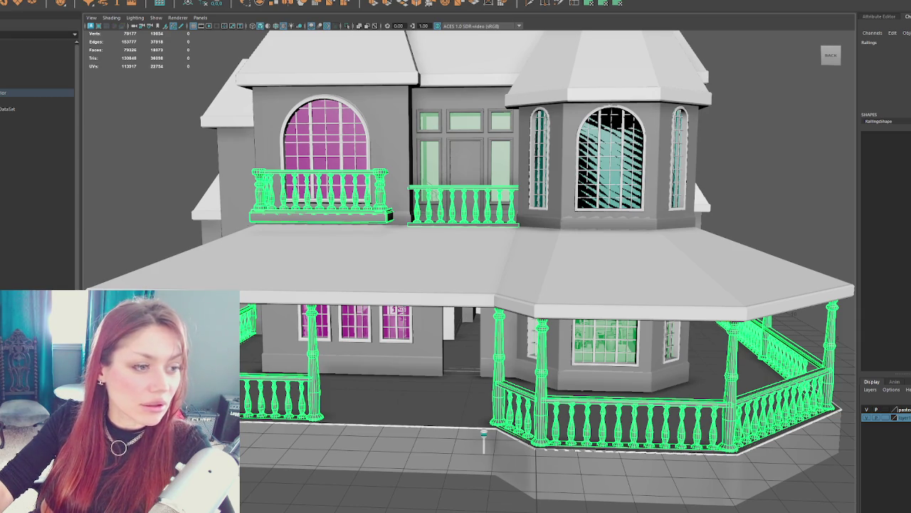
left_click(810, 201)
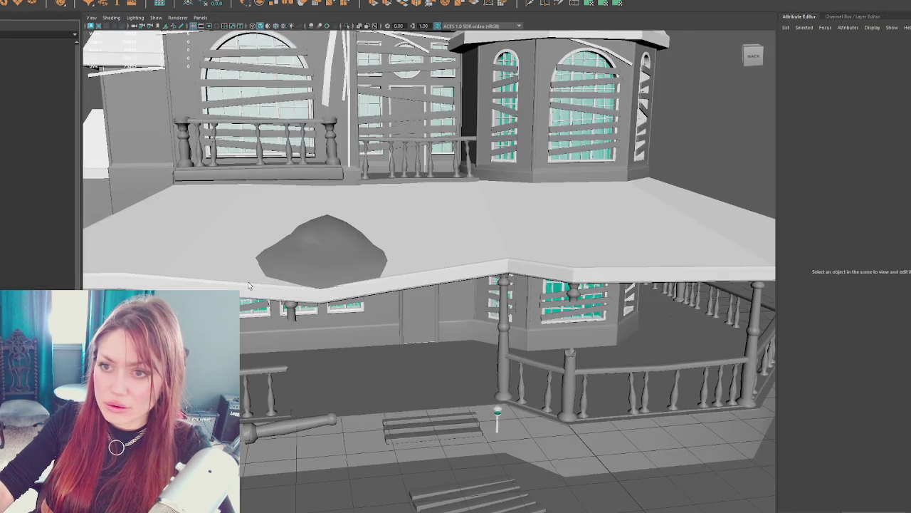
left_click(36, 62)
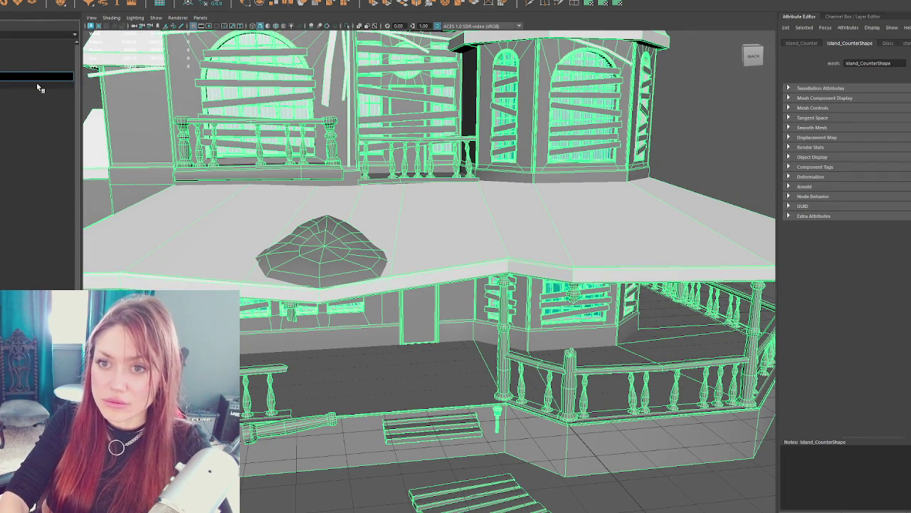
Step: Select Apoth_RunDown and start Export Selection to the Desktop, then close the window
left_click(36, 83)
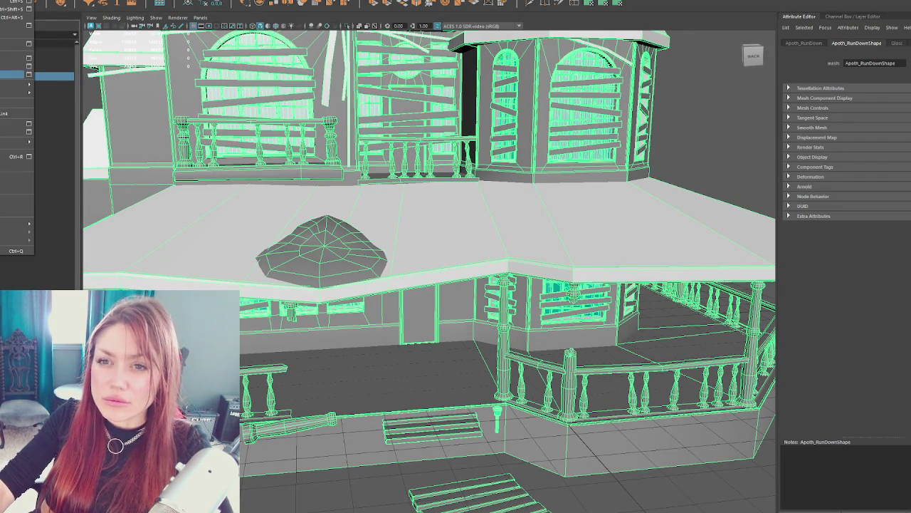
left_click(18, 74)
left_click(91, 140)
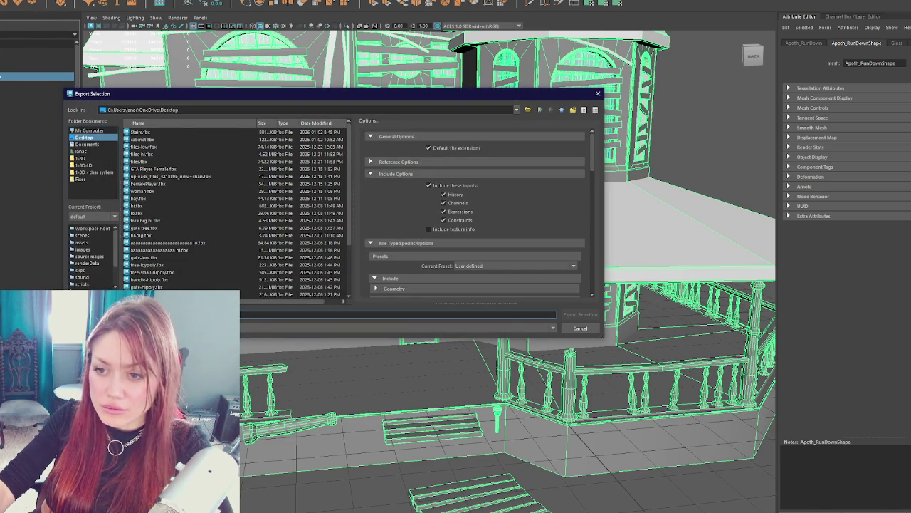
key("Return")
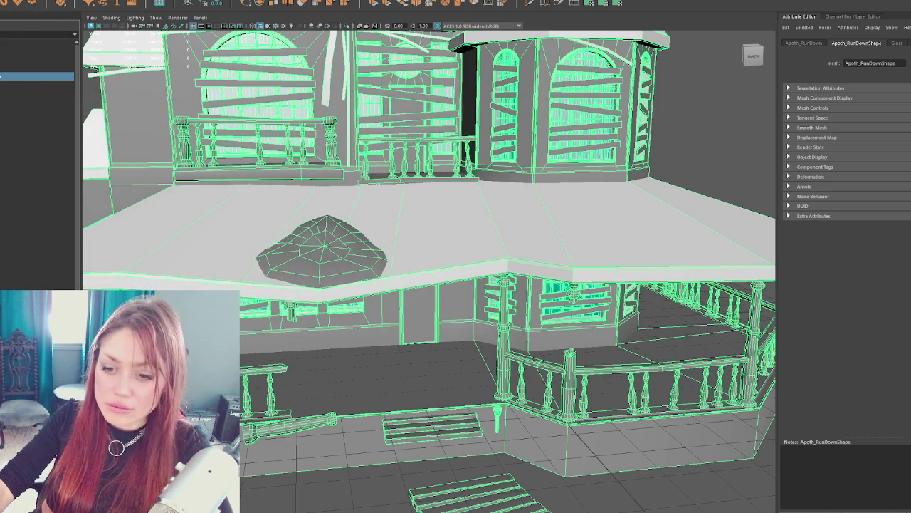
Step: Open the clean house scene with Don't Save and drag in the run-down .mb file
key("ctrl+n")
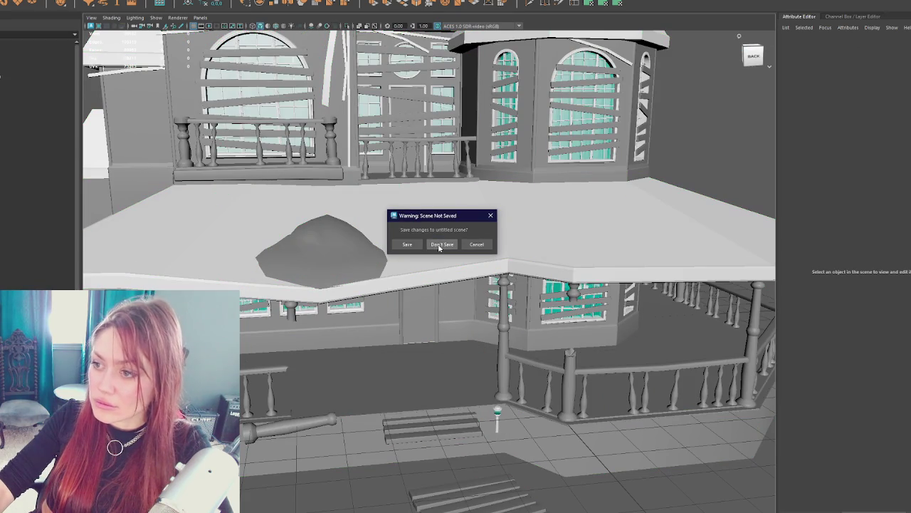
left_click(441, 244)
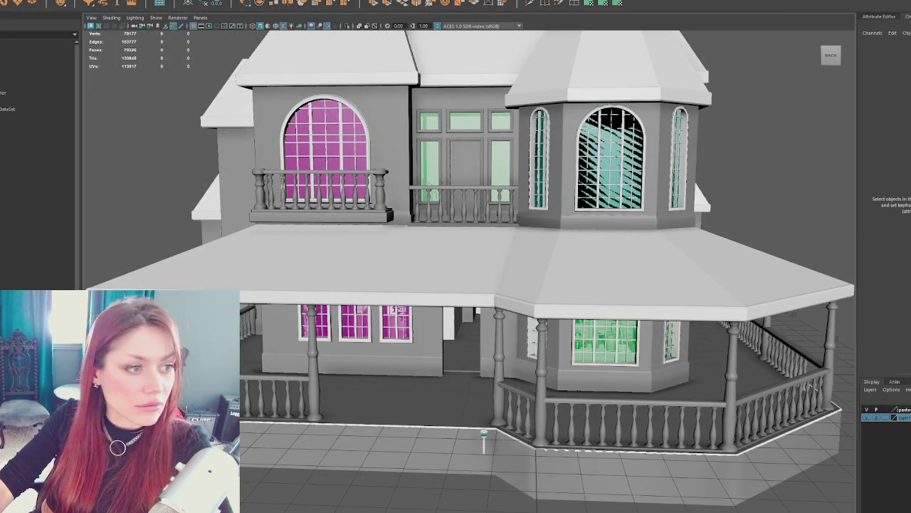
left_click_drag(61, 119, 184, 103)
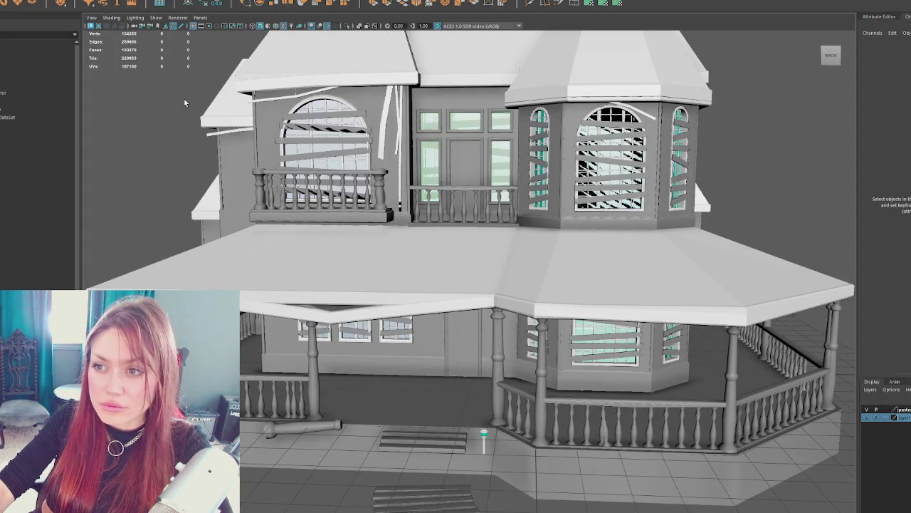
left_click(12, 111)
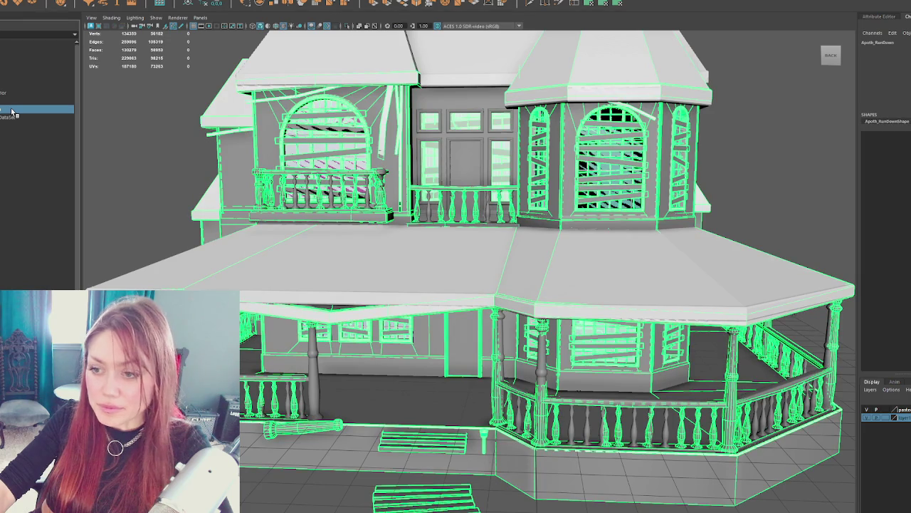
left_click_drag(428, 214, 469, 134)
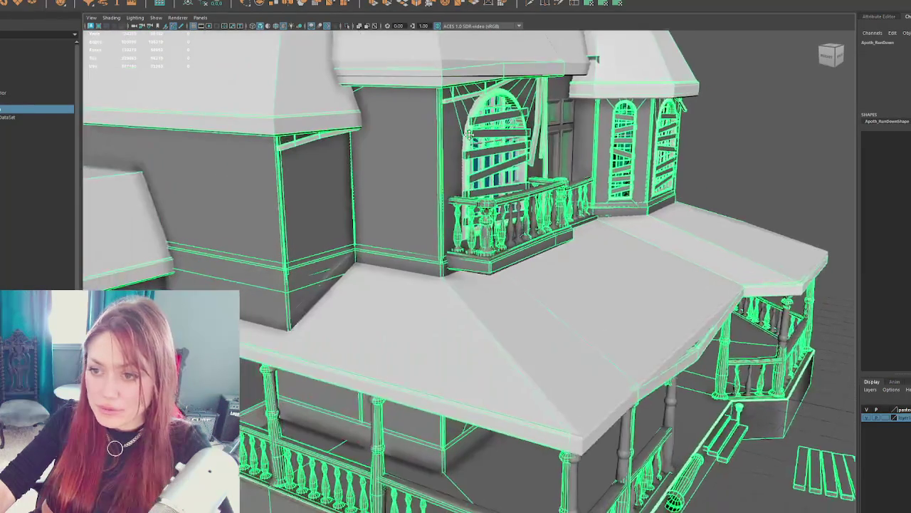
Step: Select Apoth_RunDown, frame it, and orbit to the porch and upper balcony roof
left_click(6, 94)
left_click(36, 108)
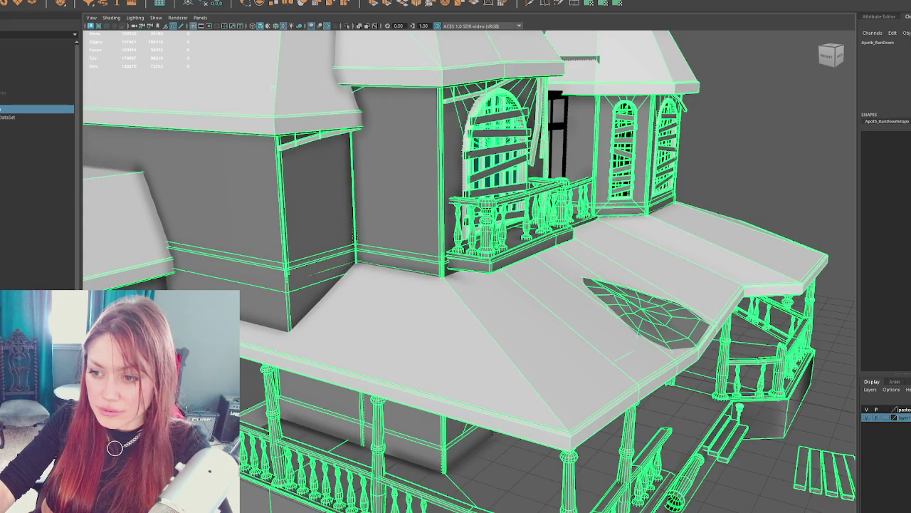
key("f")
left_click_drag(441, 285, 413, 292)
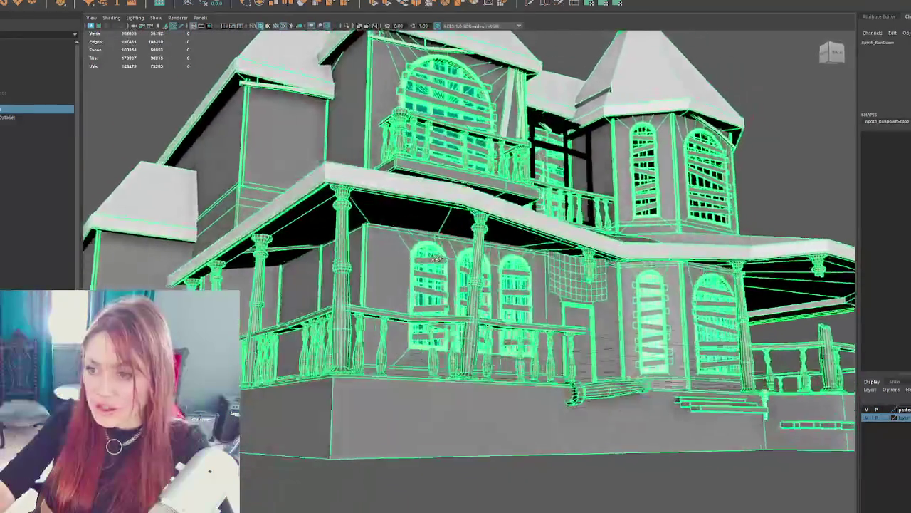
scroll(413, 292, "up", 3)
scroll(283, 244, "down", 3)
left_click_drag(283, 244, 456, 278)
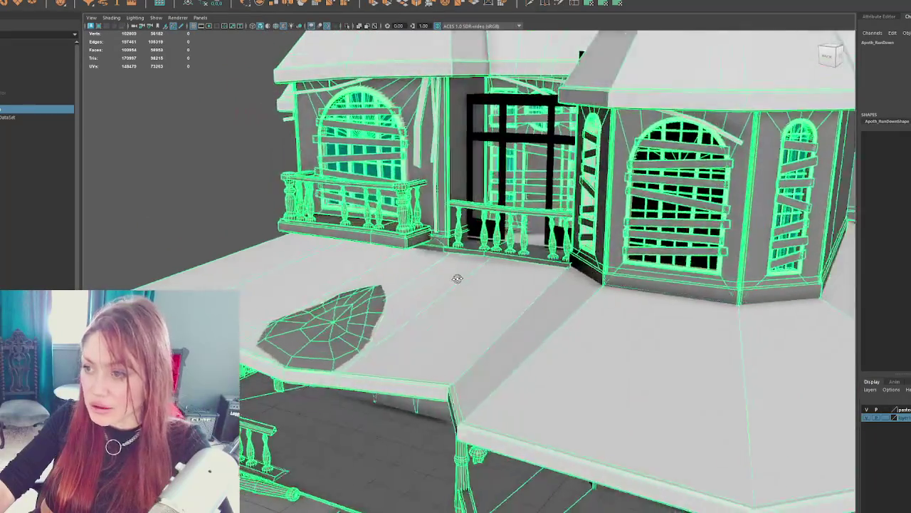
Step: Select the Apoth_RunDown house mesh after orbiting around the bay window and side
scroll(490, 281, "up", 4)
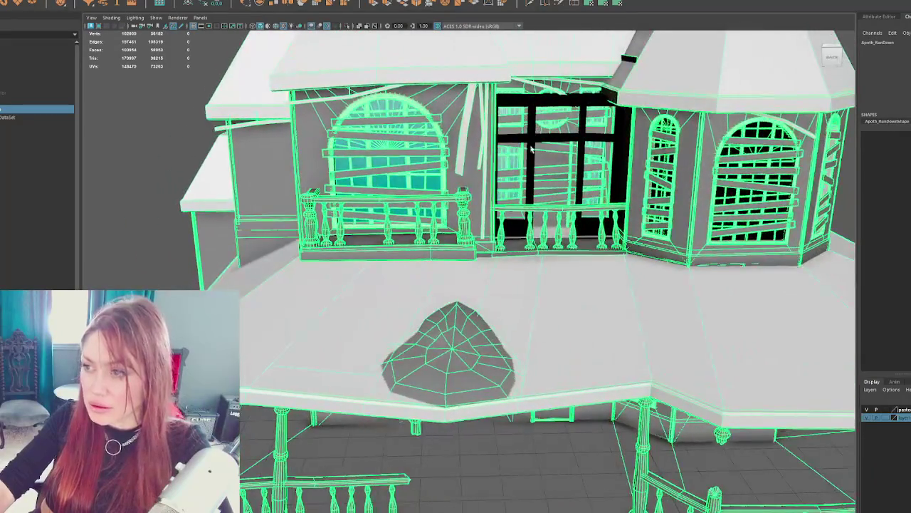
left_click(531, 147)
left_click_drag(531, 147, 535, 200)
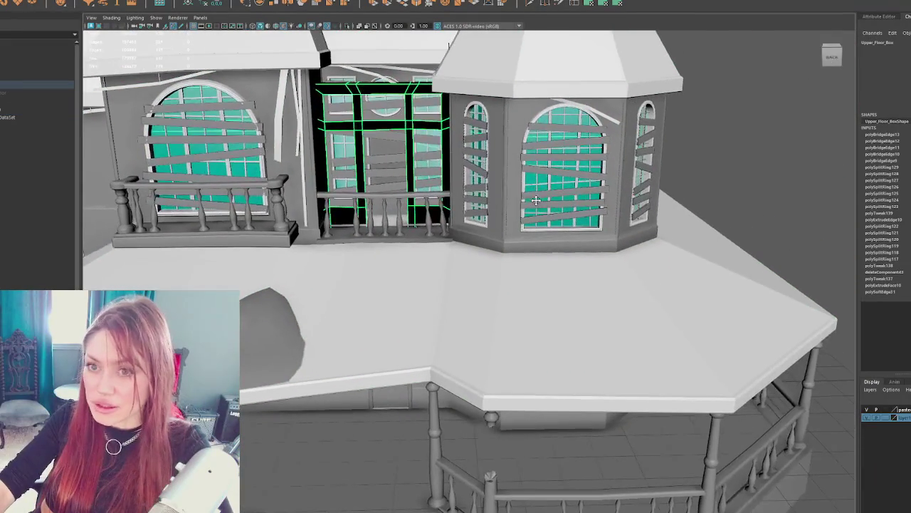
scroll(681, 167, "down", 3)
mouse_move(707, 155)
left_mouse_down()
mouse_move(611, 143)
mouse_move(377, 206)
mouse_move(498, 196)
mouse_move(362, 186)
mouse_move(378, 167)
left_mouse_up()
scroll(591, 138, "up", 4)
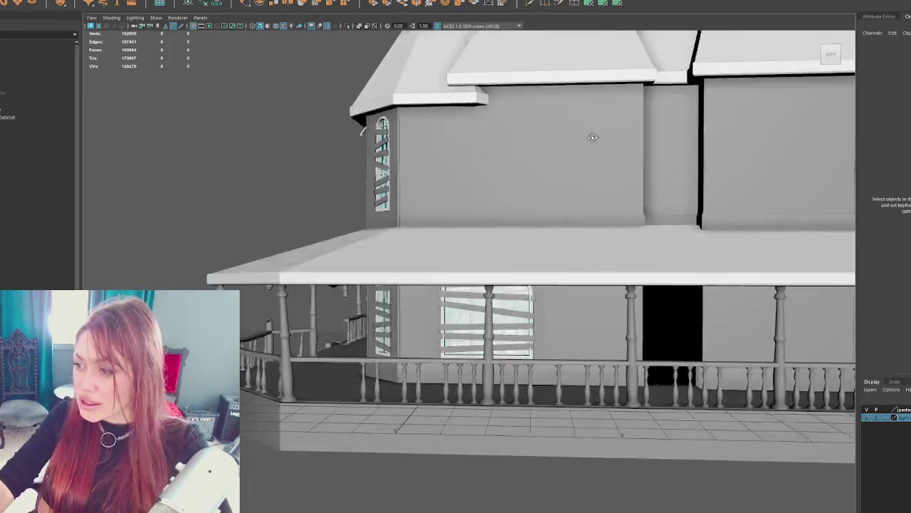
scroll(599, 143, "down", 3)
scroll(373, 205, "up", 3)
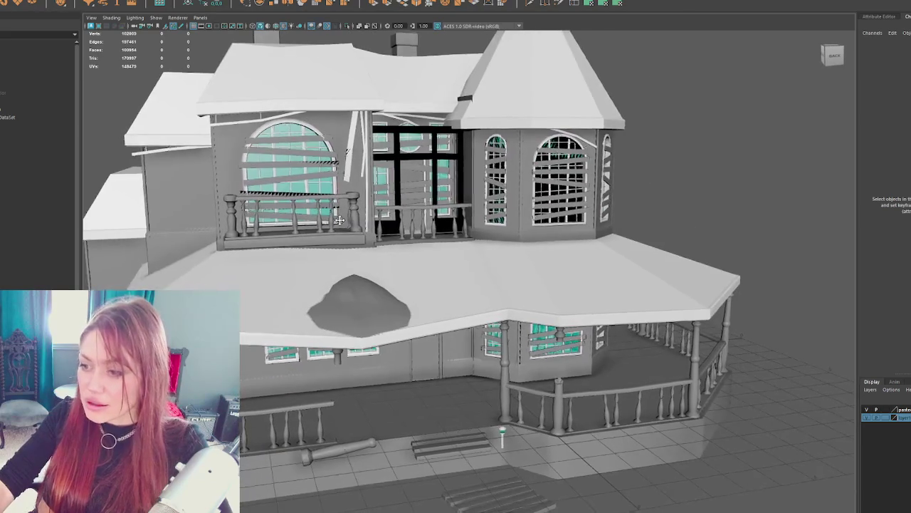
scroll(374, 206, "down", 3)
scroll(421, 200, "up", 3)
scroll(362, 186, "down", 3)
scroll(378, 167, "up", 3)
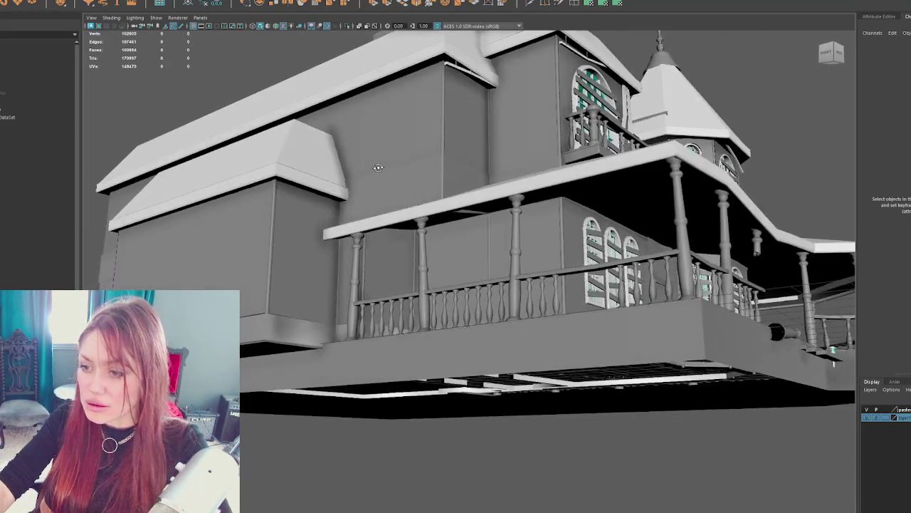
left_click(249, 320)
left_click_drag(249, 320, 368, 266)
scroll(368, 267, "up", 3)
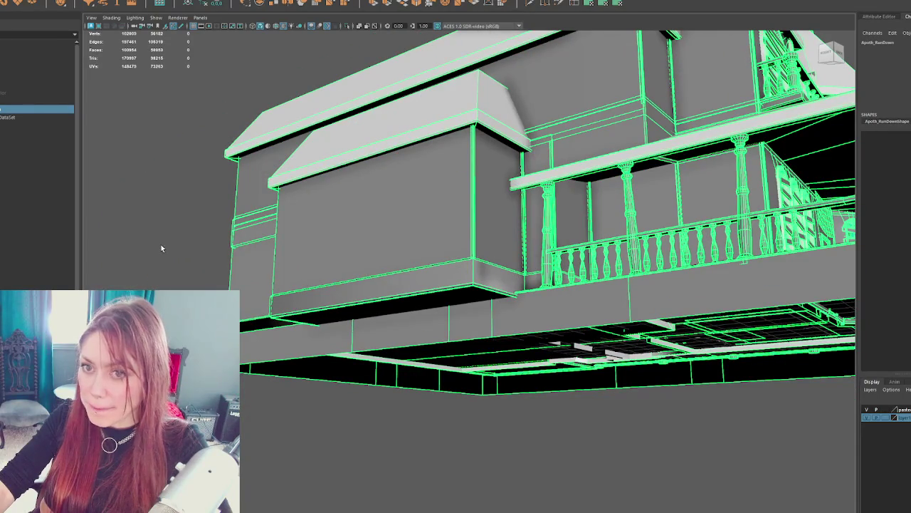
Step: Switch the mesh to edge mode and inspect wall corners, ledges and porch balusters
right_click(167, 227)
scroll(173, 173, "up", 3)
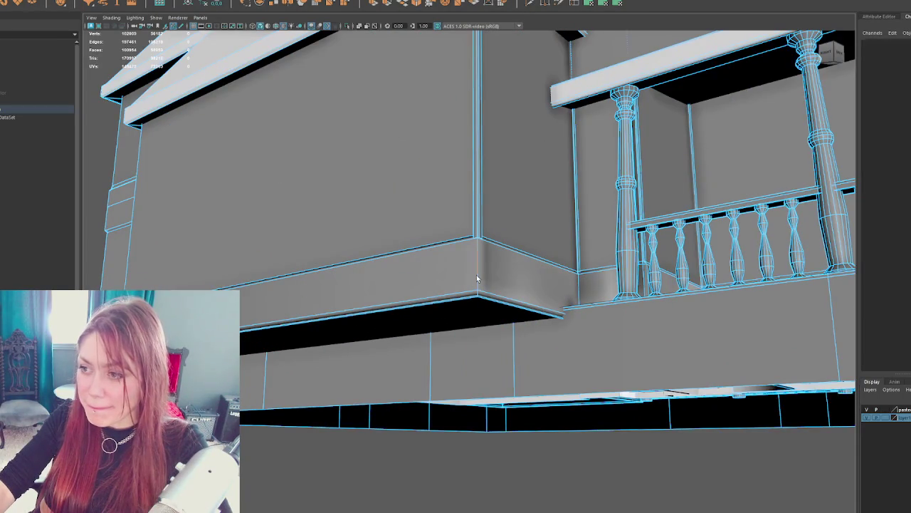
left_click_drag(369, 247, 487, 302)
mouse_move(520, 349)
left_mouse_down()
mouse_move(563, 346)
mouse_move(450, 342)
mouse_move(441, 318)
mouse_move(704, 283)
left_mouse_up()
mouse_move(727, 190)
left_mouse_down()
mouse_move(722, 209)
mouse_move(651, 249)
mouse_move(596, 250)
left_mouse_up()
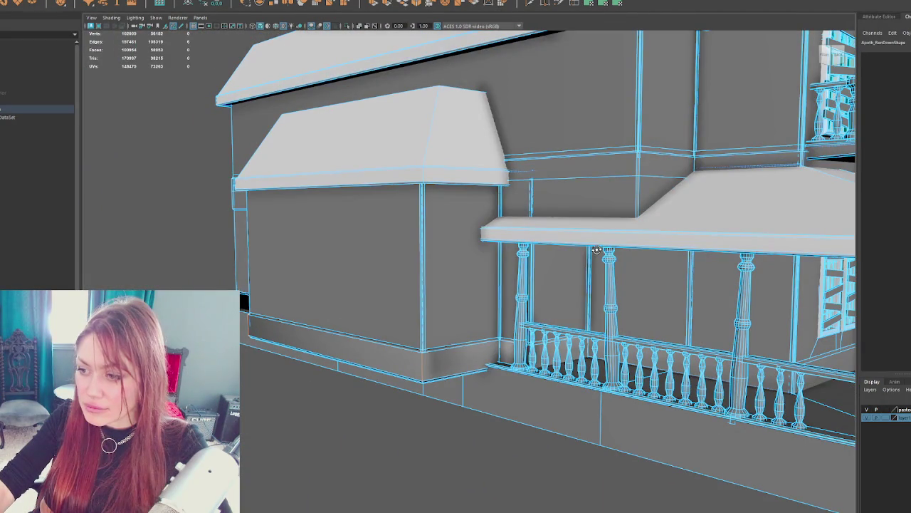
scroll(597, 257, "up", 2)
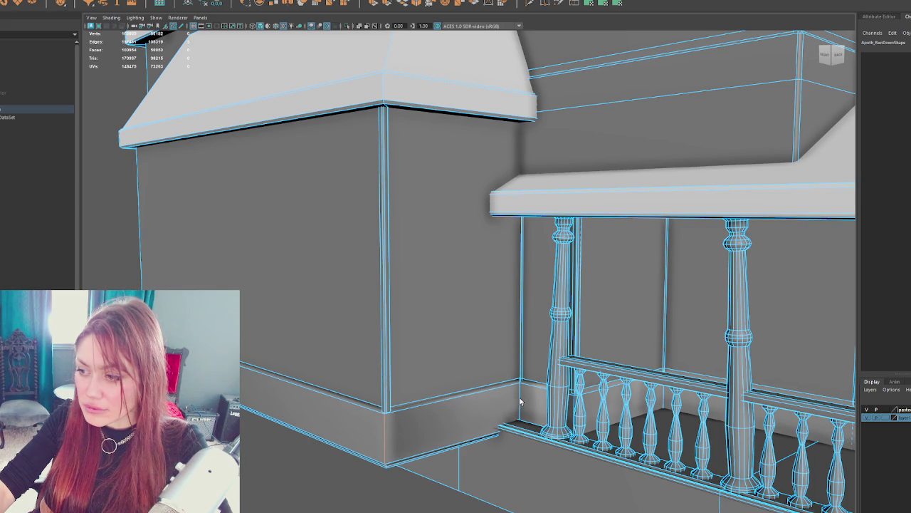
left_click_drag(228, 264, 330, 270)
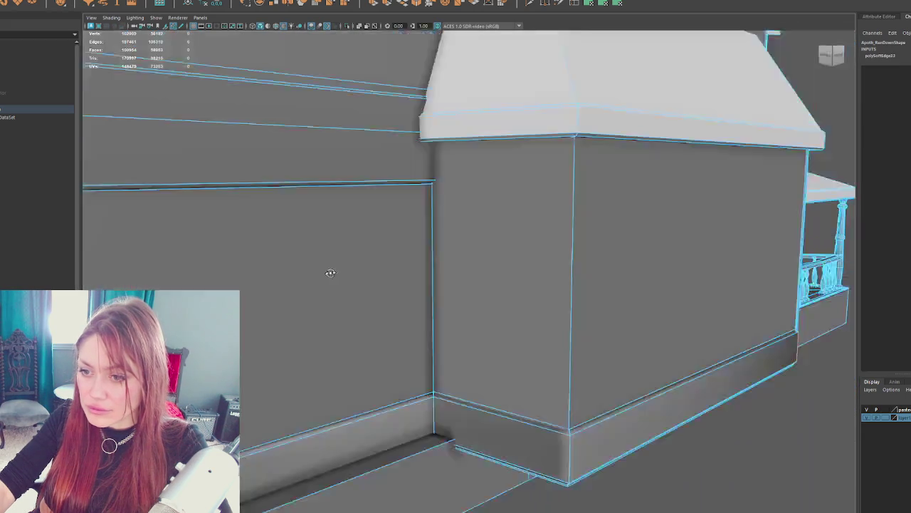
left_click_drag(411, 346, 620, 366)
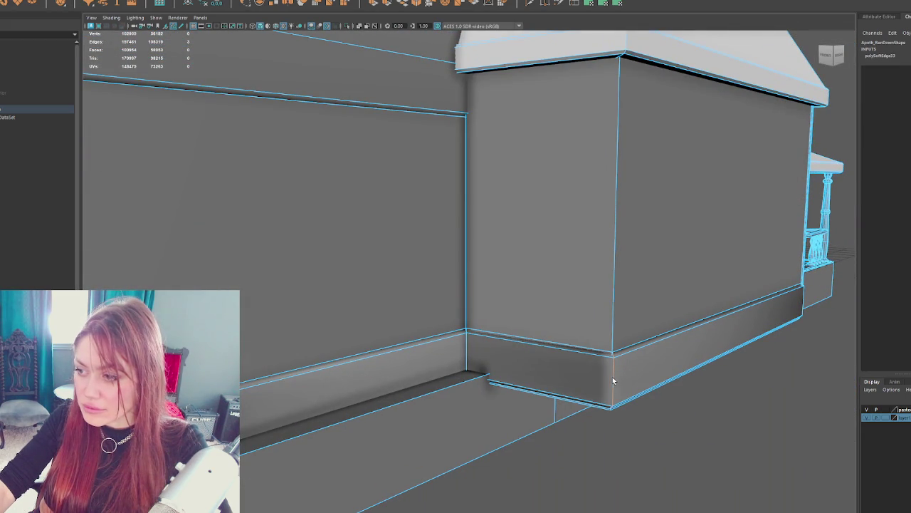
left_click_drag(465, 348, 399, 335)
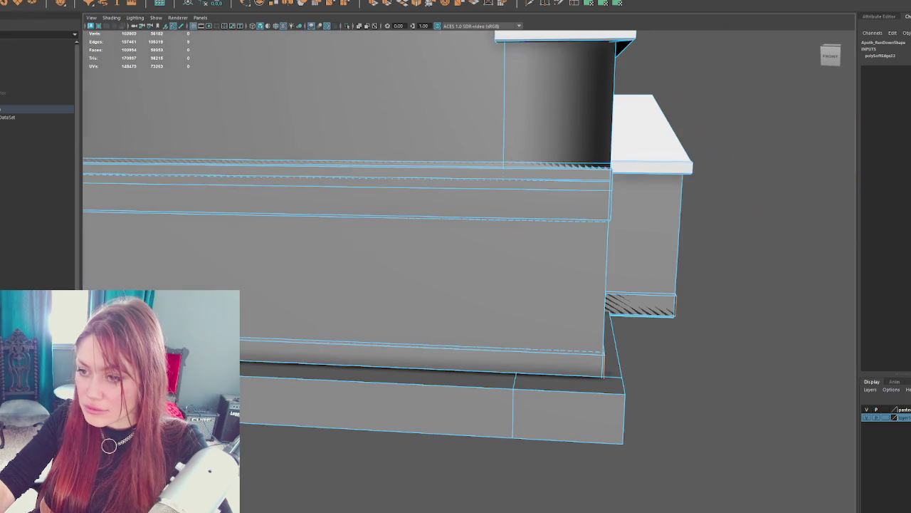
Step: Apply Soften Edge to the mesh, review the shading and clear the selection
right_click(766, 327, "shift")
left_click_drag(845, 346, 578, 315)
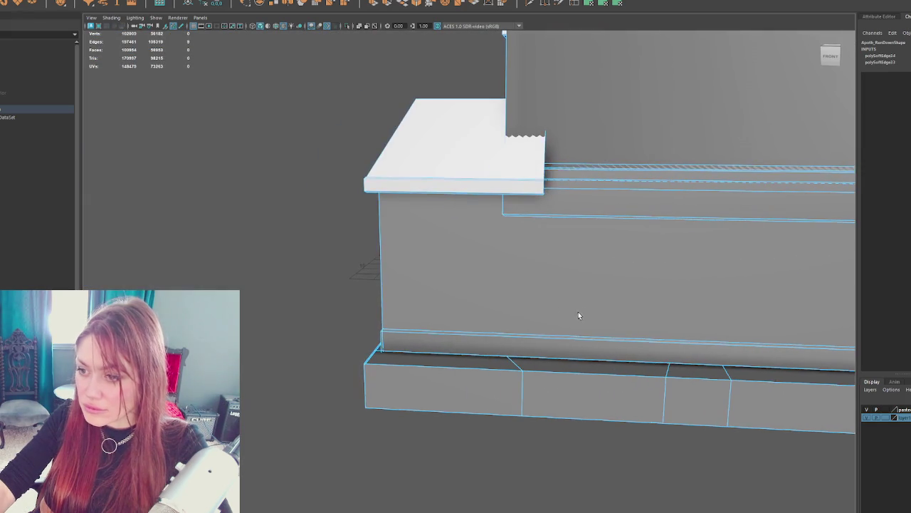
scroll(378, 348, "down", 10)
mouse_move(509, 356)
left_mouse_down()
mouse_move(535, 342)
mouse_move(489, 347)
left_mouse_up()
scroll(593, 342, "up", 10)
scroll(592, 342, "down", 10)
left_click(611, 219)
scroll(611, 204, "up", 10)
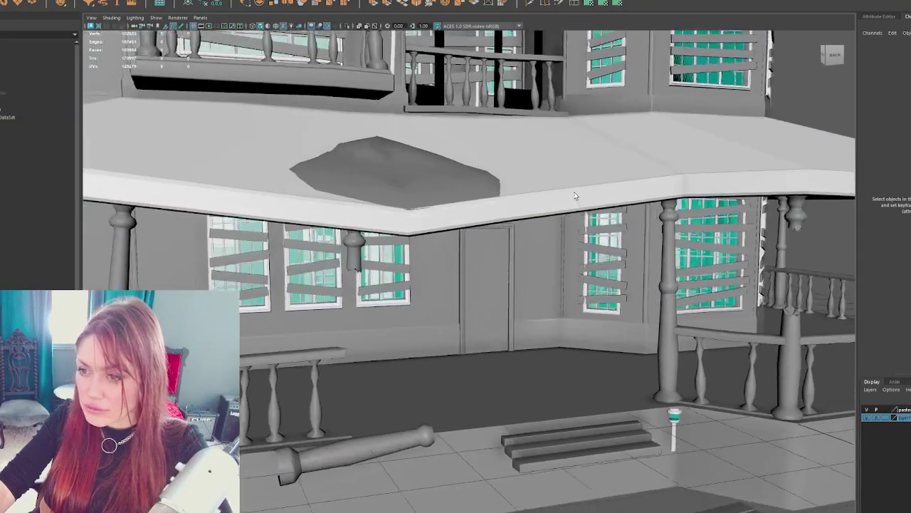
Step: Select the Apothecary_Exterior group, briefly hiding and restoring it to check inside
left_click(36, 93)
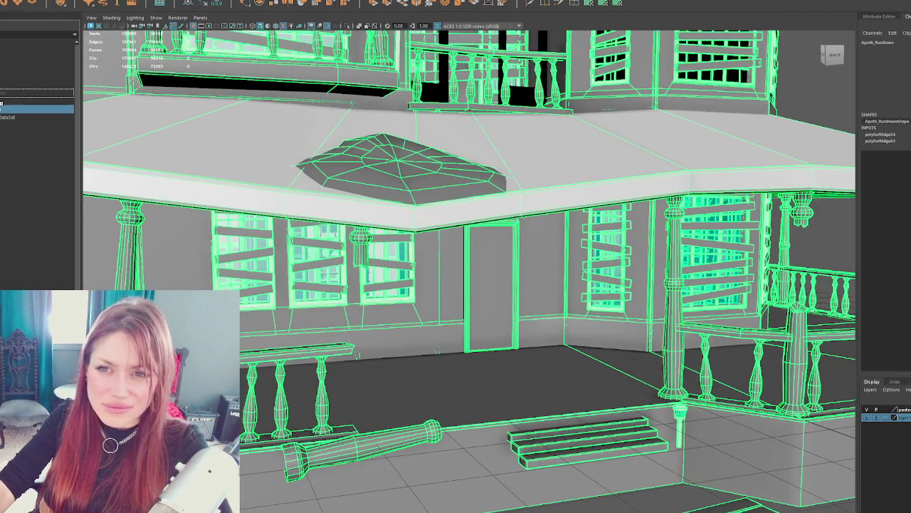
key("ctrl+h")
key("ctrl+z")
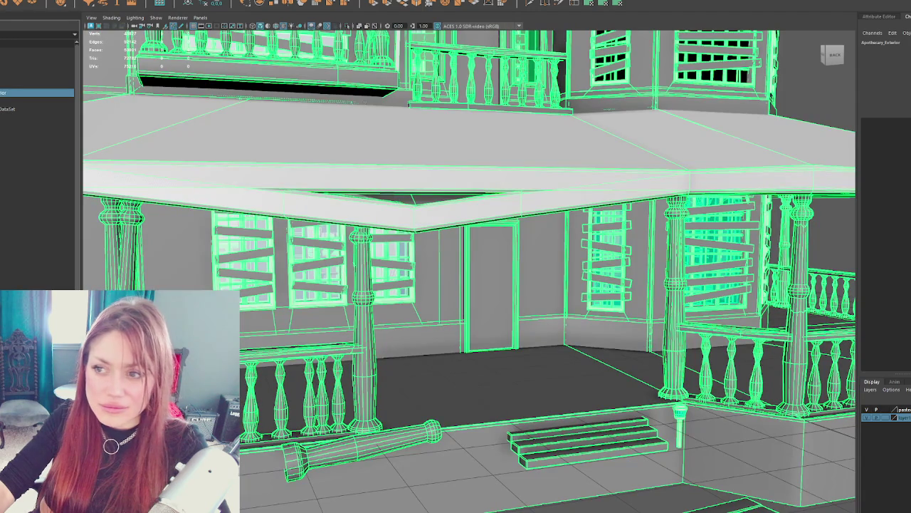
Step: Export the selection over the existing Apothecary-Exterior.fbx, confirm overwriting, and return to Unity
left_click(12, 74)
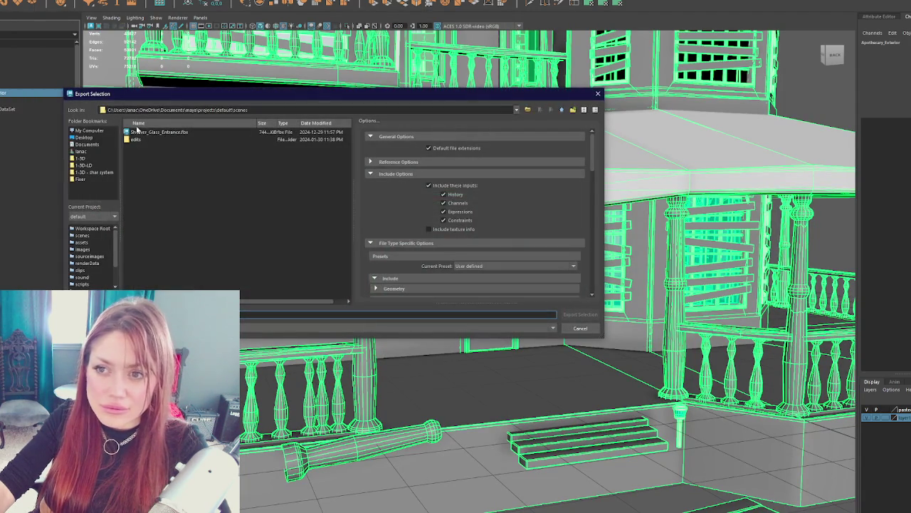
left_click(95, 158)
double_click(143, 133)
left_click(310, 228)
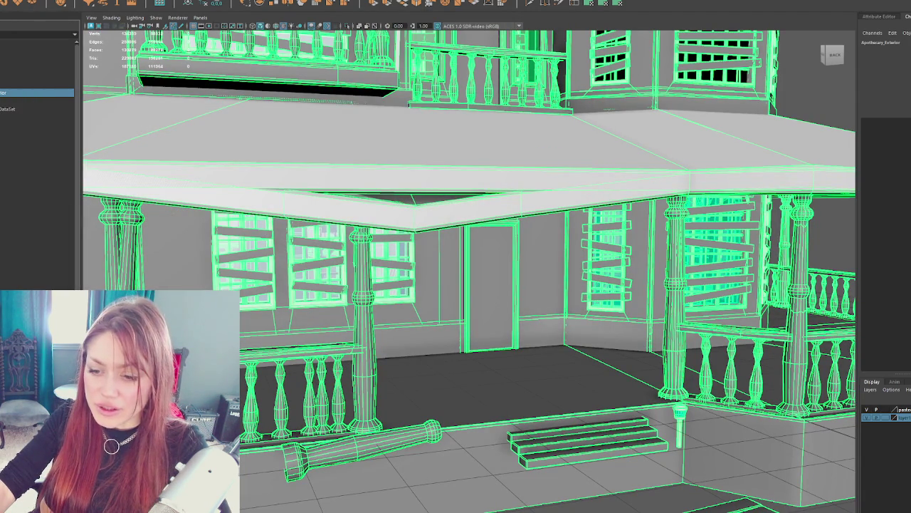
key("alt+Tab")
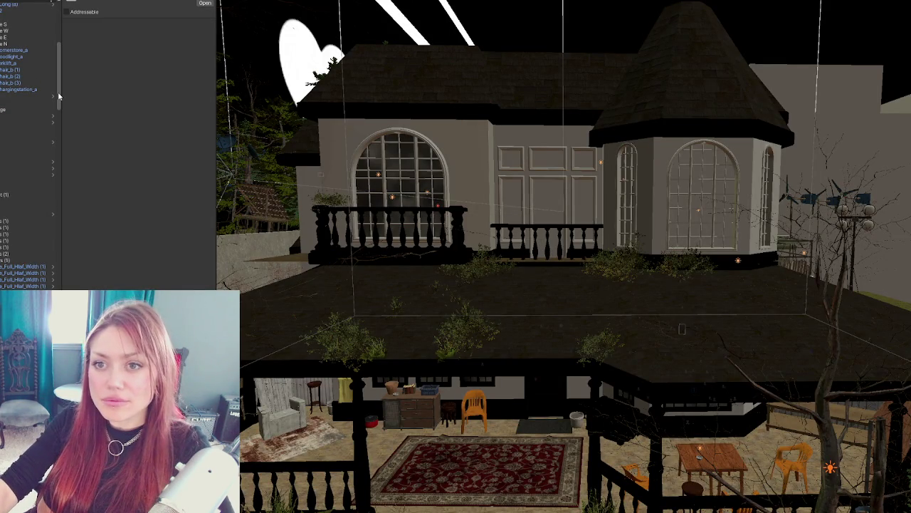
Step: Select Apoth_RunDown, frame it, and duplicate it
scroll(12, 123, "up", 10)
scroll(11, 107, "up", 5)
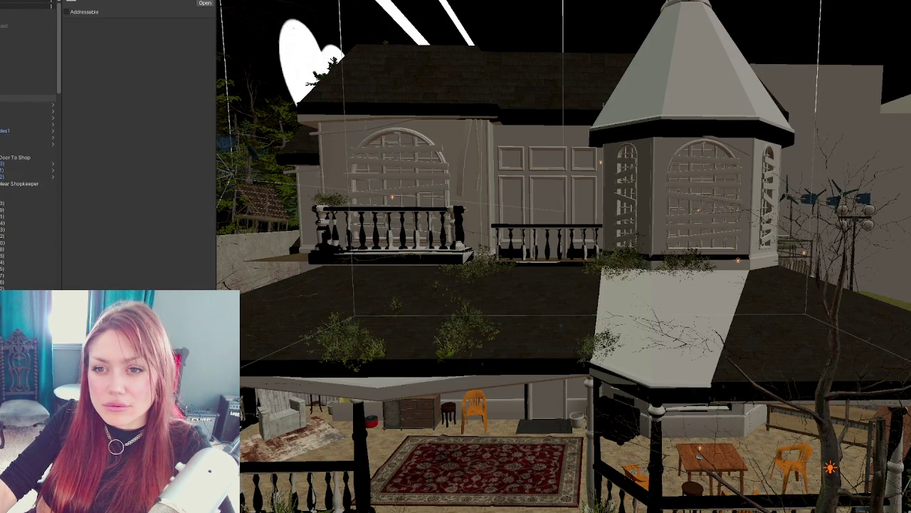
scroll(43, 189, "up", 5)
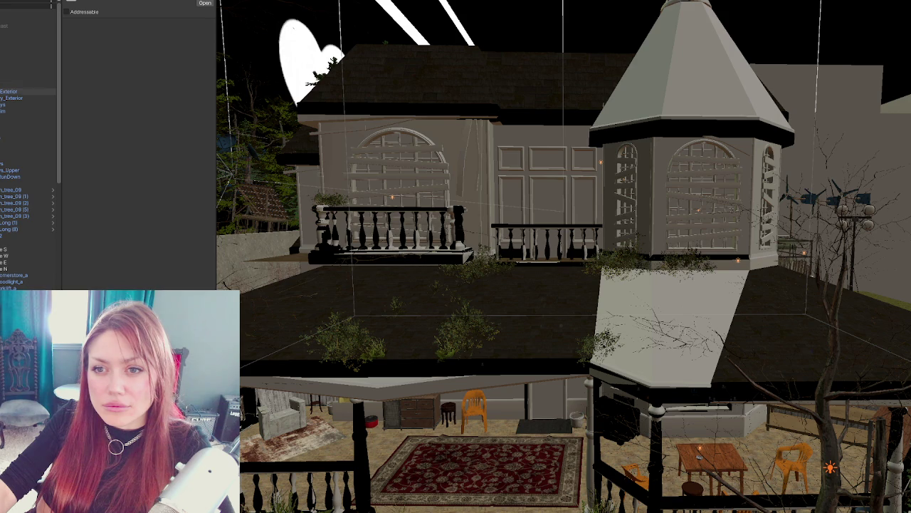
left_click(41, 177)
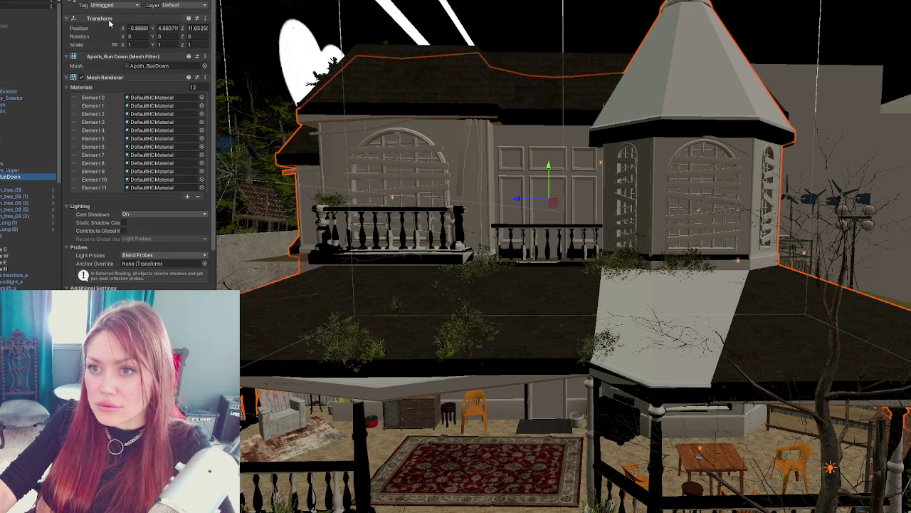
key("f")
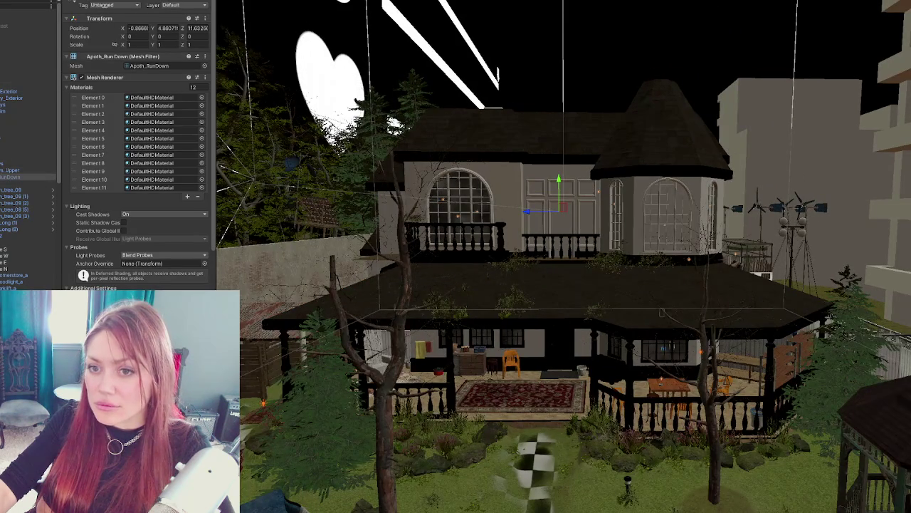
key("ctrl+d")
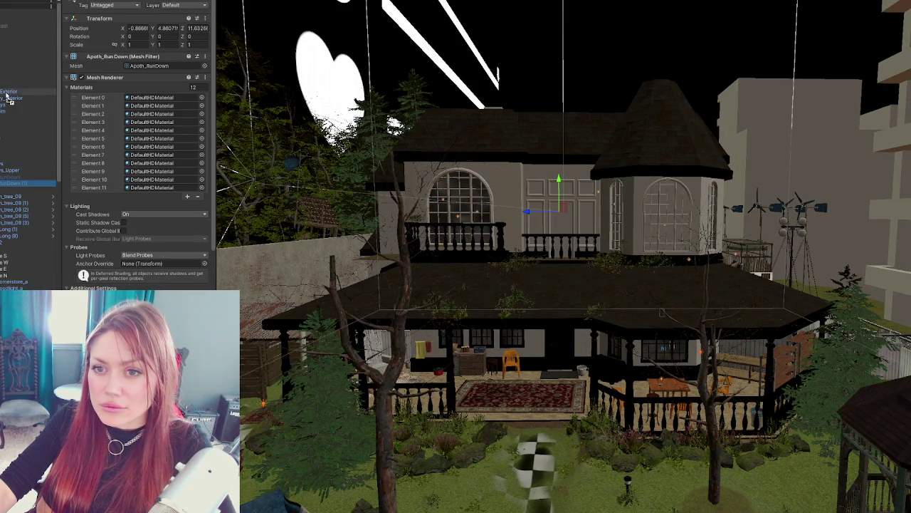
Step: Toggle the clean Apothecary-Exterior and the run-down house off and on to compare
left_click(10, 92)
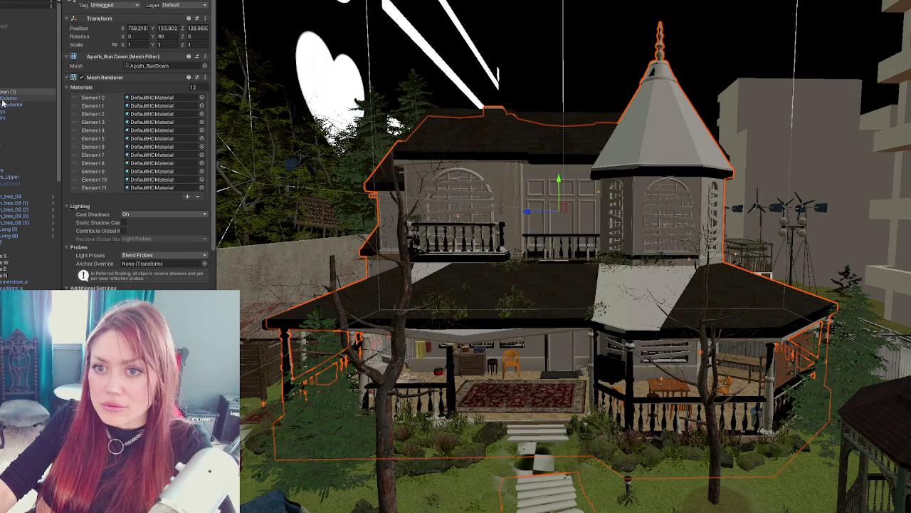
key("alt+shift+a")
left_click_drag(535, 347, 547, 244)
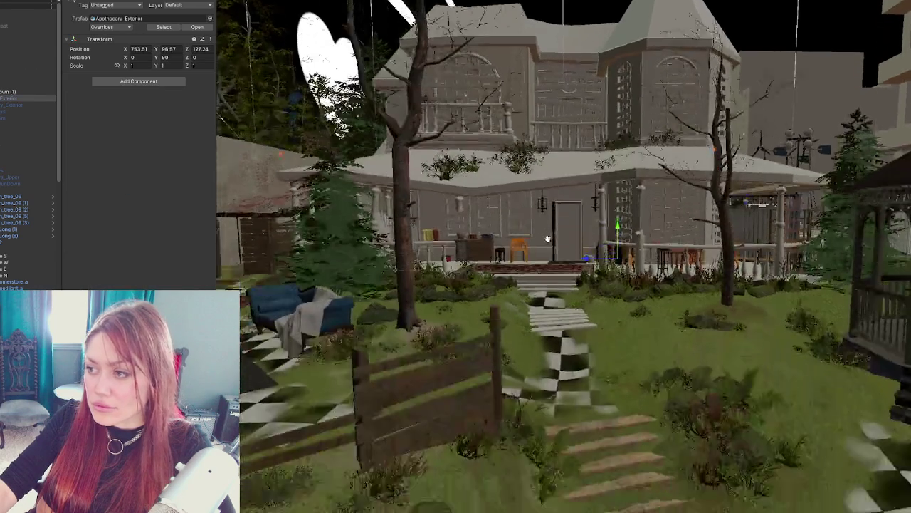
key("alt+shift+a")
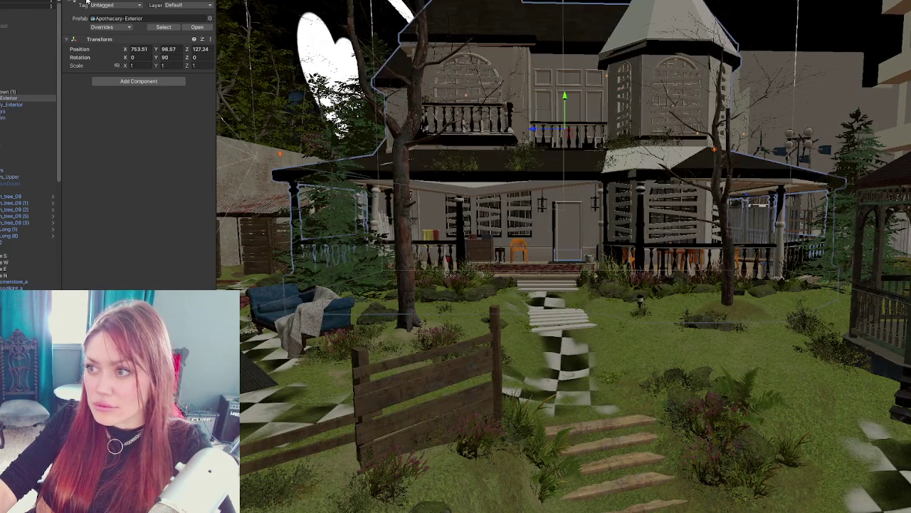
key("Up")
key("alt+shift+a")
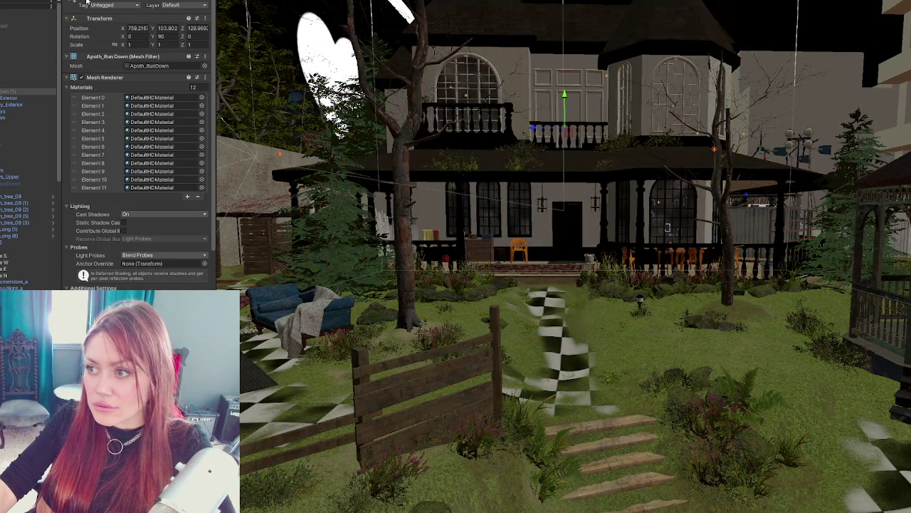
key("alt+shift+a")
Step: Compare versions again and leave the clean Apothecary-Exterior deactivated
left_click(29, 98)
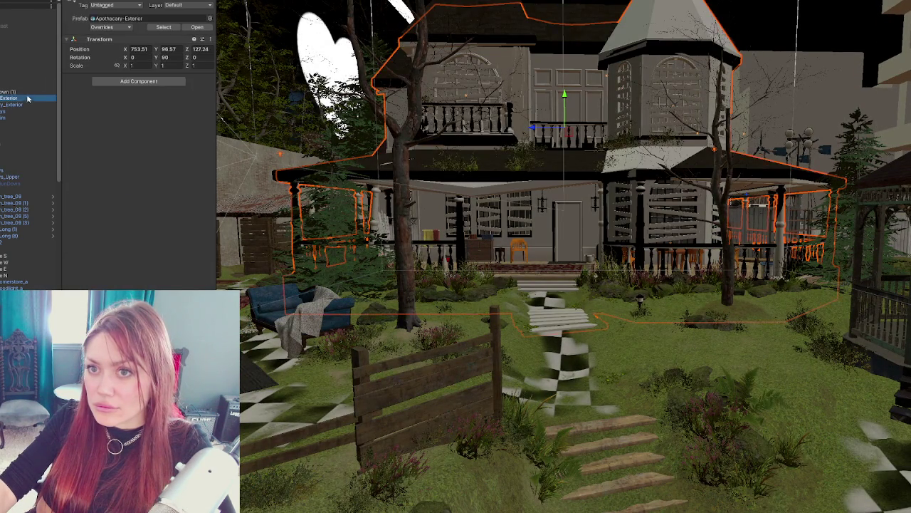
key("alt+shift+a")
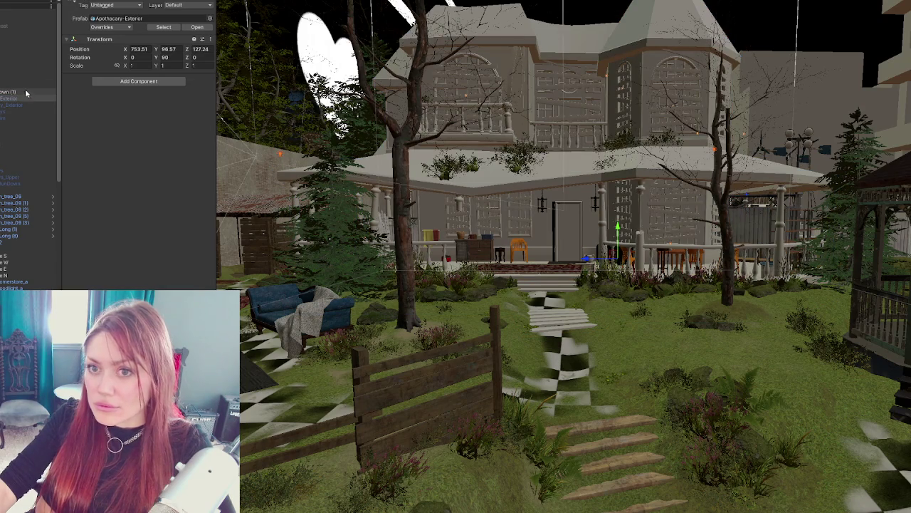
key("alt+shift+a")
key("Up")
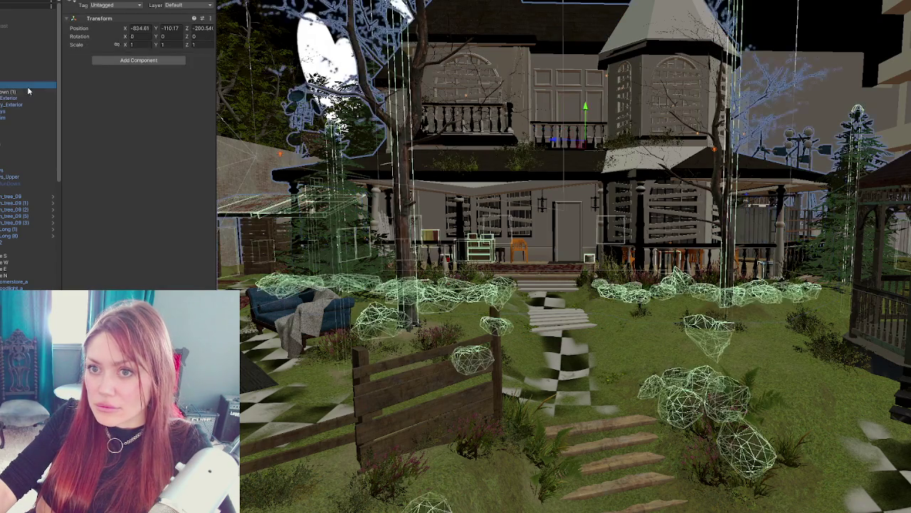
key("Down")
key("alt+shift+a")
key("alt+shift+a")
key("alt+shift+a")
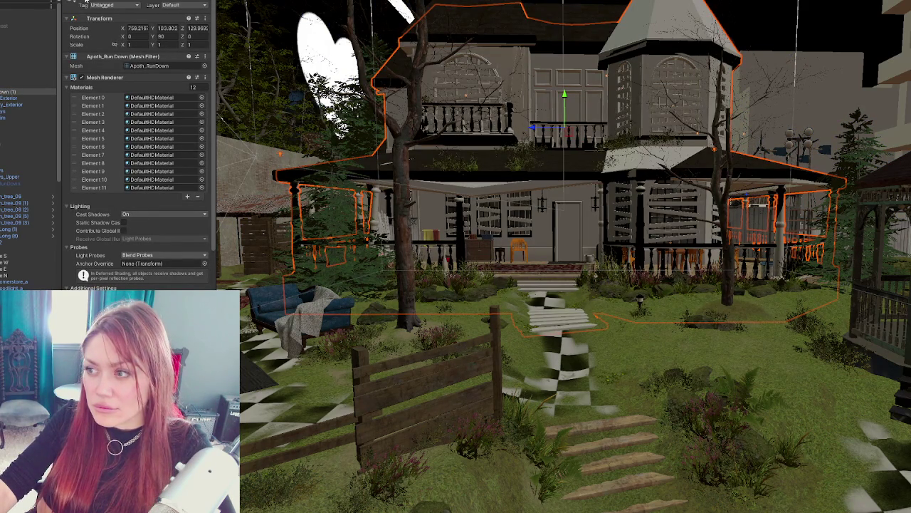
key("alt+shift+a")
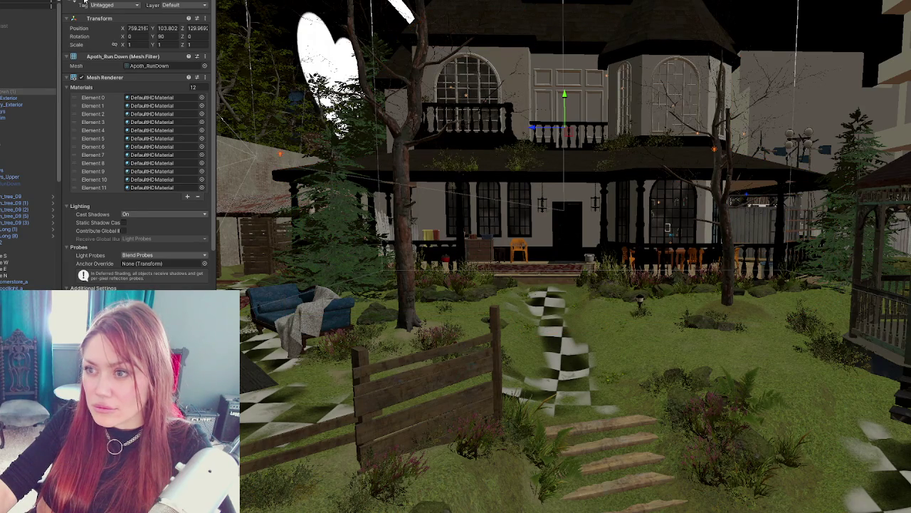
key("alt+shift+a")
left_click(40, 99)
key("alt+shift+a")
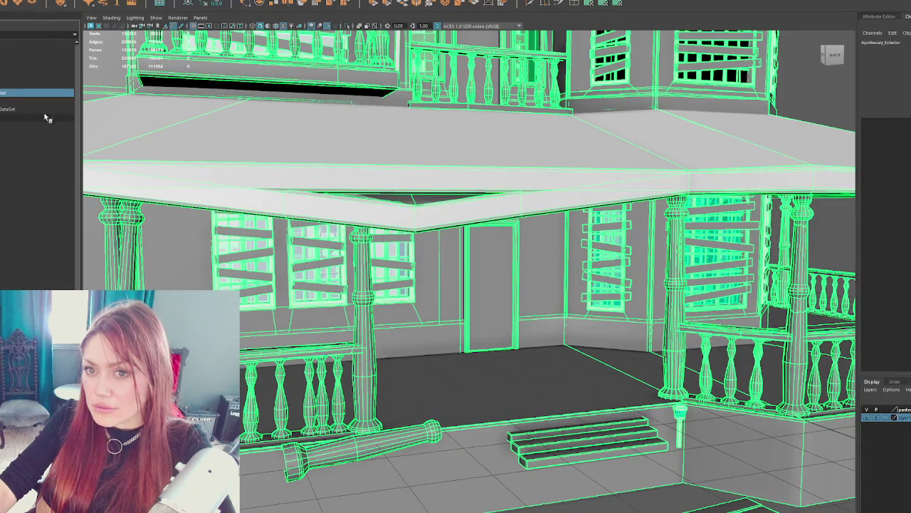
Step: Select the house groups including Chimneys and delete their display layer
left_click(20, 141)
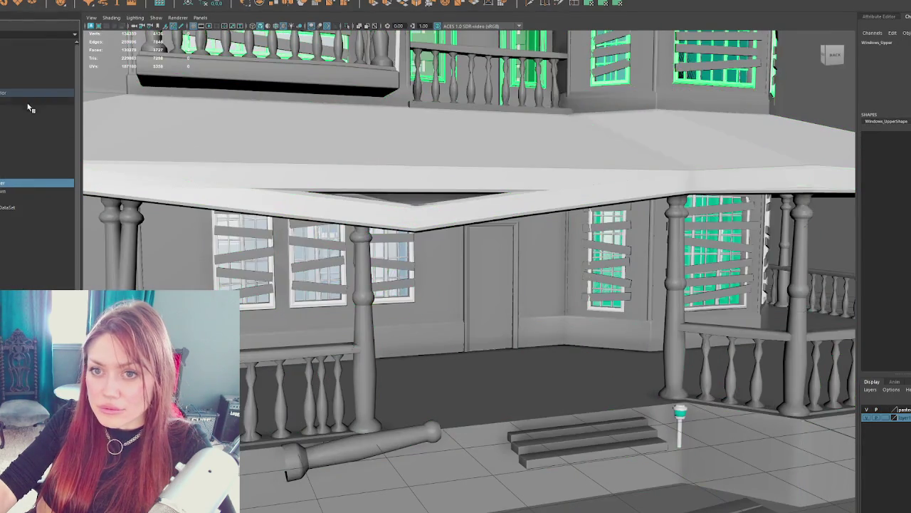
left_click(26, 96, "shift")
left_click(22, 86, "shift")
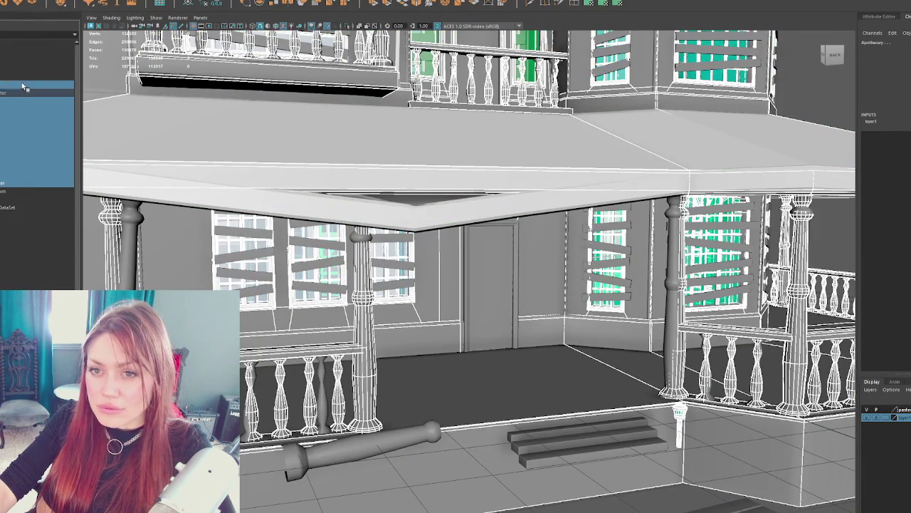
right_click(887, 418)
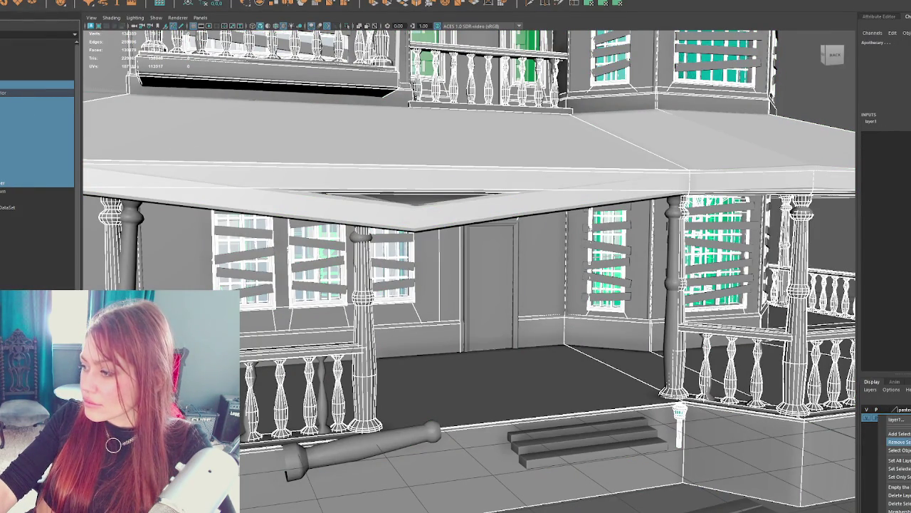
left_click(898, 494)
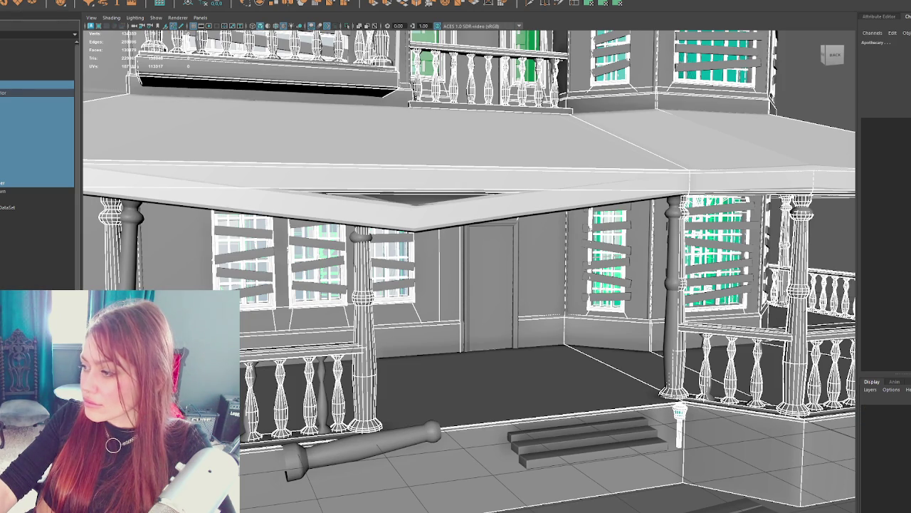
left_click(905, 413)
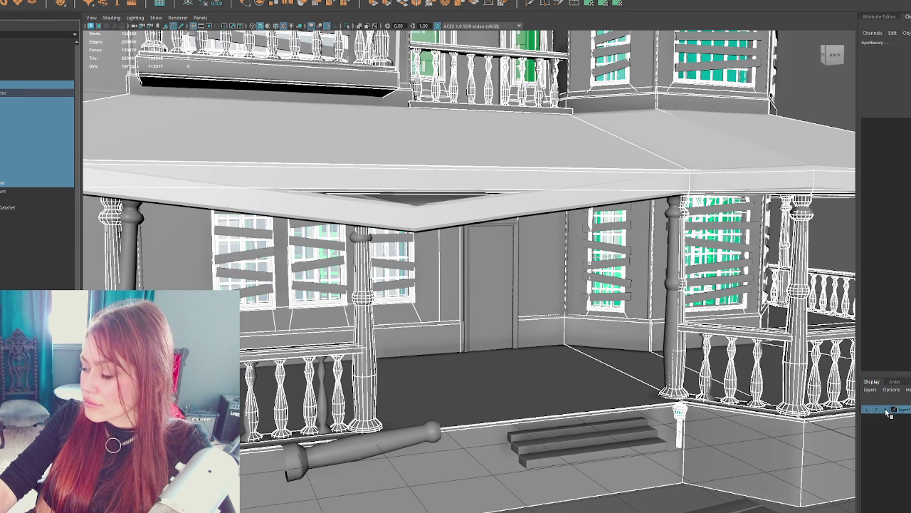
Step: Select and frame the whole house, then pick the lantern and Apothecary_Exterior group
left_click(36, 191)
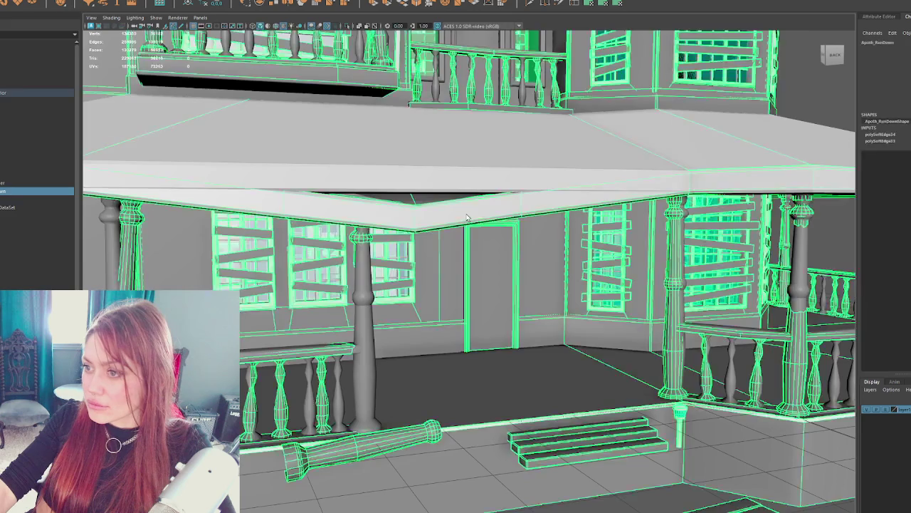
key("f")
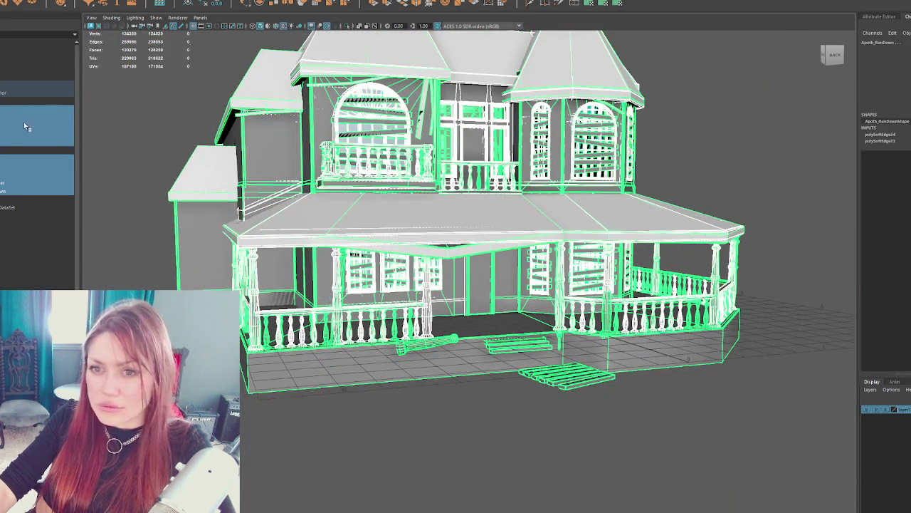
left_click(26, 112)
left_click(7, 191)
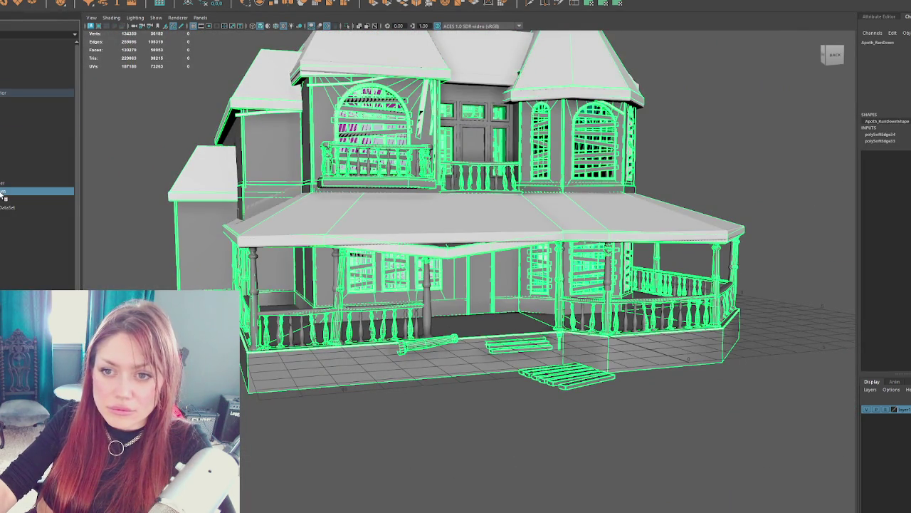
left_click(10, 88)
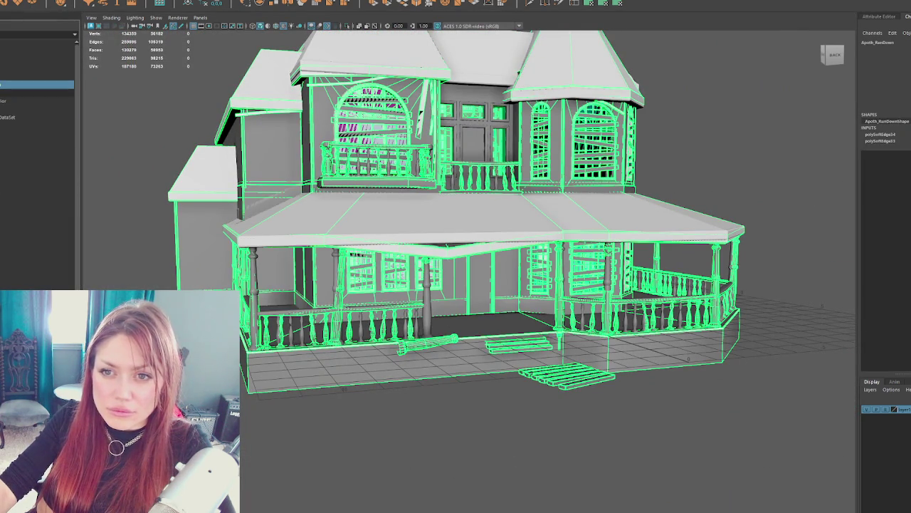
left_click(8, 100)
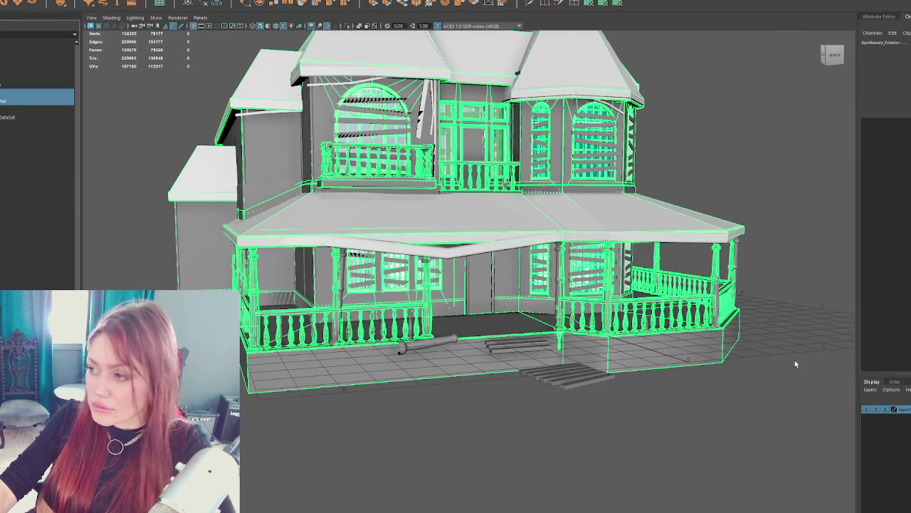
Step: Delete the display layer again and change how layer1 displays its objects
right_click(888, 412)
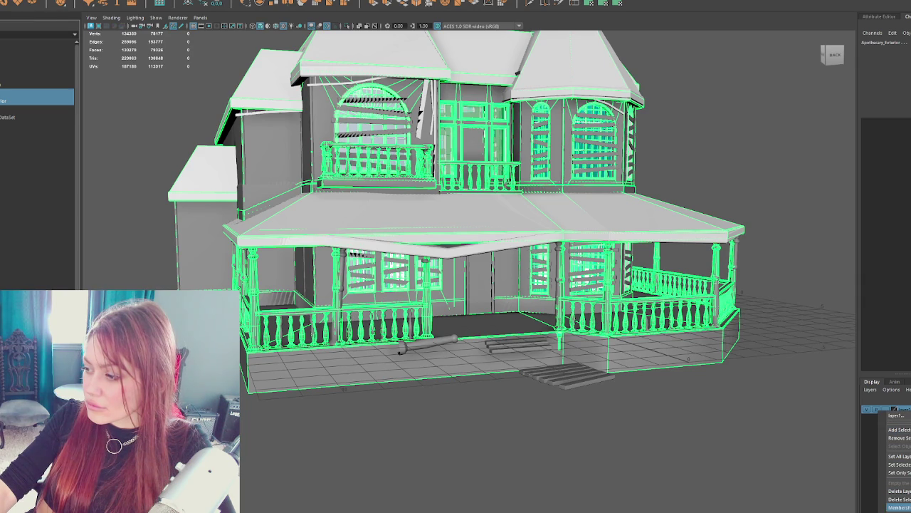
left_click(899, 491)
right_click(887, 410)
left_click(841, 427)
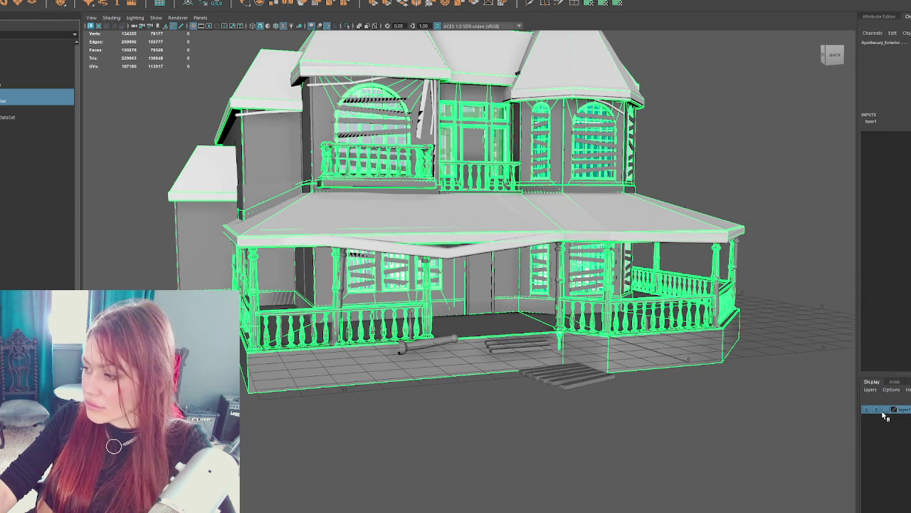
left_click(887, 411)
Step: Select the whole run-down house and orbit to the tower roof and balcony underside
left_click(764, 303)
left_click(456, 214)
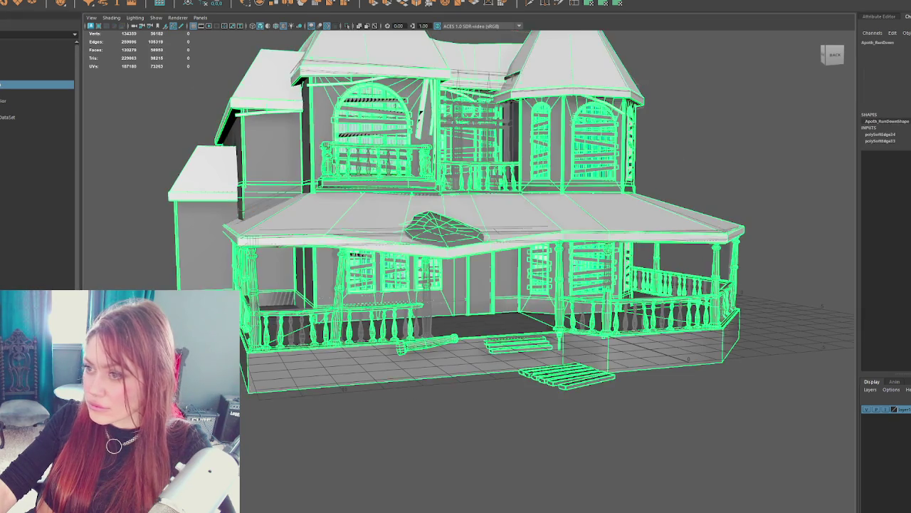
scroll(444, 280, "up", 5)
scroll(444, 280, "down", 3)
scroll(722, 197, "down", 3)
scroll(722, 198, "up", 5)
mouse_move(722, 197)
left_mouse_down()
mouse_move(398, 214)
mouse_move(341, 201)
left_mouse_up()
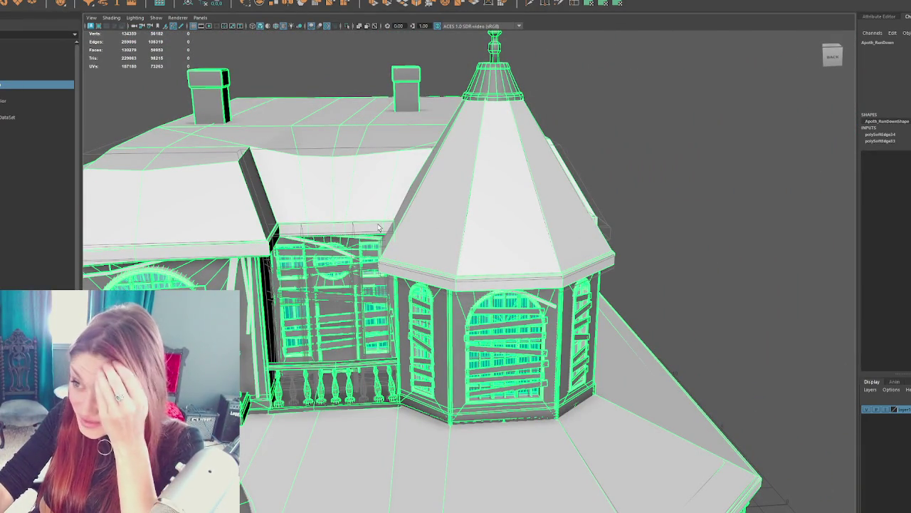
scroll(356, 214, "down", 3)
scroll(356, 214, "up", 3)
mouse_move(356, 213)
left_mouse_down()
mouse_move(373, 285)
mouse_move(487, 257)
mouse_move(471, 242)
left_mouse_up()
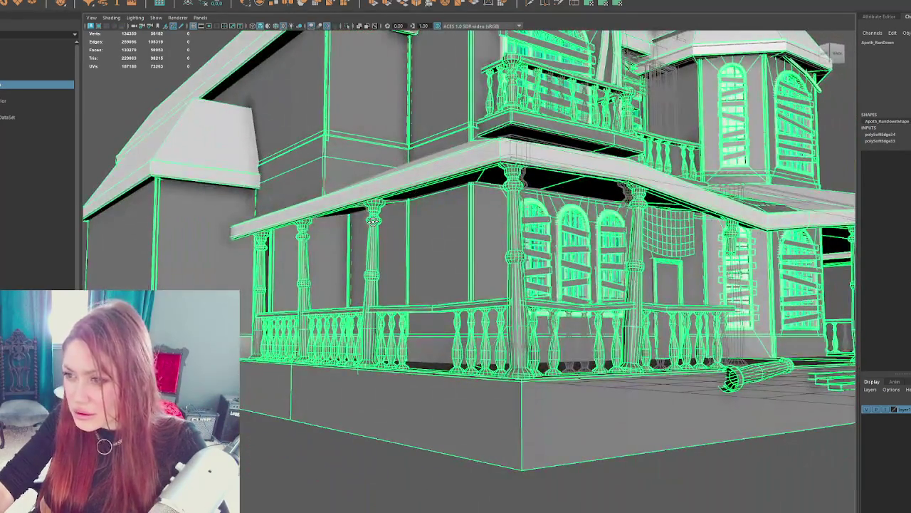
Step: Frame the selected house and apply Mesh > Separate to split it into pieces
mouse_move(373, 221)
left_mouse_down()
mouse_move(431, 218)
mouse_move(458, 238)
mouse_move(515, 242)
left_mouse_up()
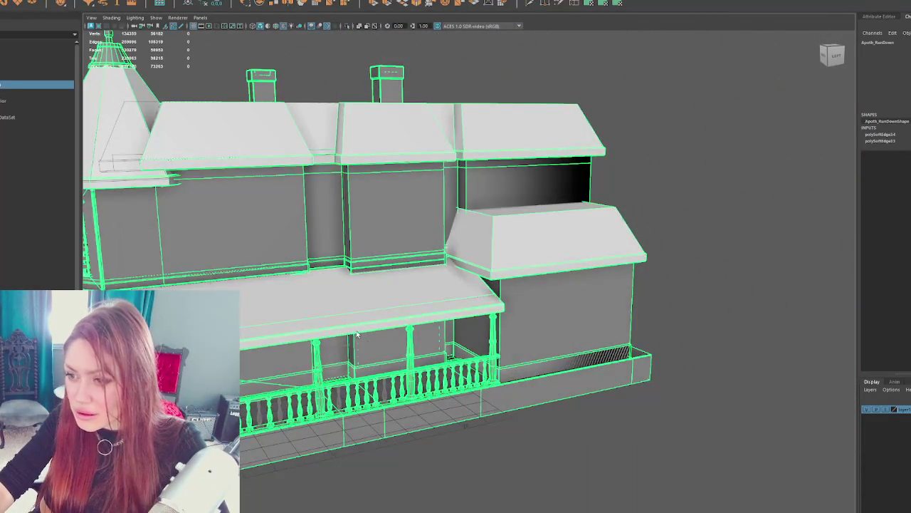
scroll(357, 335, "up", 10)
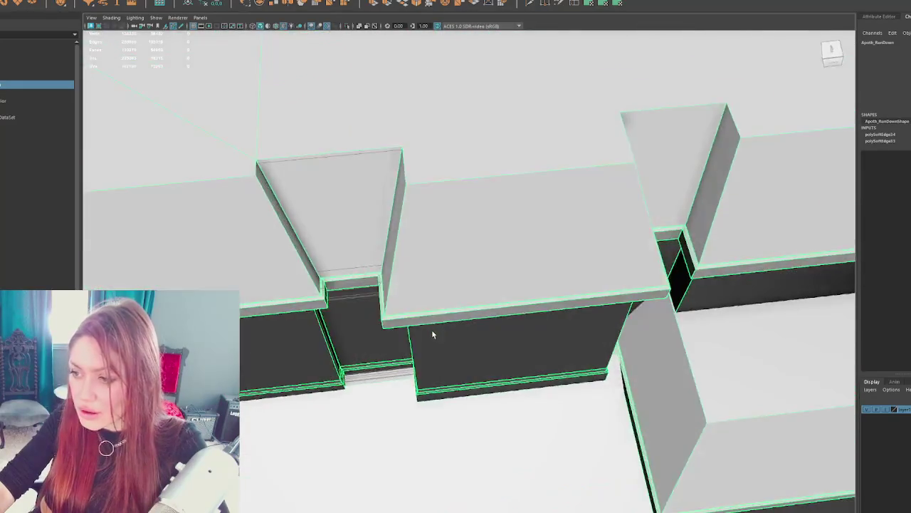
key("f")
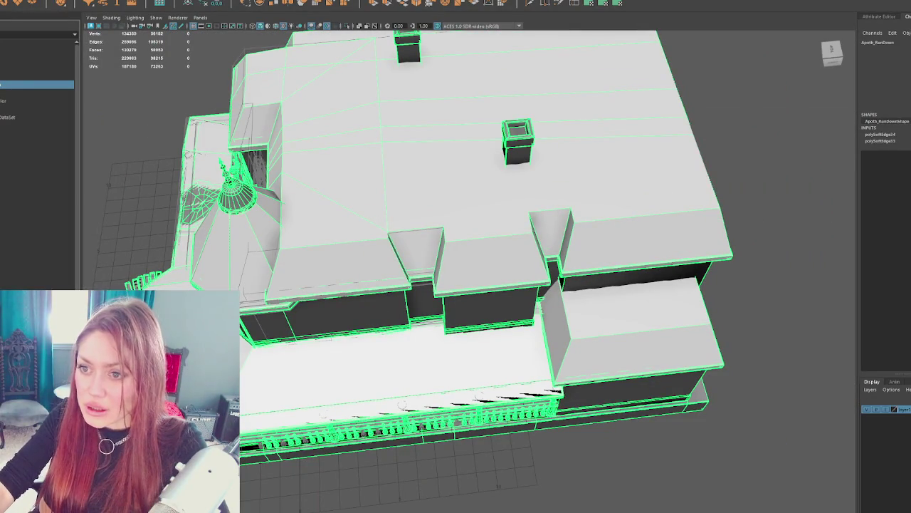
left_click(83, 3)
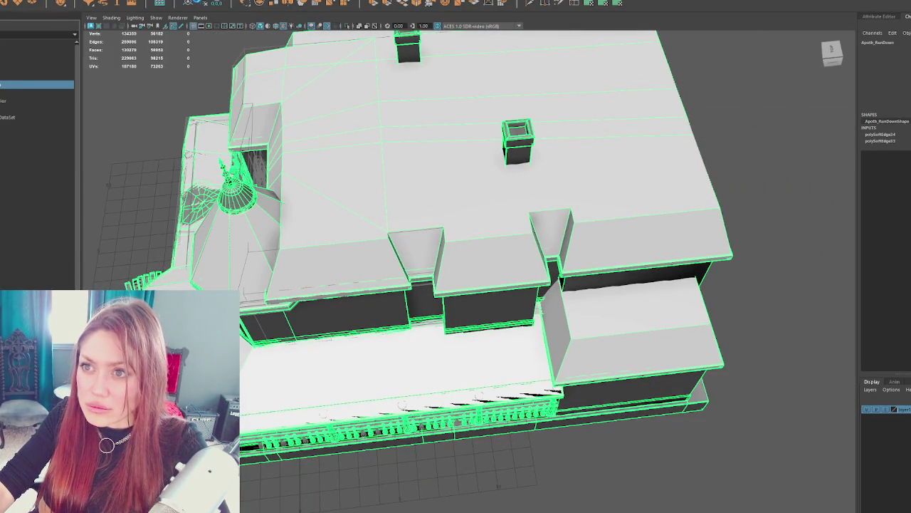
left_click(217, 3)
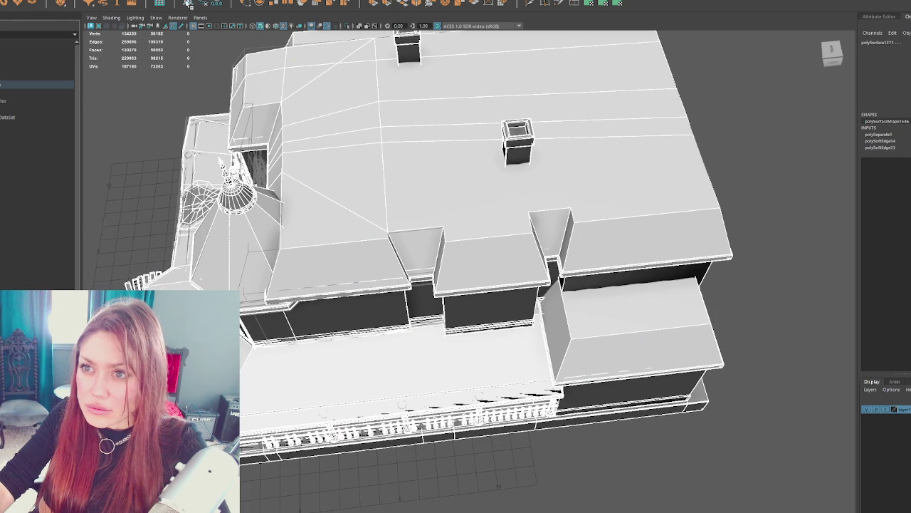
Step: Check the separated roof, wall and trim pieces, removing the porch roof, then select the walls
left_click(433, 249)
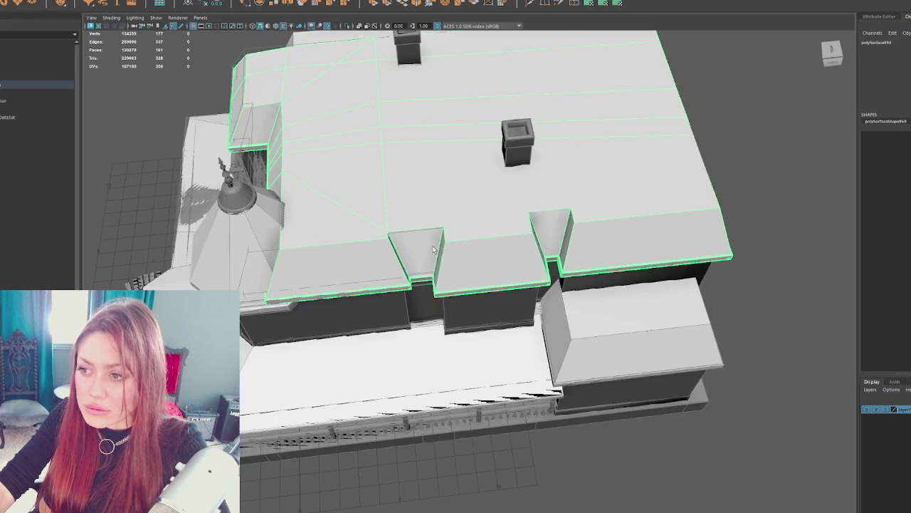
mouse_move(421, 307)
left_mouse_down()
mouse_move(421, 254)
mouse_move(424, 289)
left_mouse_up()
key("Delete")
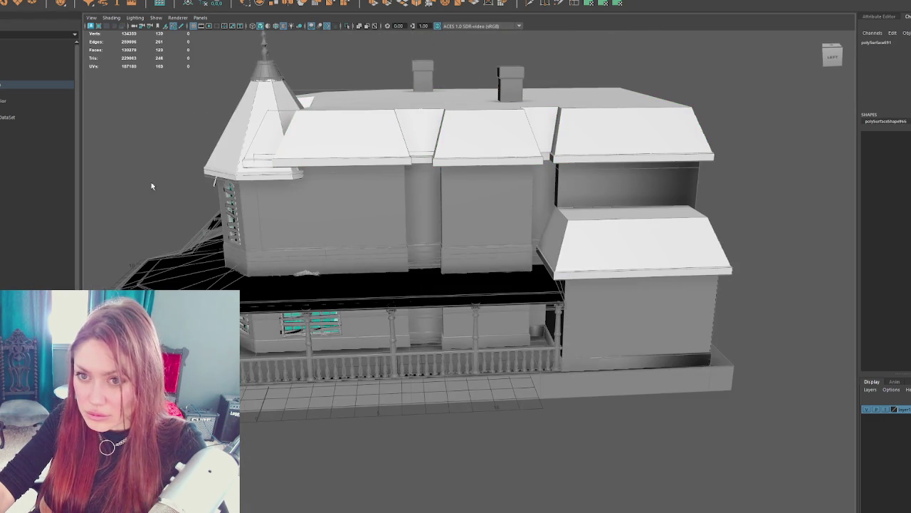
left_click(427, 231)
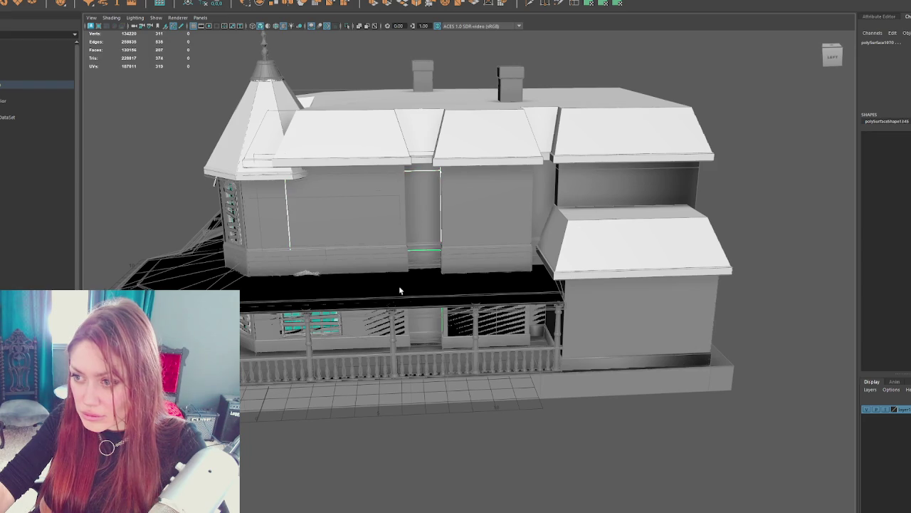
left_click(410, 341, "shift")
left_click(398, 164)
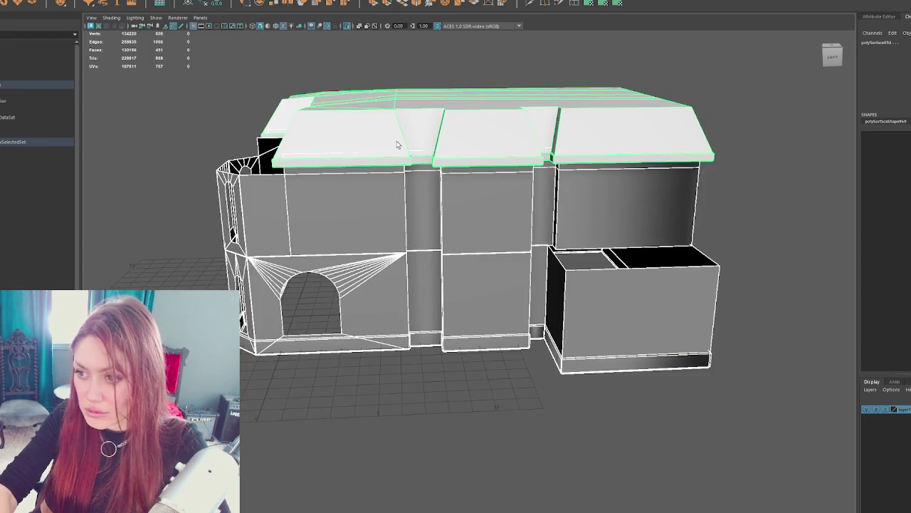
scroll(396, 245, "up", 5)
left_click(413, 231)
scroll(484, 227, "down", 5)
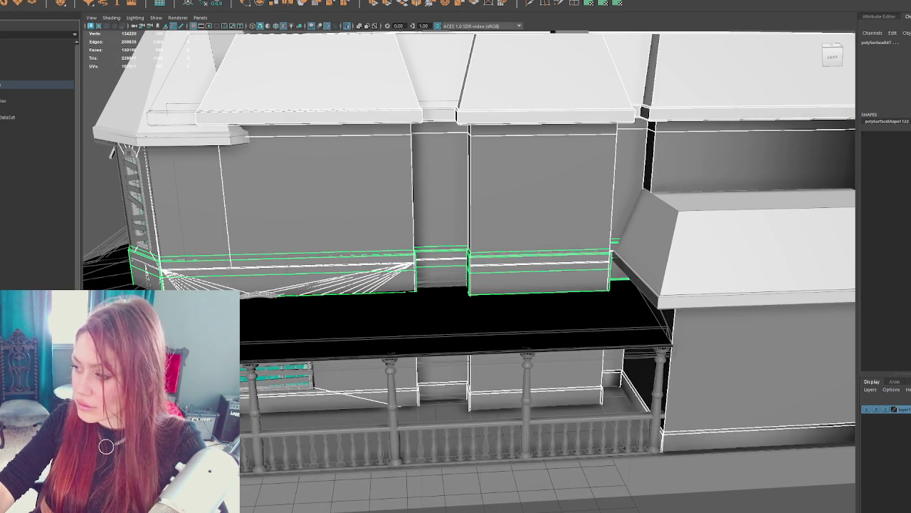
left_click(64, 93)
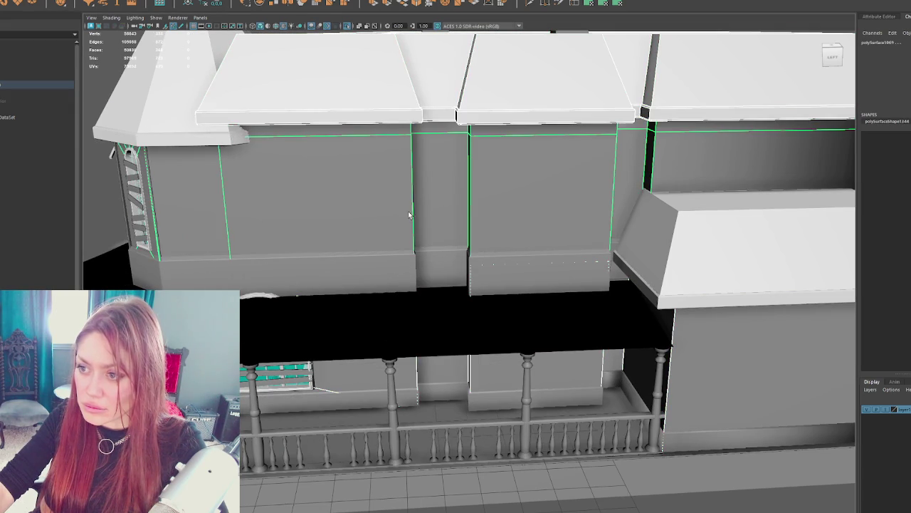
Step: Select the walls, roof, trim band and porch floor trim, isolate them, and group them
left_click(403, 273)
left_click(413, 262)
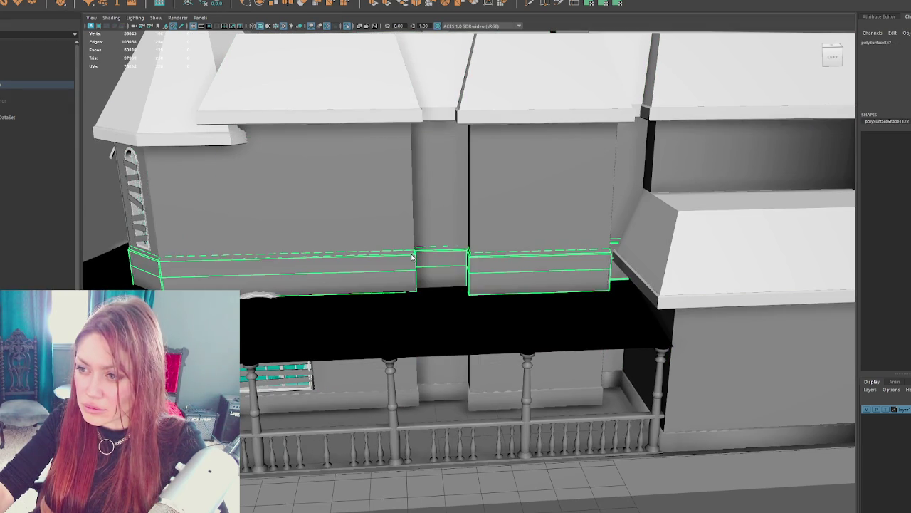
left_click(410, 214, "shift")
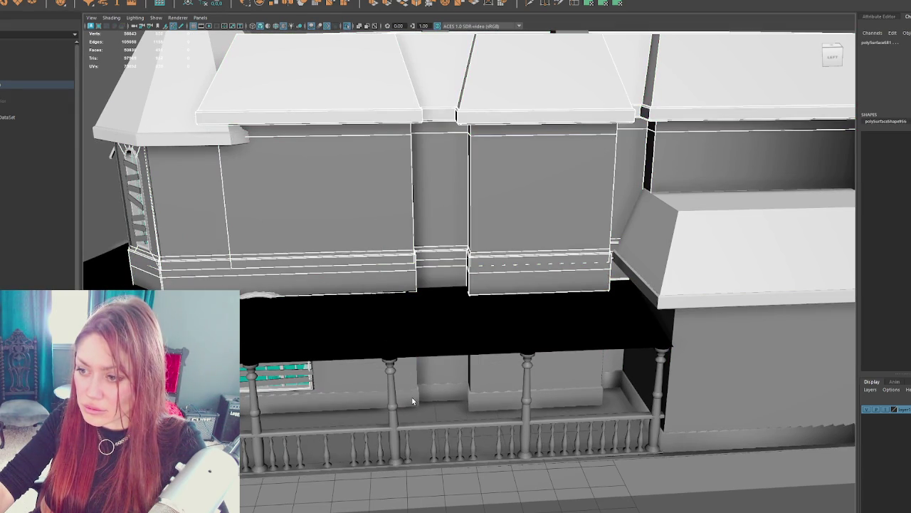
left_click(437, 386)
left_click(443, 374)
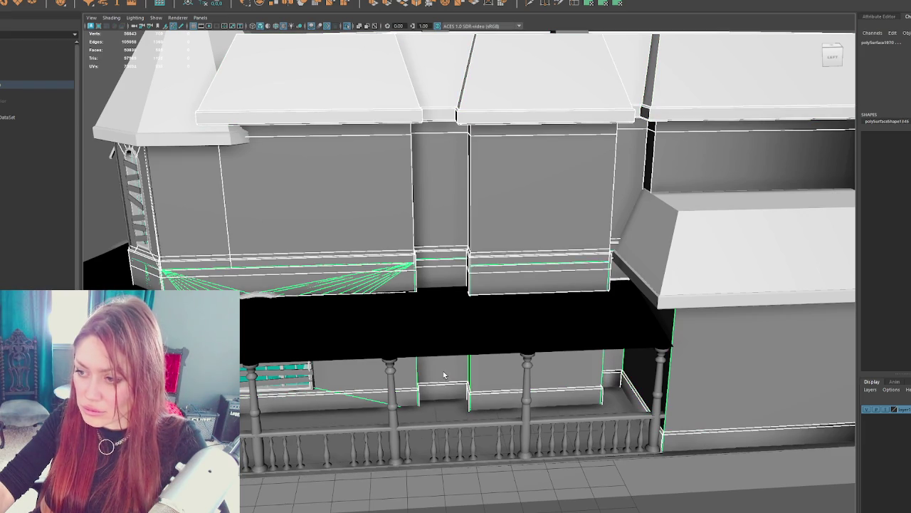
key("ctrl+1")
mouse_move(442, 358)
left_mouse_down()
mouse_move(477, 324)
mouse_move(470, 374)
left_mouse_up()
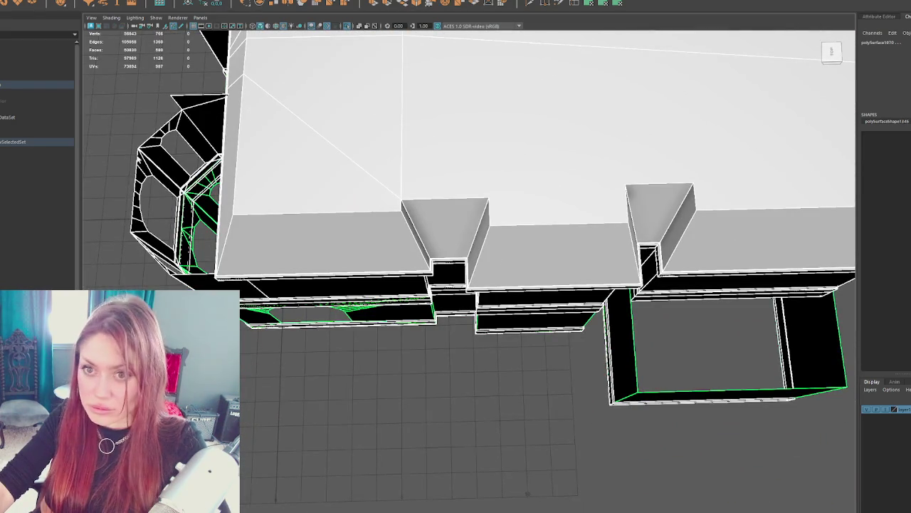
left_click(54, 260, "shift")
key("ctrl+g")
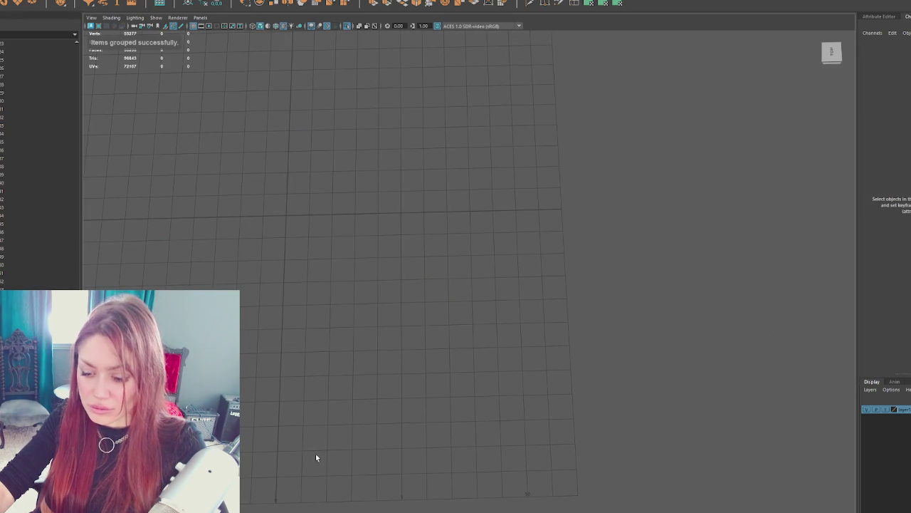
Step: Bring back the whole house and delete a small stray box near the porch
key("ctrl+1")
mouse_move(316, 454)
left_mouse_down()
mouse_move(401, 372)
mouse_move(375, 378)
mouse_move(406, 393)
mouse_move(494, 279)
left_mouse_up()
left_click(406, 393)
left_click(496, 282)
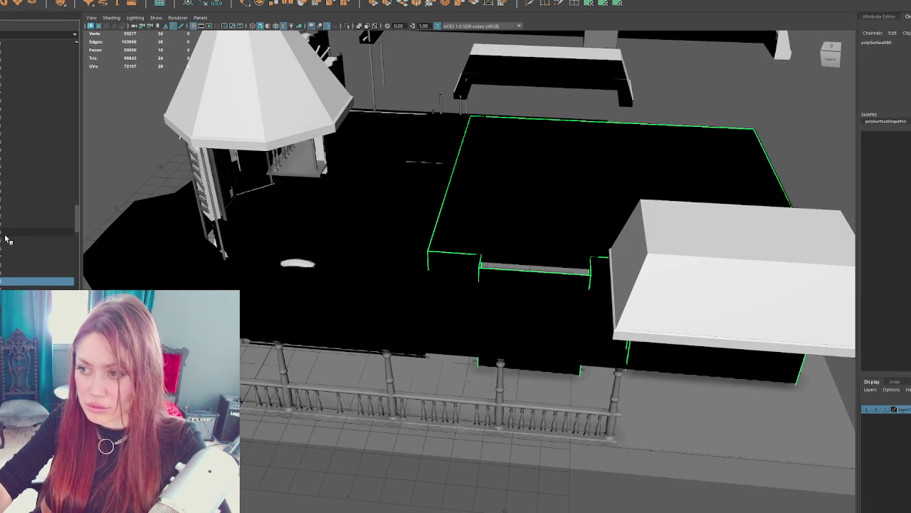
key("Delete")
key("ctrl+z")
mouse_move(507, 282)
left_mouse_down()
mouse_move(539, 187)
mouse_move(525, 254)
mouse_move(463, 294)
left_mouse_up()
scroll(463, 294, "down", 3)
key("Delete")
left_click(539, 342)
mouse_move(539, 342)
left_mouse_down()
mouse_move(623, 255)
mouse_move(664, 315)
mouse_move(515, 349)
left_mouse_up()
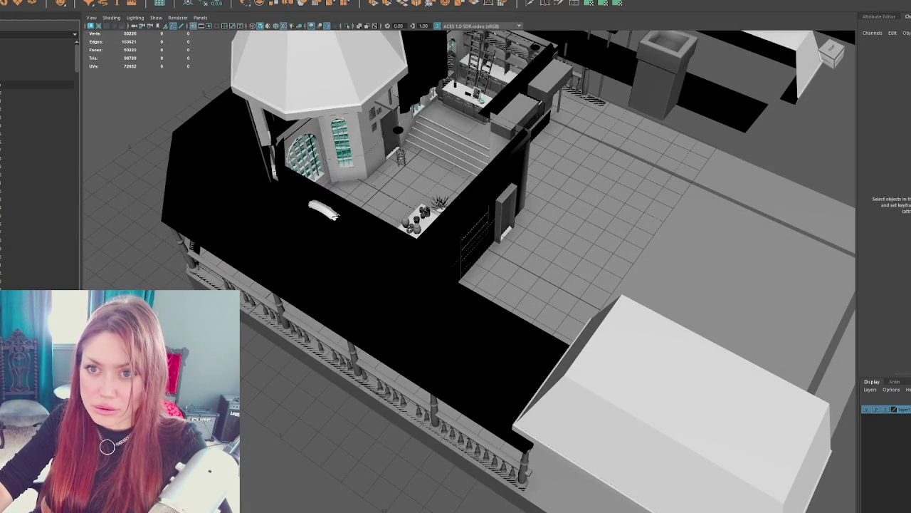
Step: Frame the house and hide the front black curtain on the upper storey
left_click(35, 84)
key("f")
scroll(383, 269, "up", 10)
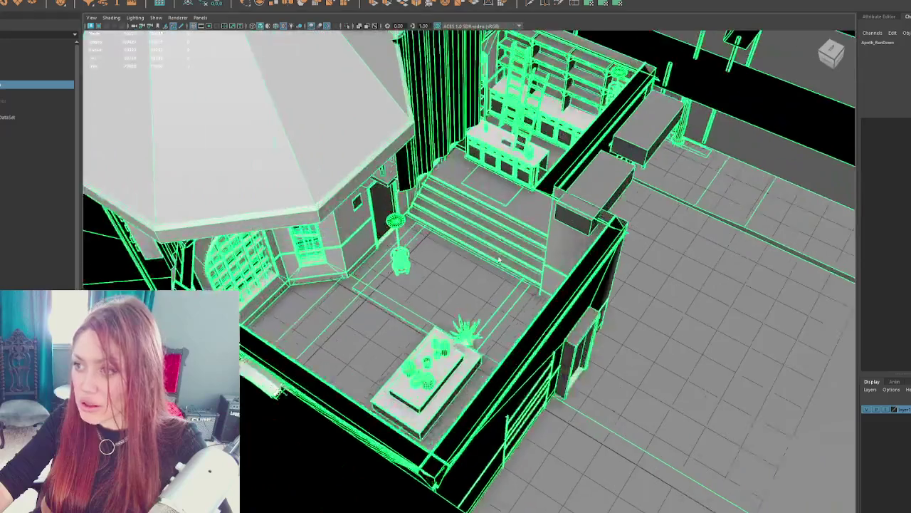
left_click(456, 182)
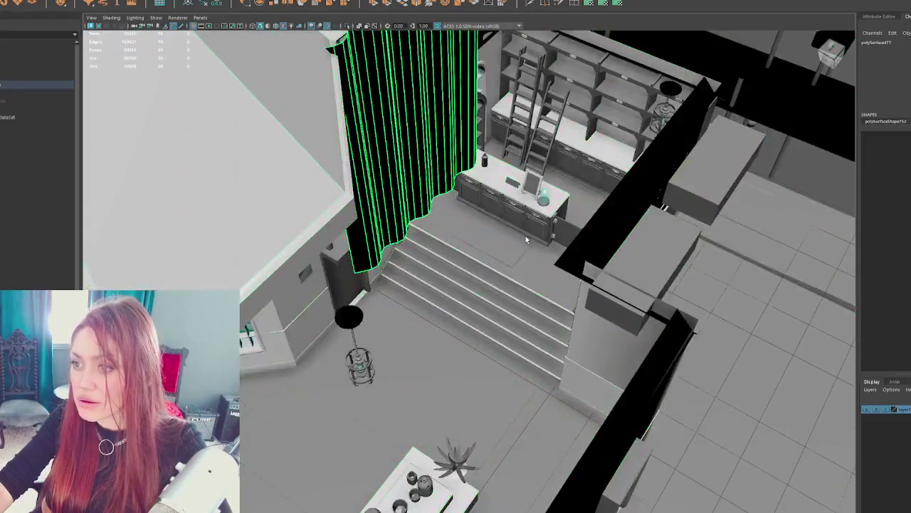
key("f")
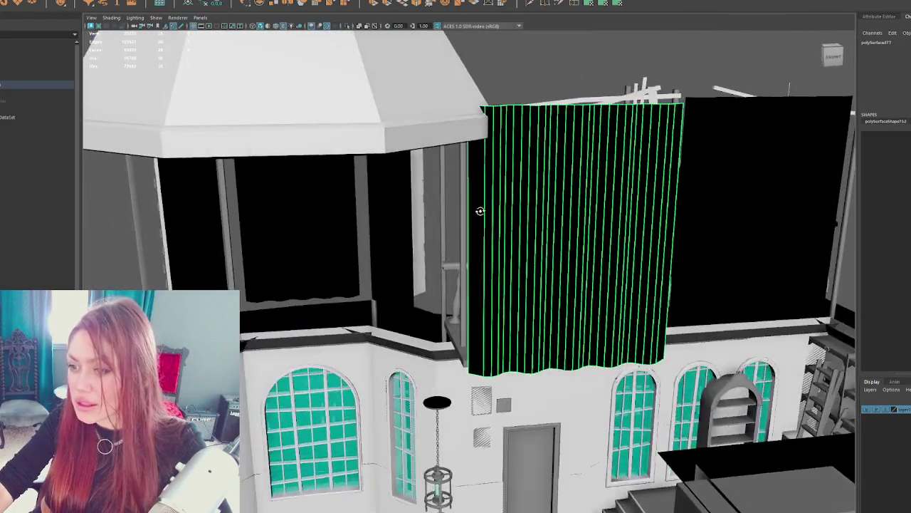
key("ctrl+h")
Step: Hide the right curtain, undo the last change, and view the floor and stairs from above
left_click(675, 196)
key("ctrl+h")
left_click(239, 248)
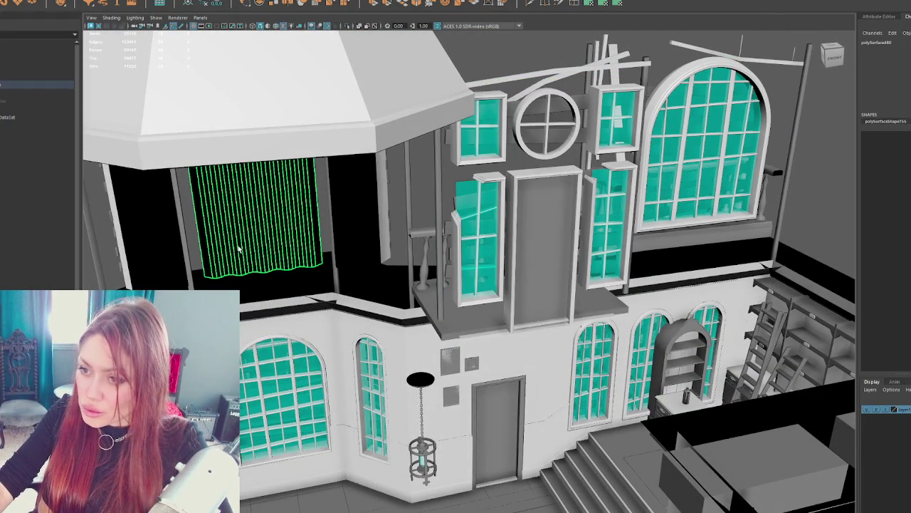
left_click(349, 237)
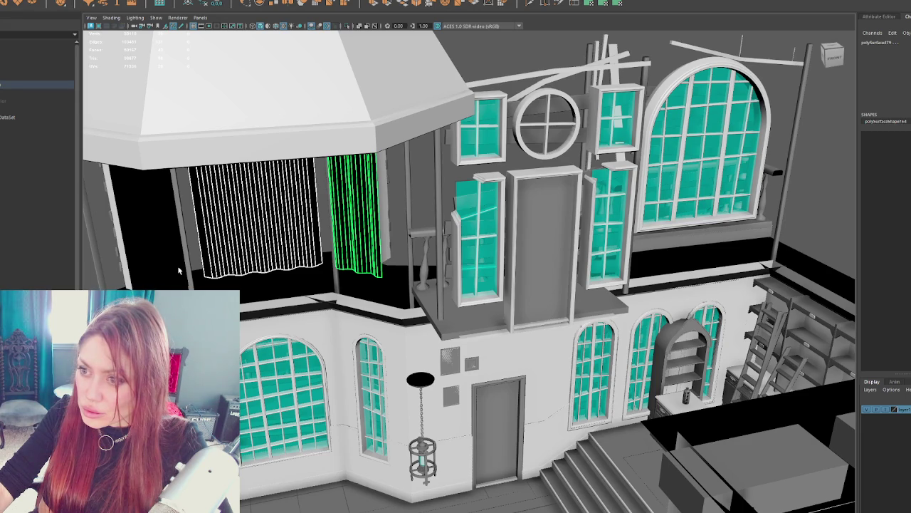
key("ctrl+z")
key("ctrl+z")
key("ctrl+z")
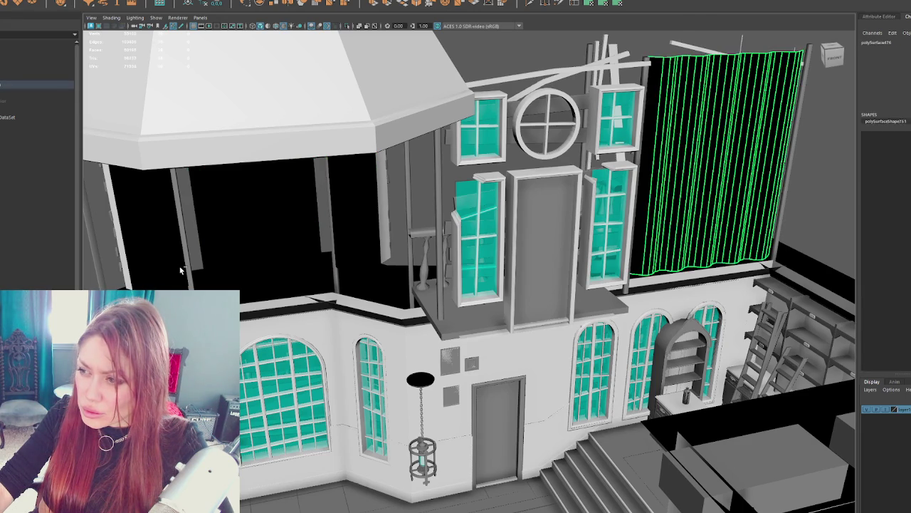
mouse_move(180, 270)
left_mouse_down()
mouse_move(525, 179)
mouse_move(344, 166)
mouse_move(449, 193)
mouse_move(455, 164)
left_mouse_up()
mouse_move(365, 205)
left_mouse_down()
mouse_move(542, 279)
mouse_move(537, 268)
mouse_move(572, 209)
mouse_move(453, 262)
left_mouse_up()
Step: Delete the small stray box piece beside the stairs
left_click(551, 225)
left_click(463, 310)
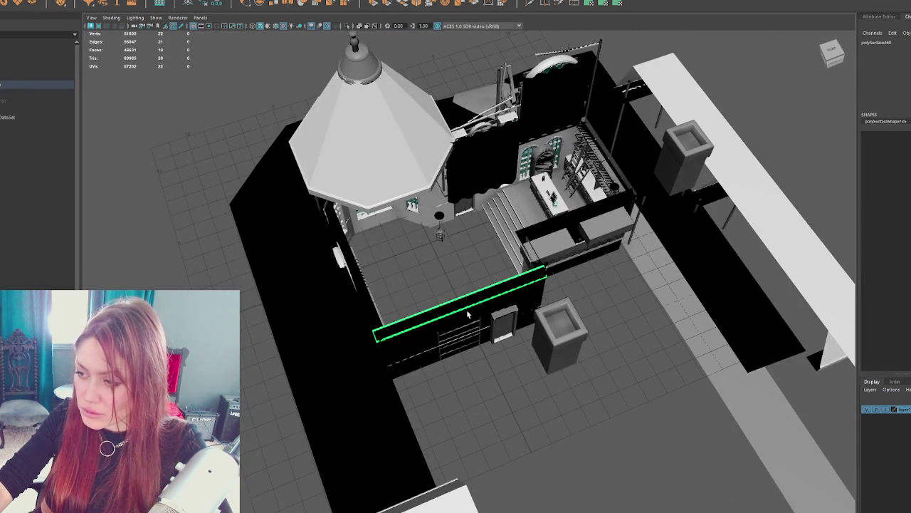
left_click(484, 317)
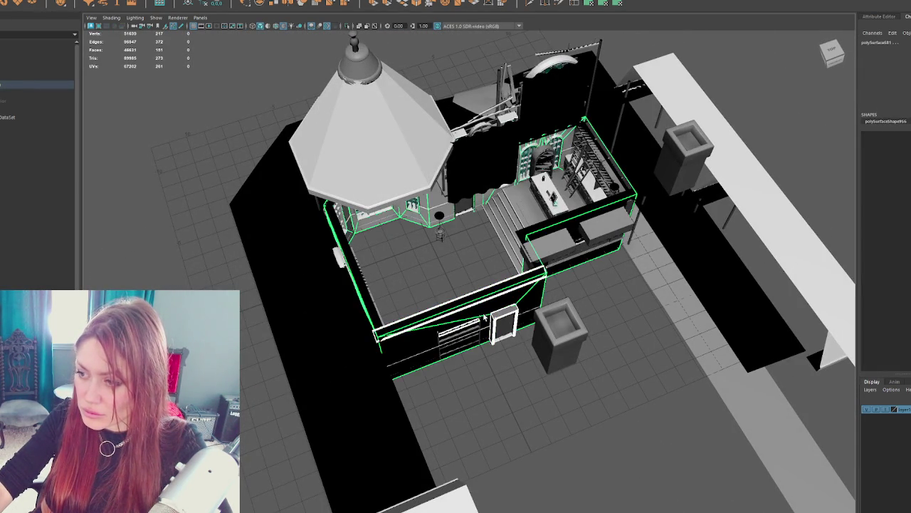
left_click(485, 317)
mouse_move(484, 317)
left_mouse_down()
mouse_move(411, 275)
mouse_move(518, 357)
left_mouse_up()
left_click(518, 357)
left_click(547, 308)
left_click(611, 303)
left_click(572, 294)
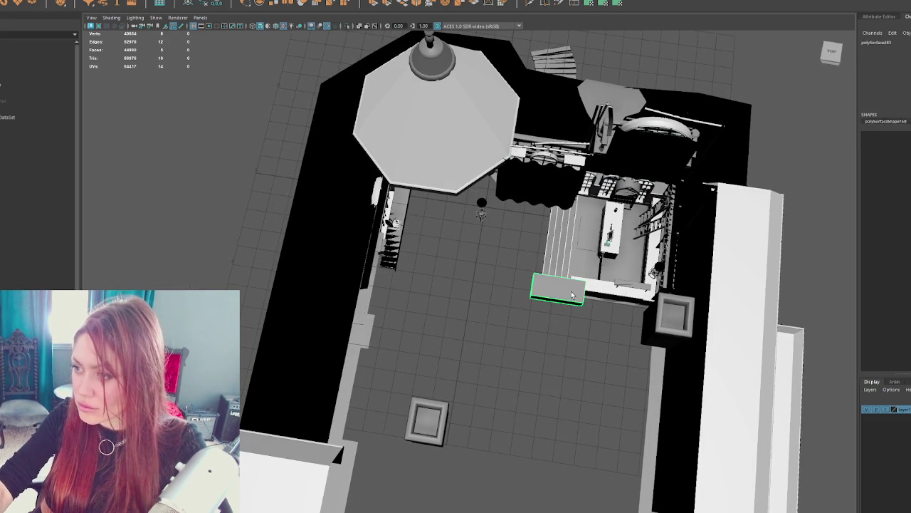
key("Delete")
Step: Delete the interior stairs and another small stray piece
mouse_move(559, 310)
left_mouse_down()
mouse_move(584, 317)
mouse_move(606, 309)
mouse_move(594, 203)
mouse_move(518, 222)
mouse_move(593, 309)
mouse_move(567, 306)
mouse_move(513, 257)
left_mouse_up()
key("Delete")
key("Delete")
scroll(567, 308, "up", 3)
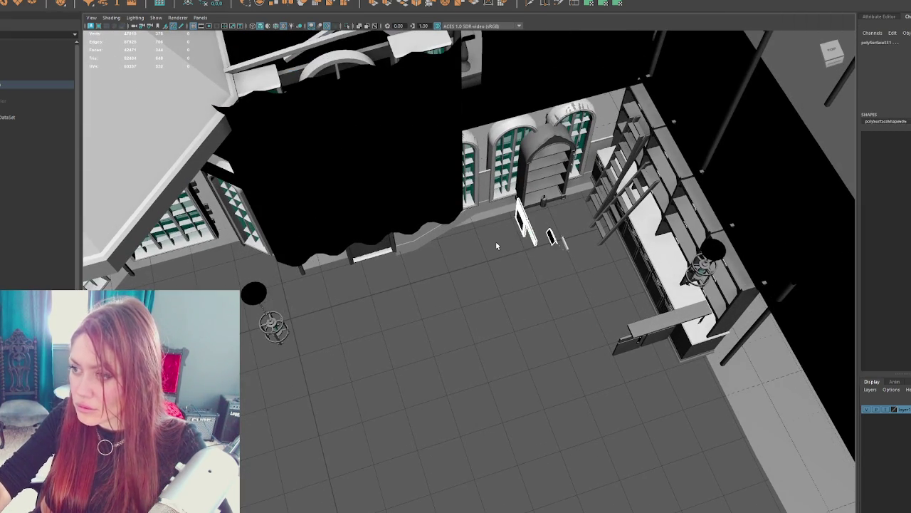
key("Delete")
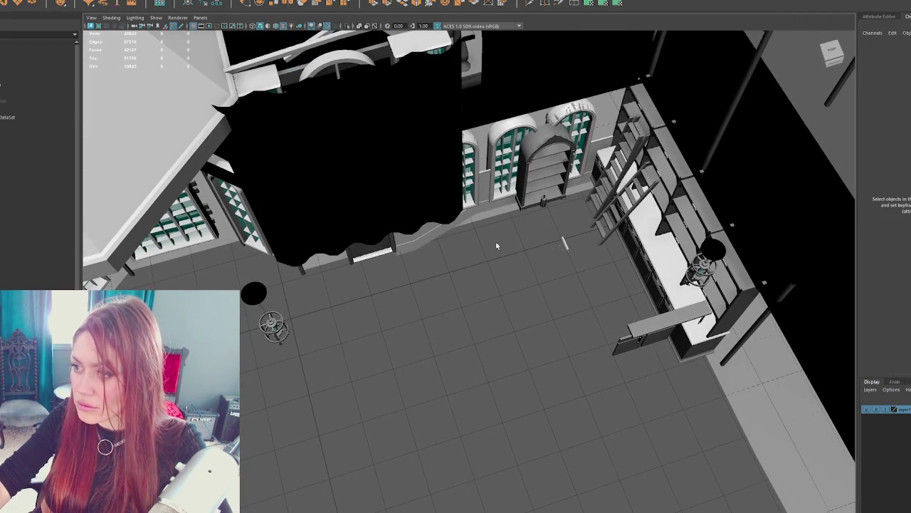
Step: Frame the bottle standing on the arched bookcase's shelf
left_click(544, 204)
key("f")
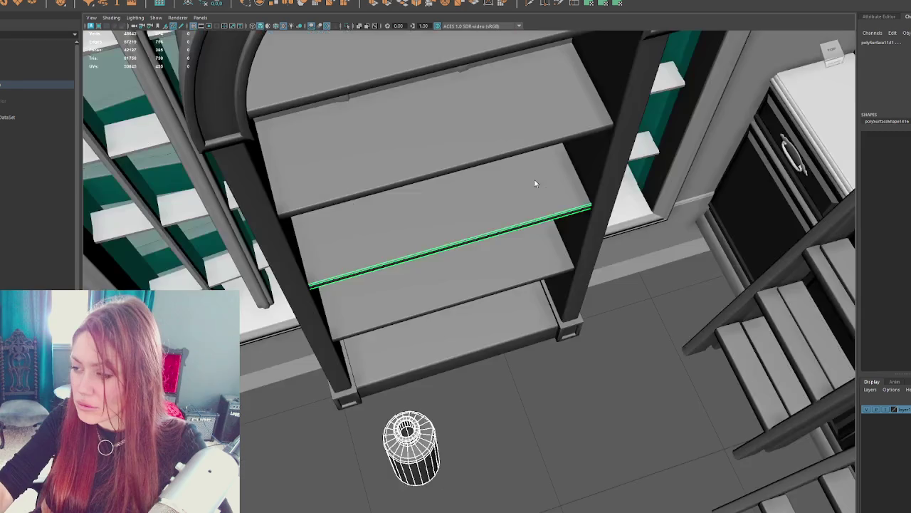
mouse_move(521, 235)
left_mouse_down("alt")
mouse_move(554, 193)
mouse_move(456, 313)
left_mouse_up("alt")
left_click(450, 318)
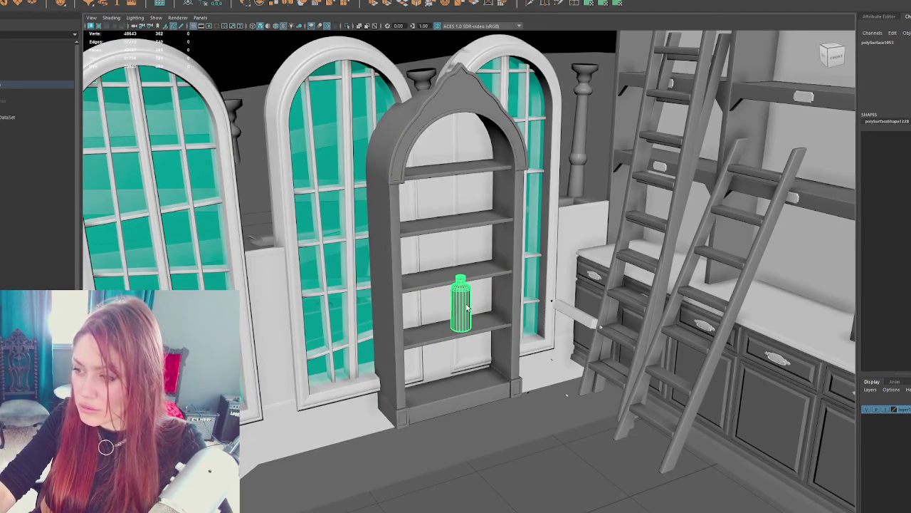
key("f")
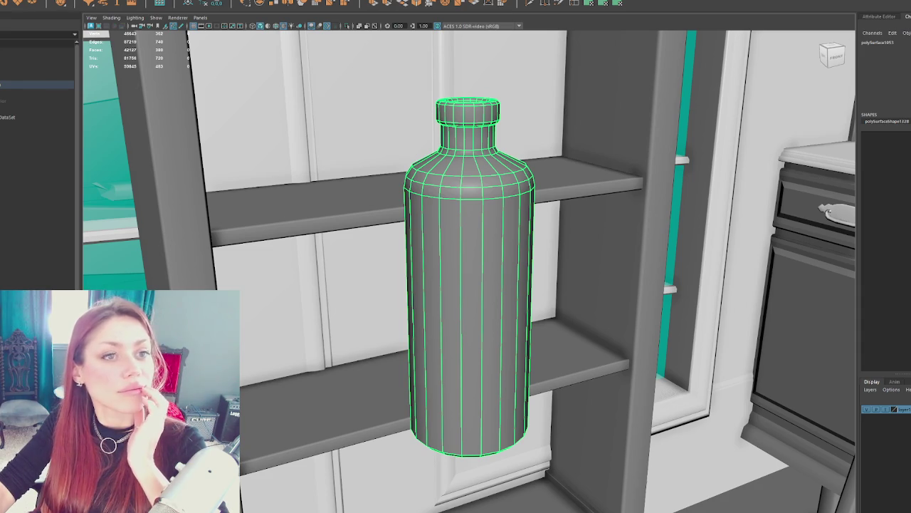
key("bracketleft")
key("bracketleft")
key("bracketright")
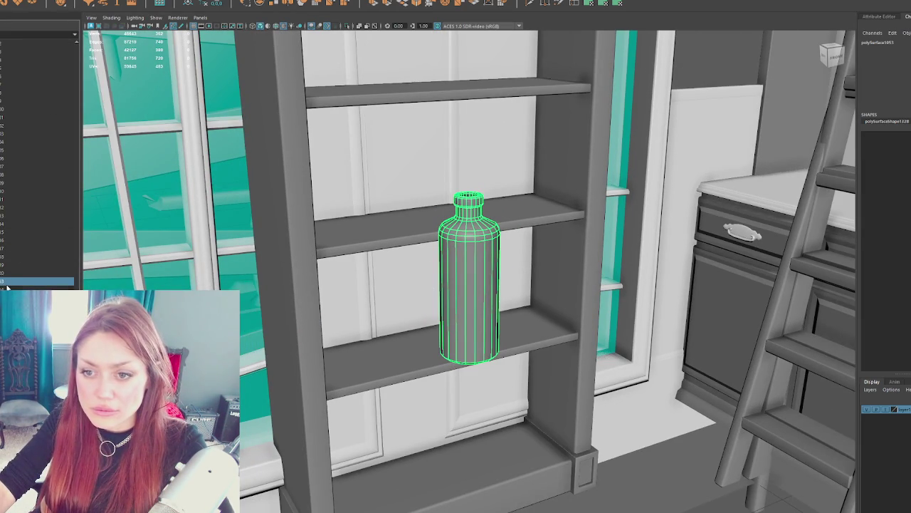
Step: Rename the bottle object to 'Bottle' in the Outliner
double_click(8, 281)
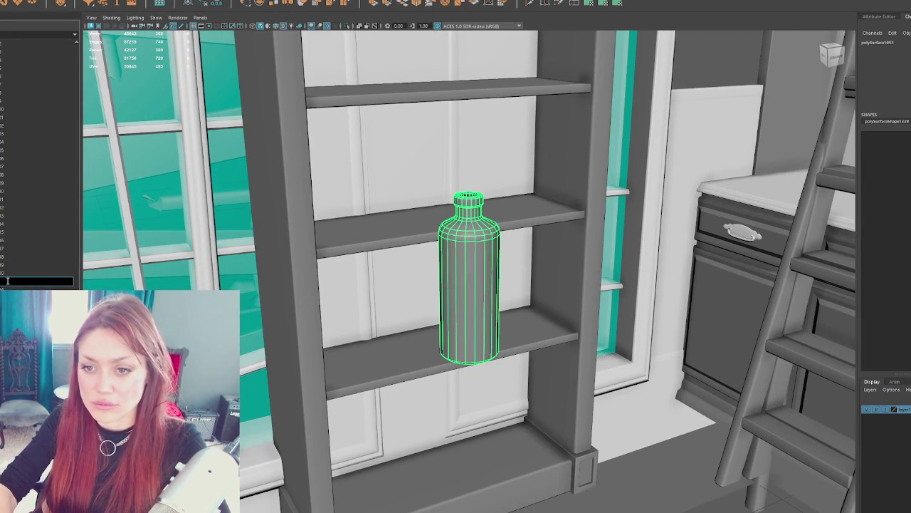
type("Bottle")
key("Return")
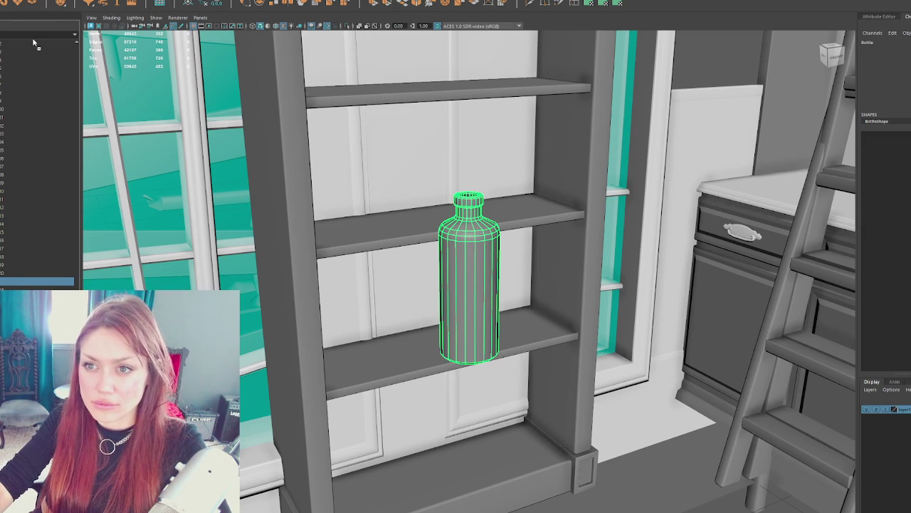
scroll(33, 37, "up", 3)
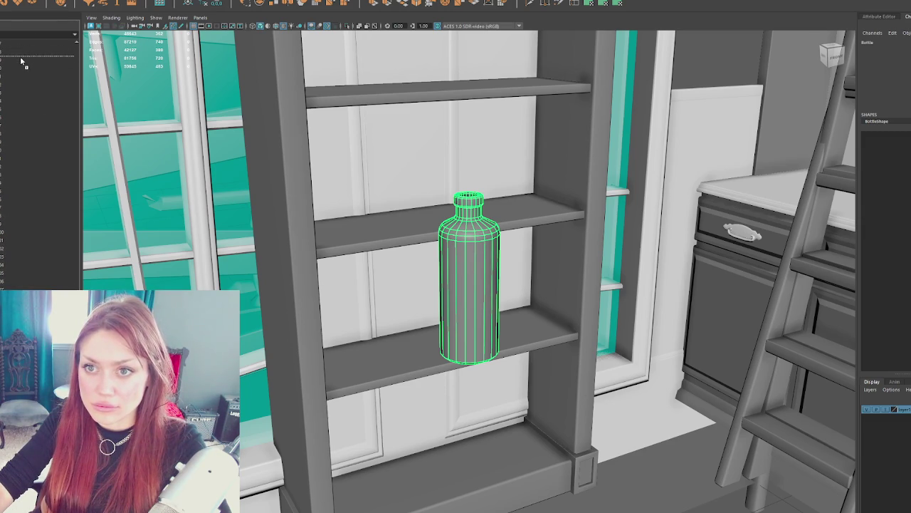
Step: Rearrange items in the Outliner hierarchy, moving the bottle into a group
left_click(26, 60)
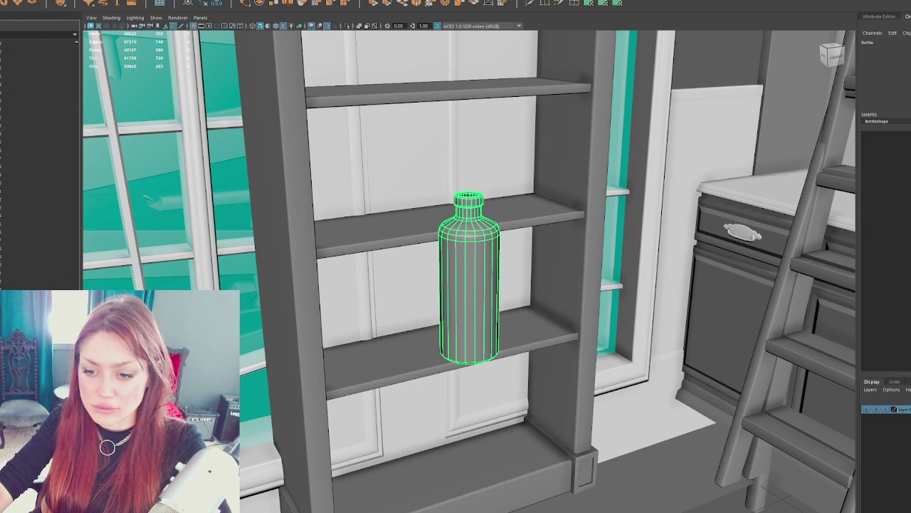
left_click_drag(25, 60, 13, 51)
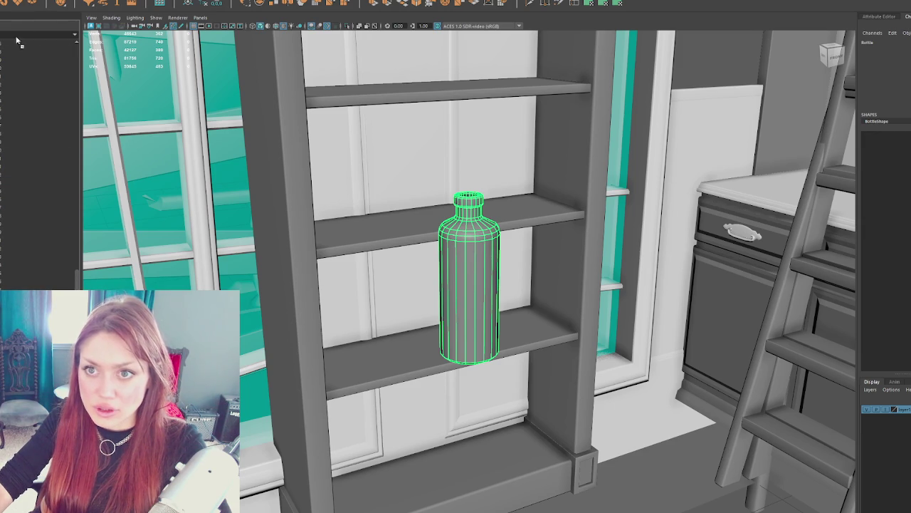
left_click(36, 141)
scroll(78, 269, "up", 5)
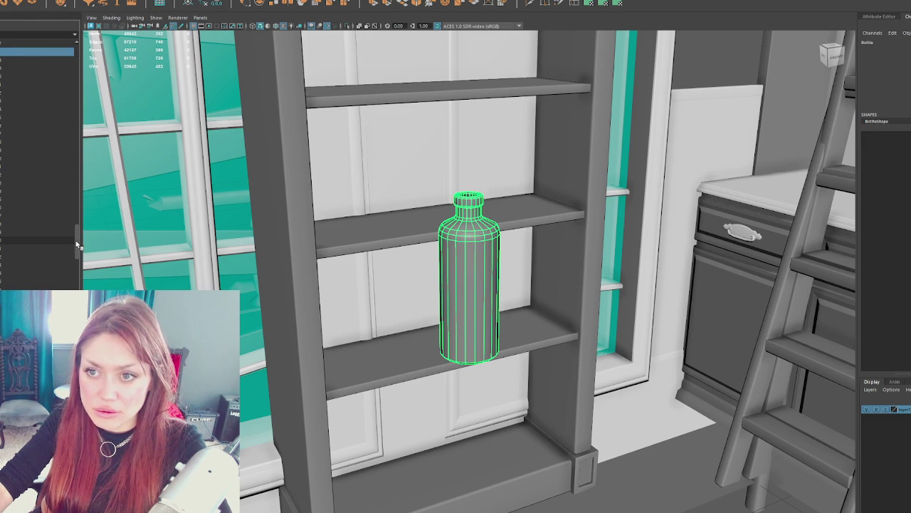
left_click_drag(75, 240, 81, 222)
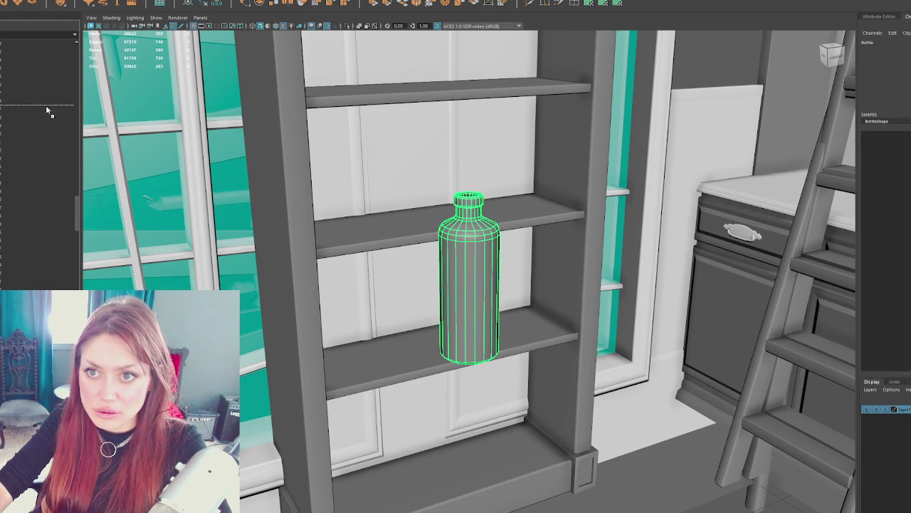
left_click(39, 54)
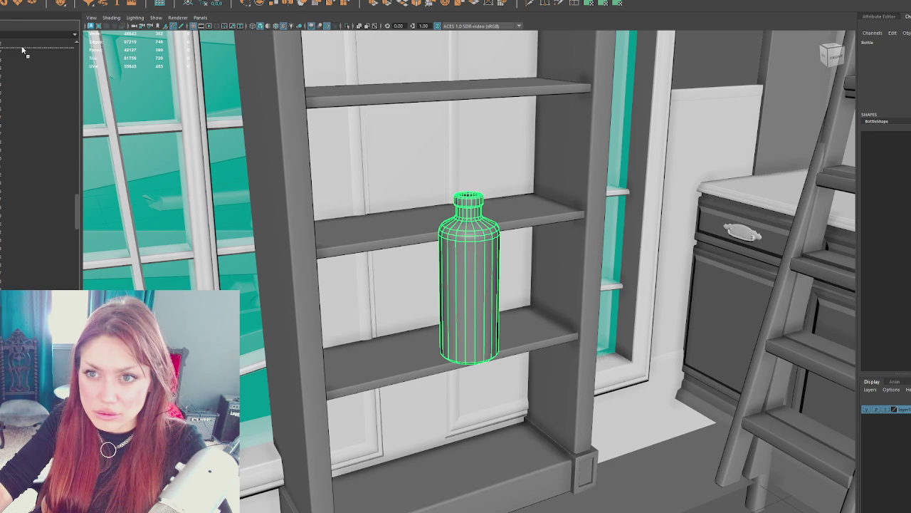
left_click_drag(76, 225, 77, 205)
scroll(74, 189, "up", 3)
left_click_drag(77, 188, 80, 177)
scroll(33, 55, "up", 3)
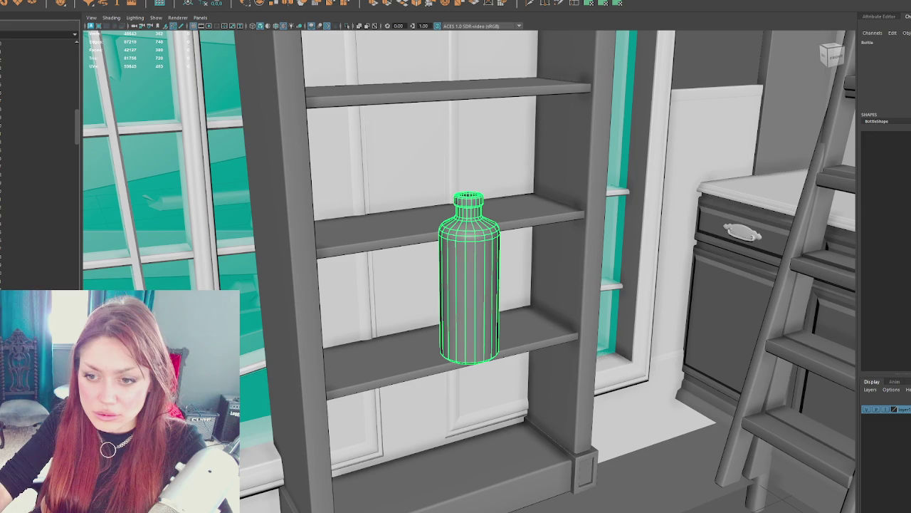
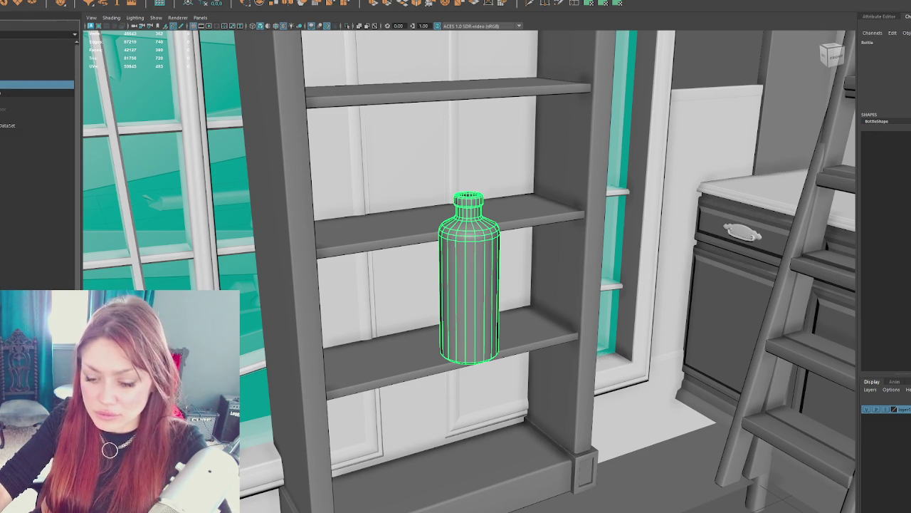
Step: Hide the bottle and the first shelves of the arched bookshelf
key("ctrl+h")
scroll(549, 179, "down", 5)
left_click(515, 244)
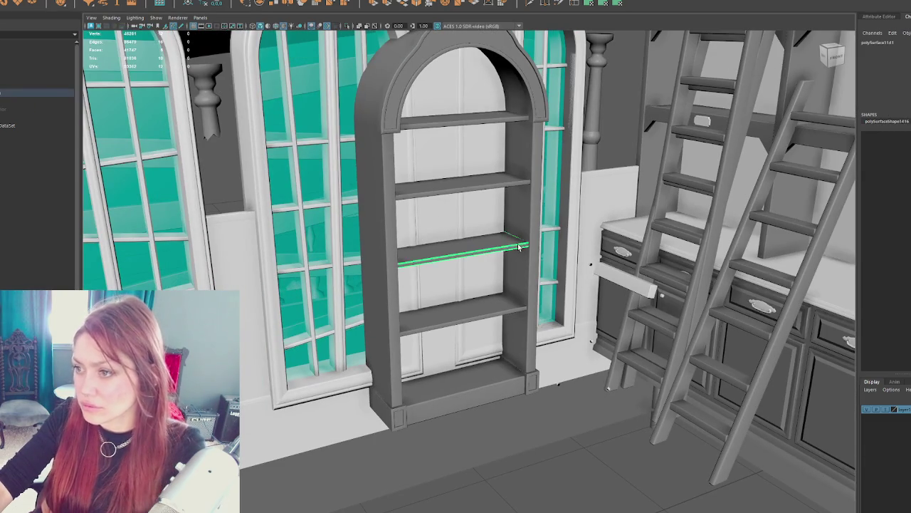
key("ctrl+h")
left_click(520, 228)
key("ctrl+h")
left_click(503, 190)
key("ctrl+h")
left_click(467, 125)
Step: Hide the bookshelf's upper arch, the window-seat shelf and the support blocks
key("ctrl+h")
left_click(531, 114)
key("ctrl+h")
left_click(498, 317)
key("ctrl+h")
left_click(398, 406)
key("ctrl+h")
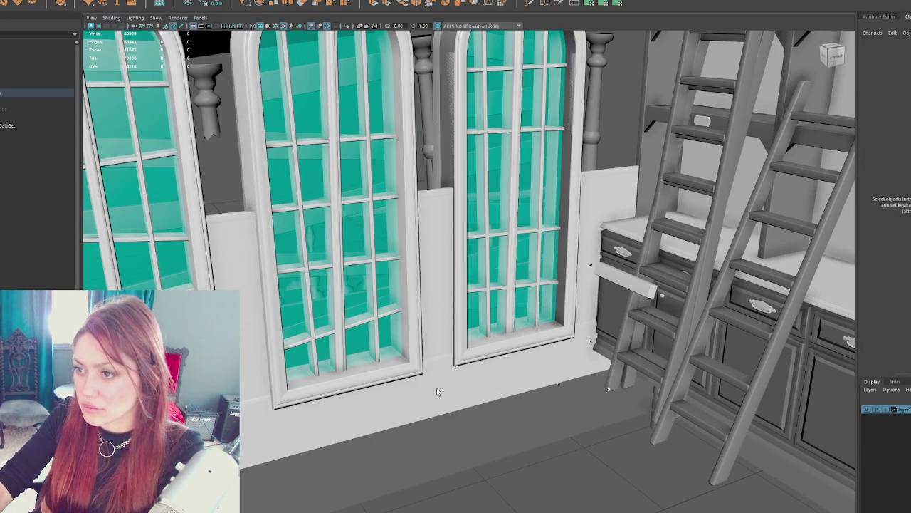
left_click(436, 388)
key("ctrl+h")
Step: Hide the ladder rail
scroll(372, 304, "down", 5)
left_click(617, 294)
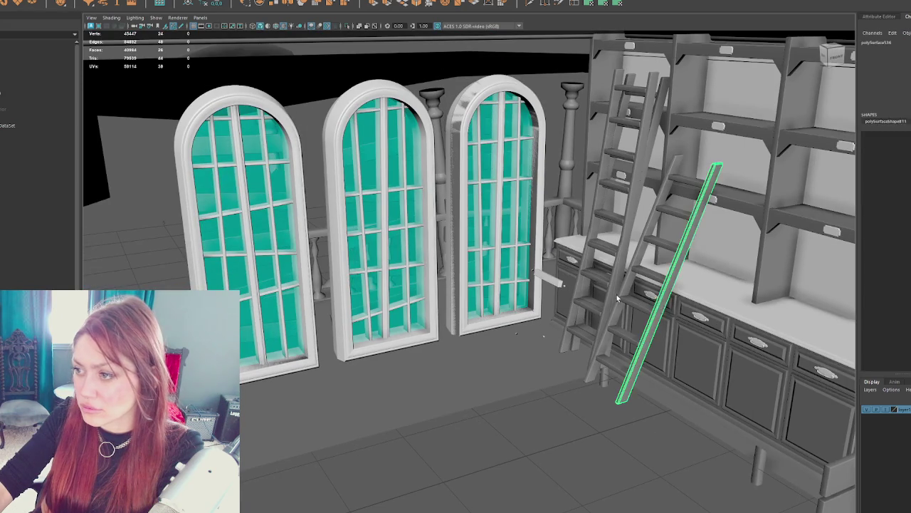
key("ctrl+h")
left_click(616, 301)
key("ctrl+h")
Step: Delete the floating plank shelf and central divider, then clear the remaining shelf off the back wall
left_click(626, 274)
scroll(618, 239, "down", 5)
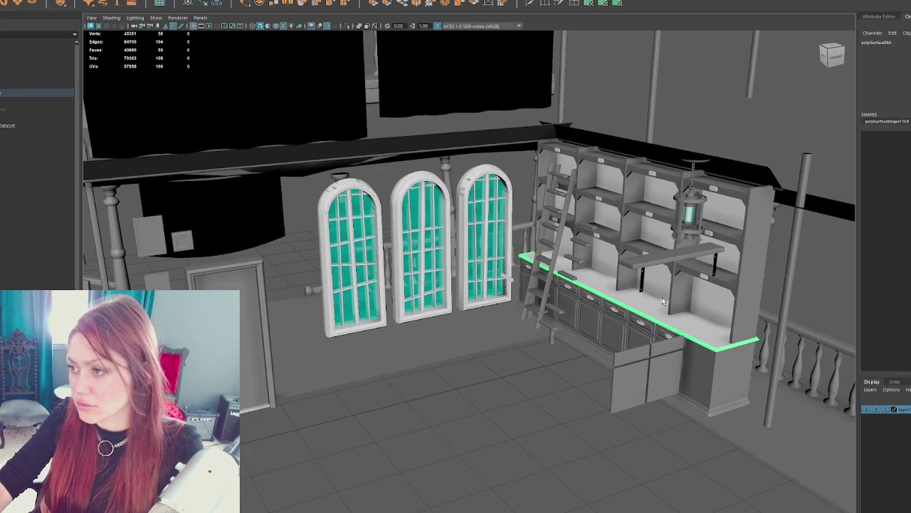
scroll(619, 239, "down", 8)
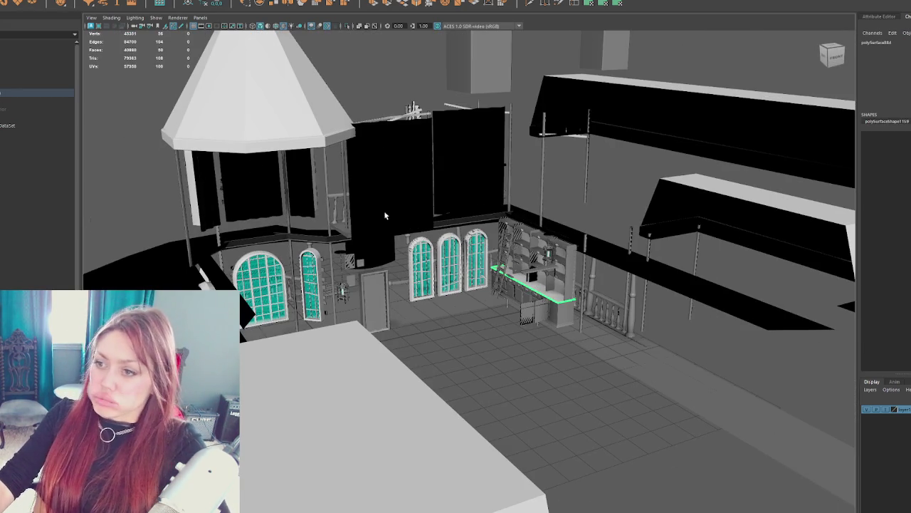
scroll(425, 218, "down", 8)
mouse_move(425, 218)
left_mouse_down()
mouse_move(656, 227)
mouse_move(584, 249)
left_mouse_up()
scroll(655, 227, "up", 8)
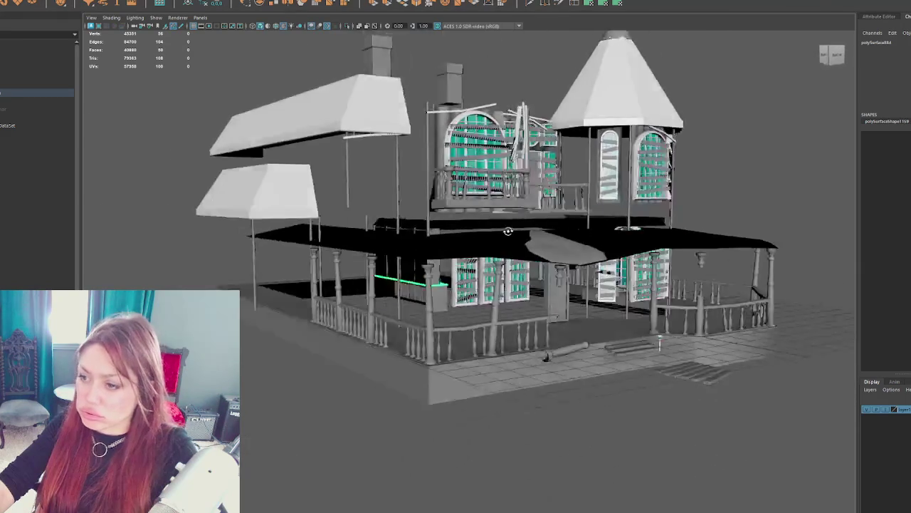
scroll(535, 268, "up", 6)
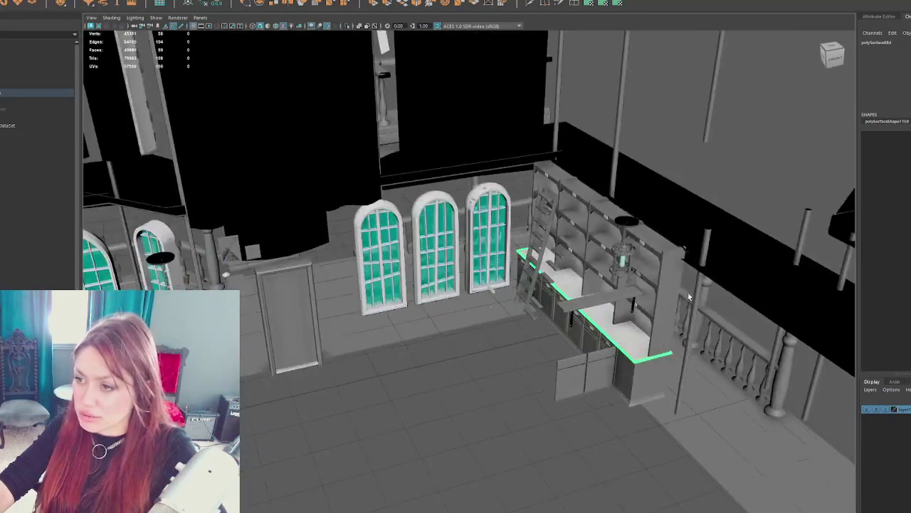
scroll(536, 268, "up", 5)
left_click(496, 260)
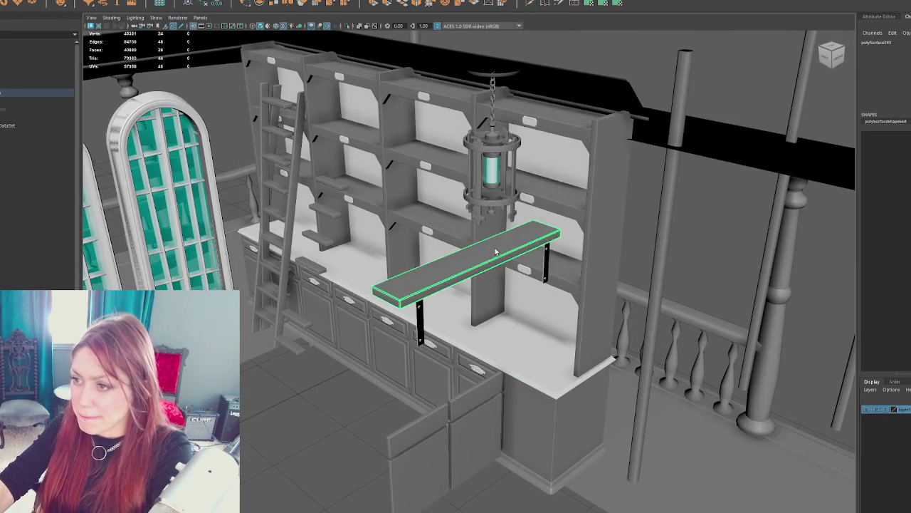
key("Delete")
left_click(497, 261)
key("Delete")
mouse_move(522, 272)
left_mouse_down()
mouse_move(525, 264)
mouse_move(434, 229)
mouse_move(381, 219)
mouse_move(324, 184)
mouse_move(324, 205)
mouse_move(317, 185)
mouse_move(349, 140)
mouse_move(403, 155)
left_mouse_up()
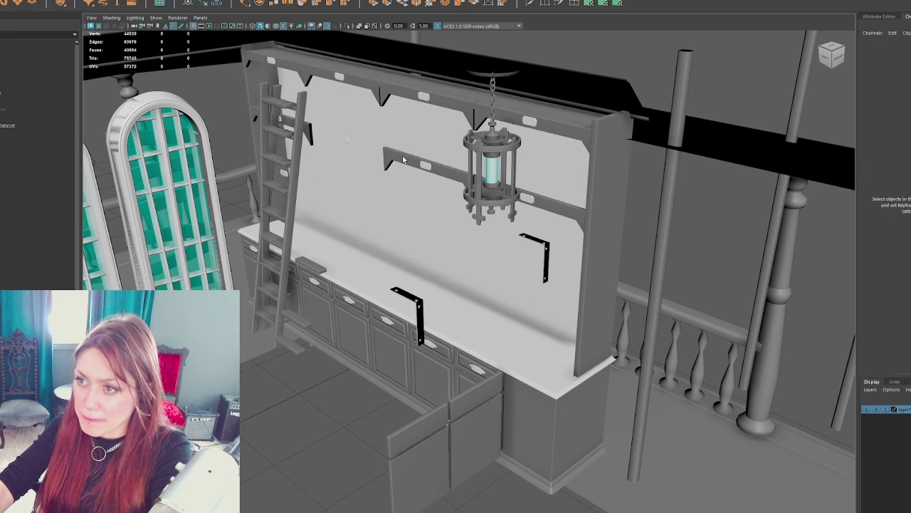
Step: Move the stray black bracket off the back wall and box-select the shelf unit
left_click(545, 260)
mouse_move(546, 260)
left_mouse_down()
mouse_move(511, 206)
mouse_move(543, 223)
mouse_move(534, 268)
left_mouse_up()
mouse_move(674, 235)
left_mouse_down()
mouse_move(444, 321)
mouse_move(372, 444)
left_mouse_up()
mouse_move(372, 443)
left_mouse_down()
mouse_move(568, 387)
mouse_move(587, 365)
left_mouse_up()
Step: Drop both porch columns from the selection and add the shelf unit's top beam
left_click_drag(720, 347, 580, 338)
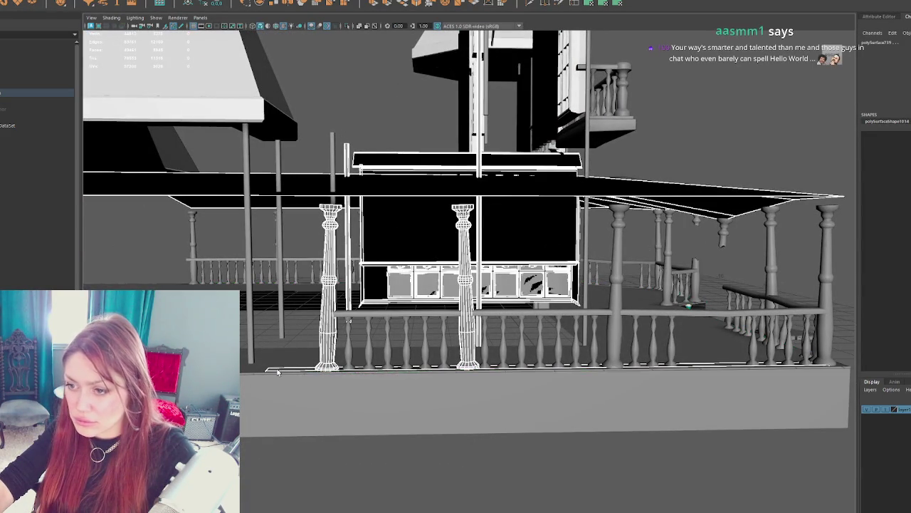
left_click(324, 356, "ctrl")
left_click(463, 284, "ctrl")
mouse_move(463, 283)
left_mouse_down()
mouse_move(513, 301)
mouse_move(501, 349)
left_mouse_up()
mouse_move(437, 288)
left_mouse_down()
mouse_move(535, 276)
mouse_move(590, 299)
mouse_move(479, 211)
mouse_move(425, 322)
mouse_move(470, 294)
mouse_move(446, 284)
mouse_move(426, 311)
left_mouse_up()
left_click(430, 155)
left_click_drag(430, 154, 531, 230)
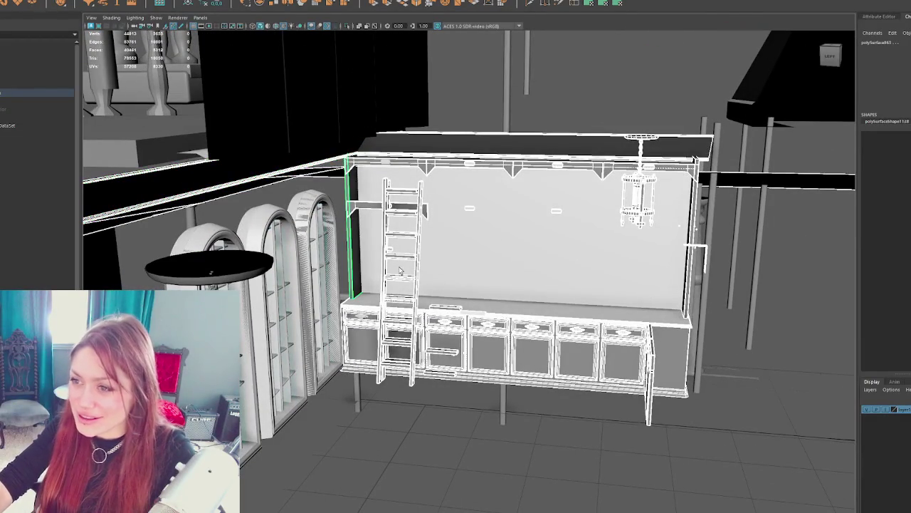
Step: Hide the shelf-and-ladder wall unit and delete the hanging chain lamp
key("ctrl+h")
left_click(385, 163)
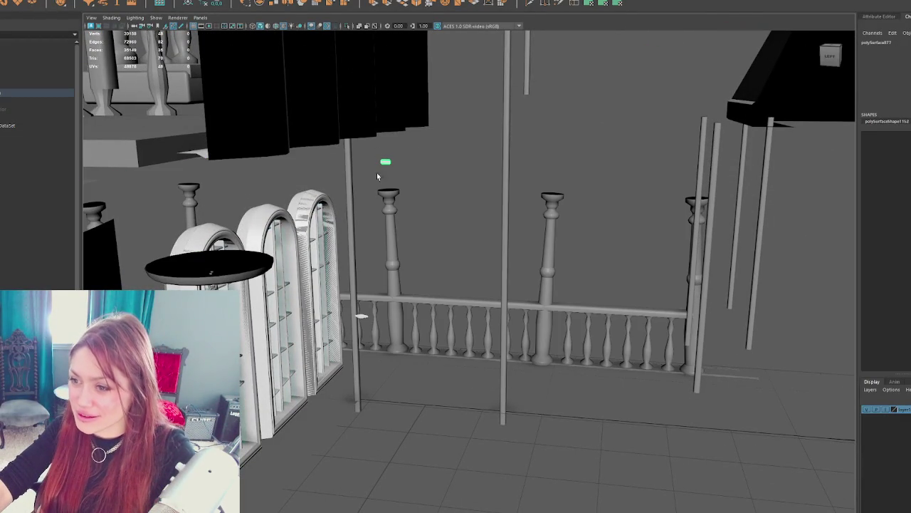
left_click(361, 322)
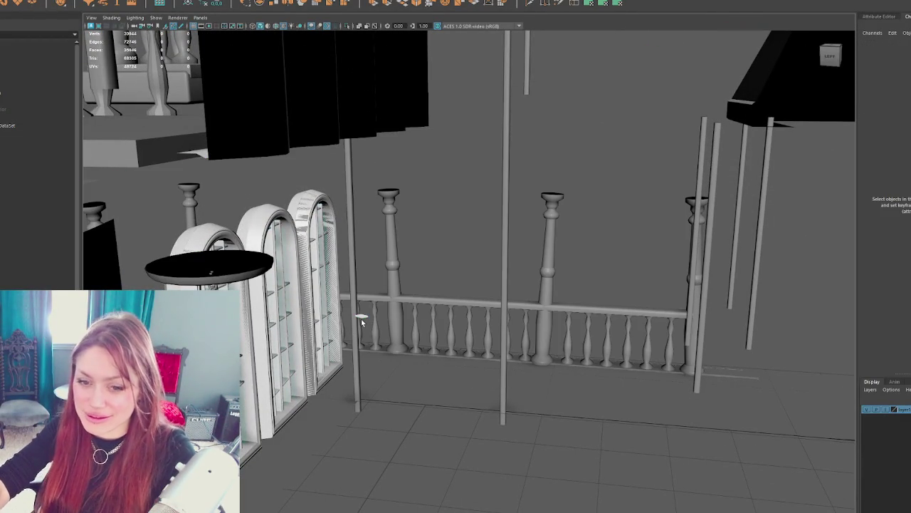
scroll(626, 309, "down", 5)
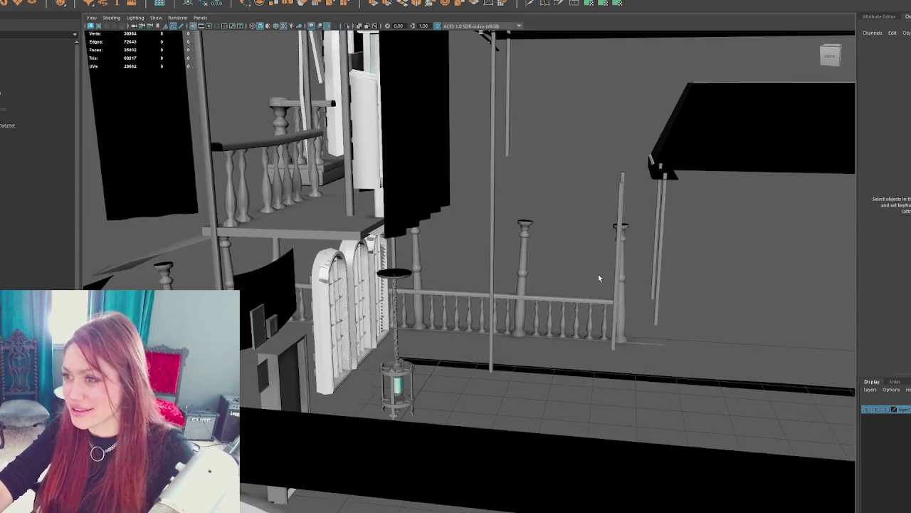
scroll(598, 274, "up", 5)
mouse_move(430, 272)
left_mouse_down("alt")
mouse_move(510, 175)
mouse_move(583, 229)
mouse_move(380, 289)
mouse_move(488, 434)
left_mouse_up("alt")
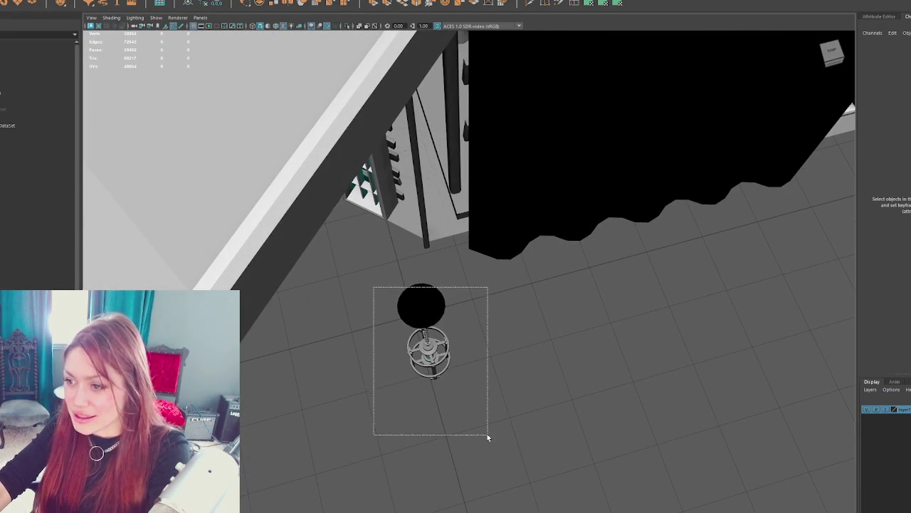
key("Delete")
Step: Delete the counter's small prop, counter-top slab, funnel piece and dark slab
mouse_move(260, 417)
left_mouse_down("alt")
mouse_move(495, 264)
mouse_move(337, 255)
left_mouse_up("alt")
left_click(338, 254)
left_click(337, 256)
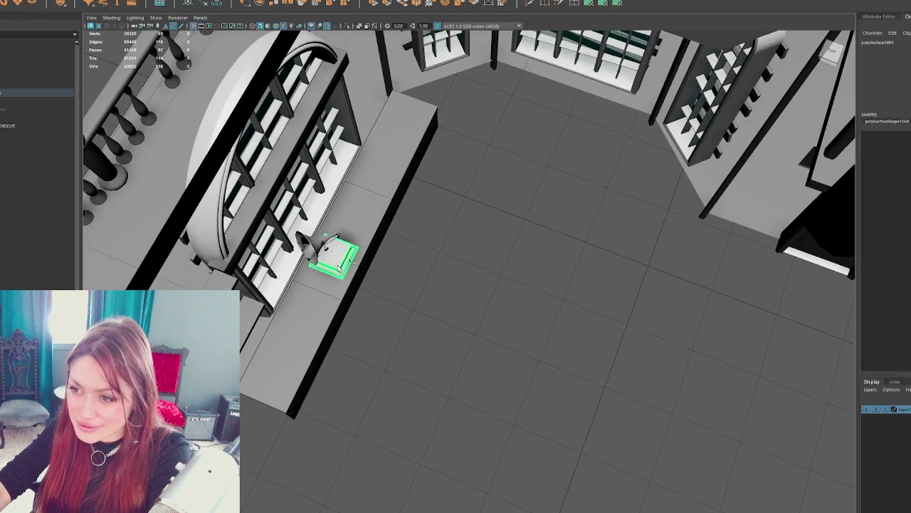
key("Delete")
left_click(334, 286)
key("Delete")
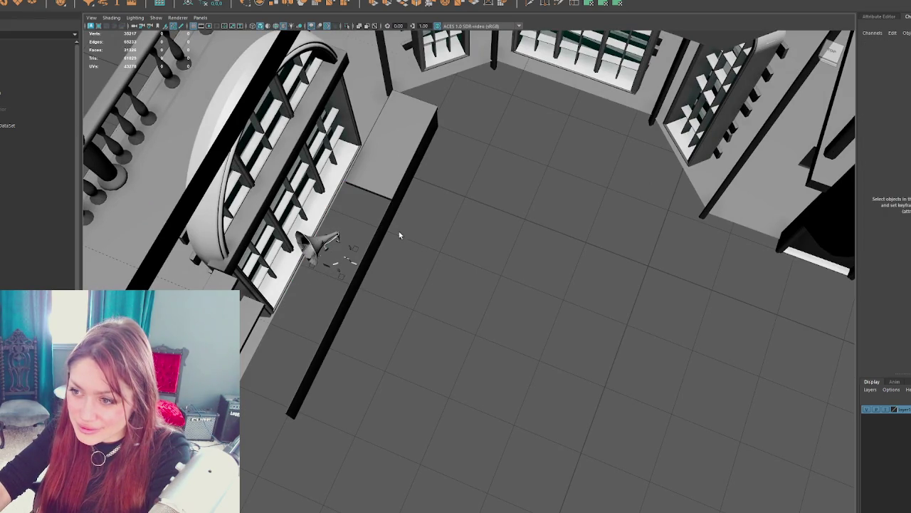
left_click_drag(340, 292, 341, 287)
key("Delete")
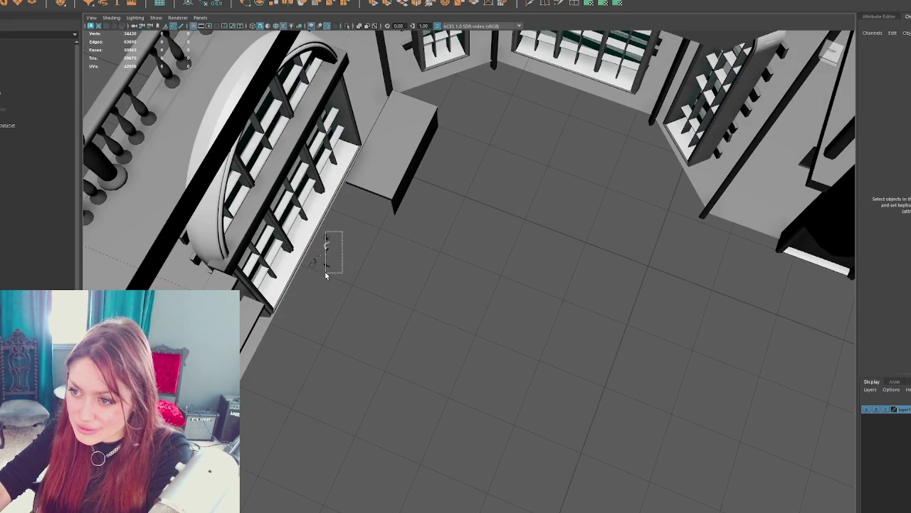
Step: Delete the leftover object, counter slab, dark side piece and floor-edge object
left_click(321, 262)
key("Delete")
left_click(423, 182)
key("Delete")
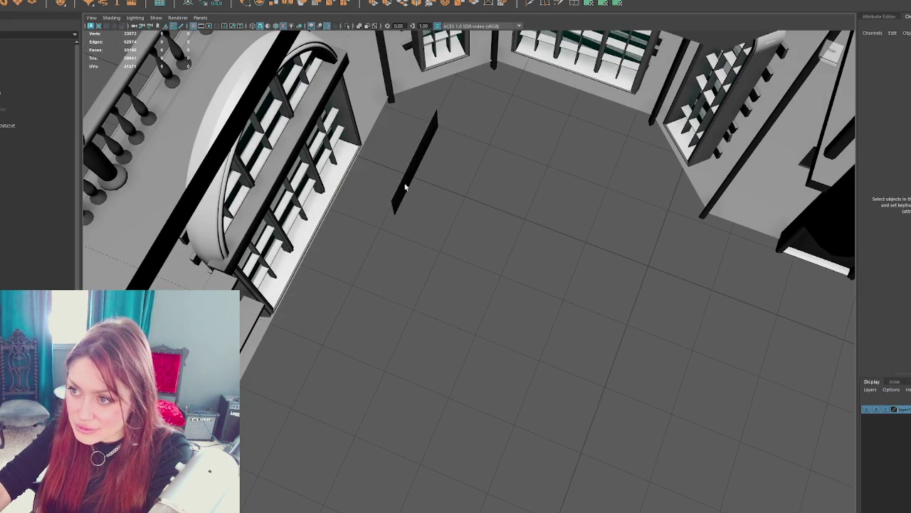
left_click(409, 164)
key("Delete")
left_click(251, 317)
key("Delete")
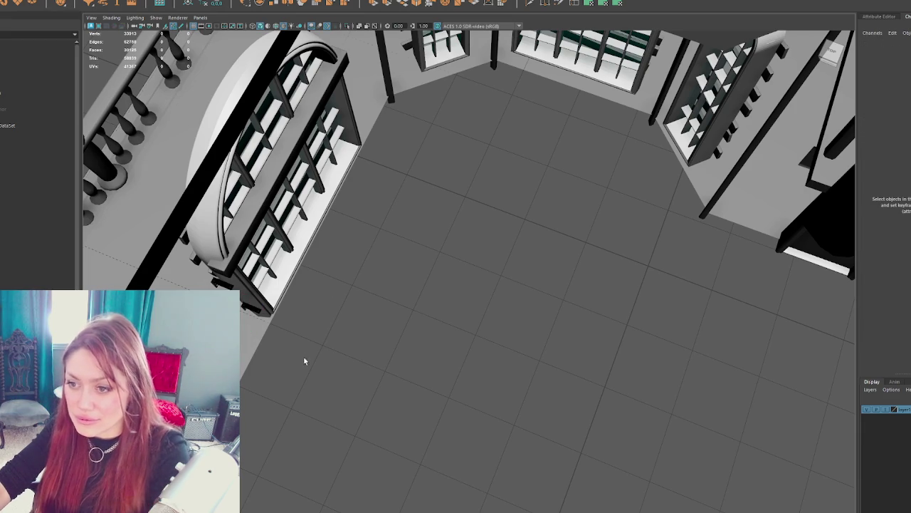
mouse_move(316, 340)
left_mouse_down()
mouse_move(564, 334)
mouse_move(458, 363)
mouse_move(492, 334)
left_mouse_up()
Step: Delete the four brackets by the window plus one more bracket beside it
mouse_move(573, 197)
left_mouse_down()
mouse_move(441, 303)
mouse_move(461, 288)
left_mouse_up()
key("Delete")
left_click(443, 239)
key("Delete")
mouse_move(435, 240)
left_mouse_down()
mouse_move(331, 204)
mouse_move(231, 252)
left_mouse_up()
Step: Delete the left arched window's glass panes and several of its parts
left_click(119, 255)
mouse_move(121, 241)
left_mouse_down()
mouse_move(340, 250)
mouse_move(296, 260)
left_mouse_up()
left_click(296, 260)
left_click(297, 261)
left_click(289, 221)
left_click(300, 212)
key("Delete")
left_click(304, 212)
key("Delete")
left_click(297, 206)
key("Delete")
Step: Delete more window pieces: the arched frame, vertical rail, a slat and a mullion
left_click(300, 178)
key("Delete")
left_click(319, 171)
key("Delete")
left_click(320, 172)
key("Delete")
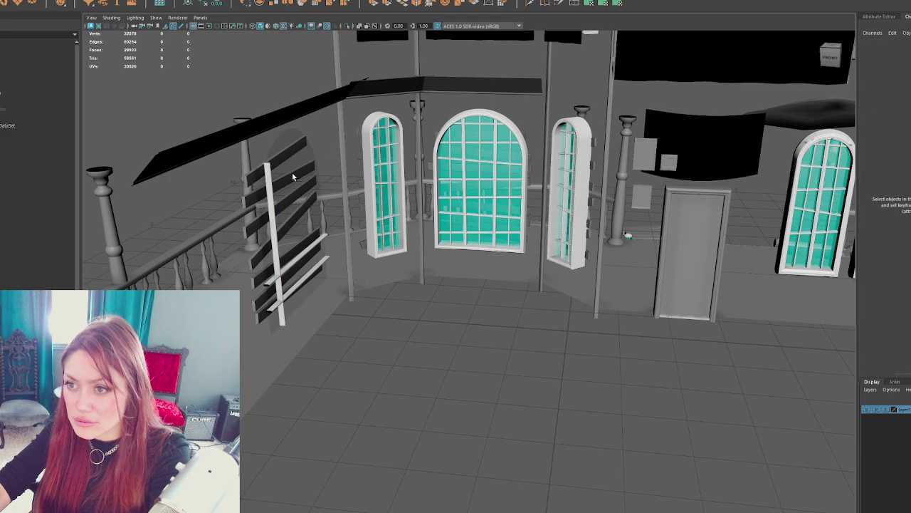
key("Delete")
left_click(301, 257)
key("Delete")
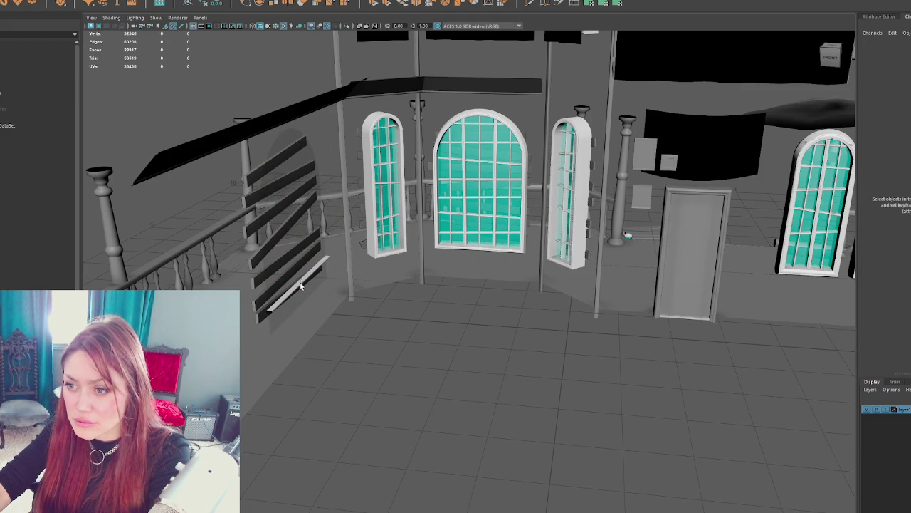
left_click(390, 214)
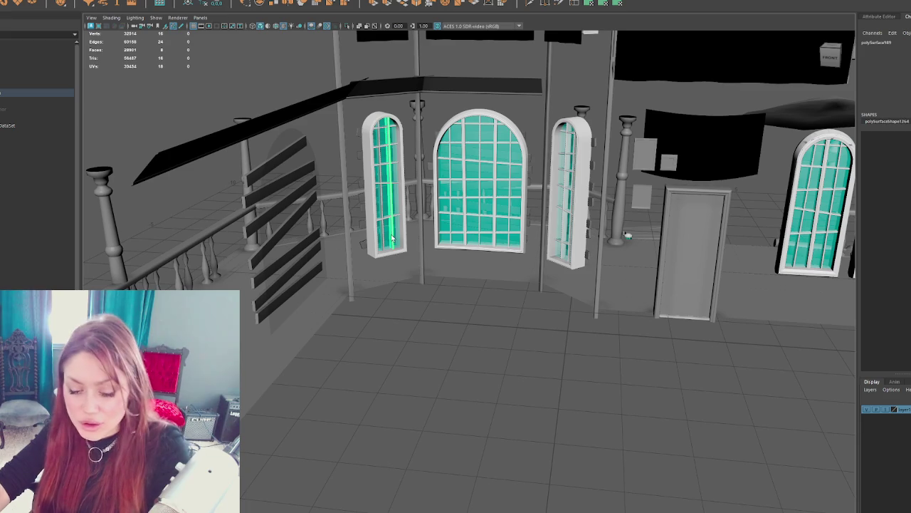
key("Delete")
Step: Undo the window deletions to restore the left arched window, then remove the wall panels by the door
key("ctrl+z")
key("ctrl+z")
key("ctrl+z")
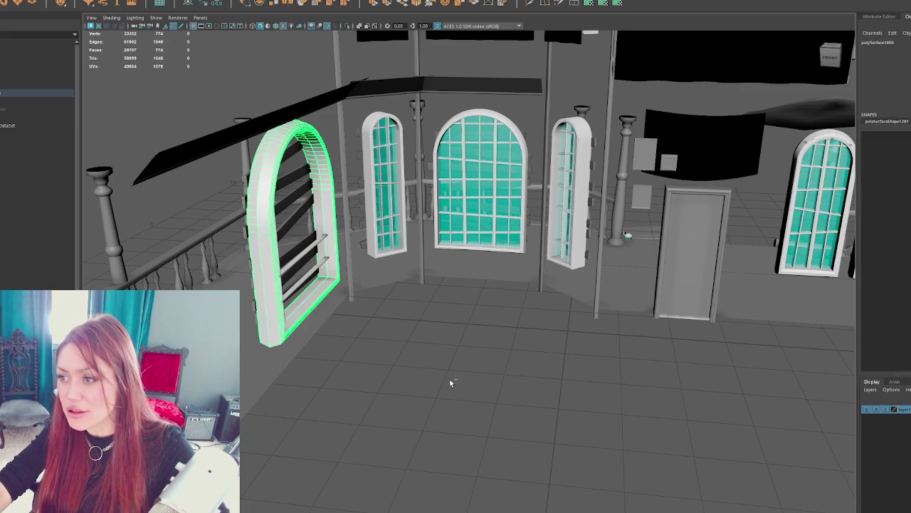
key("ctrl+z")
key("ctrl+z")
key("ctrl+z")
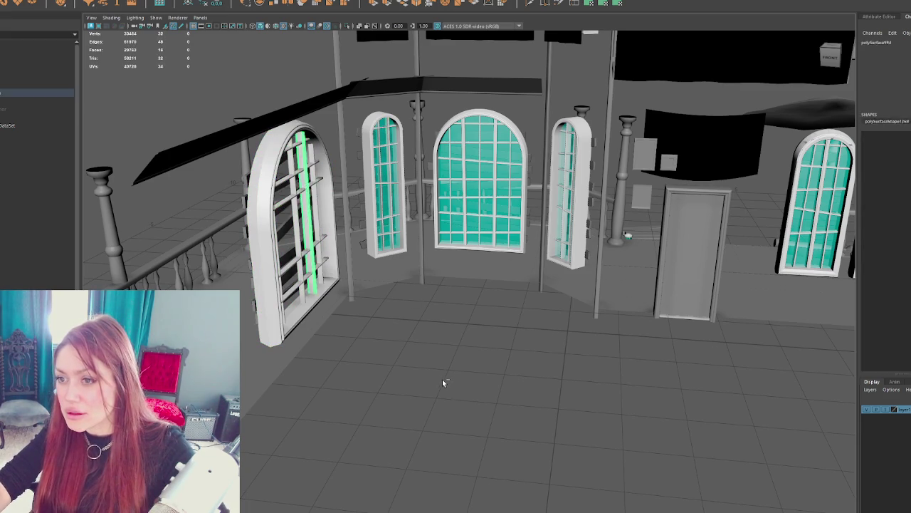
key("ctrl+z")
key("ctrl+z")
key("ctrl+z")
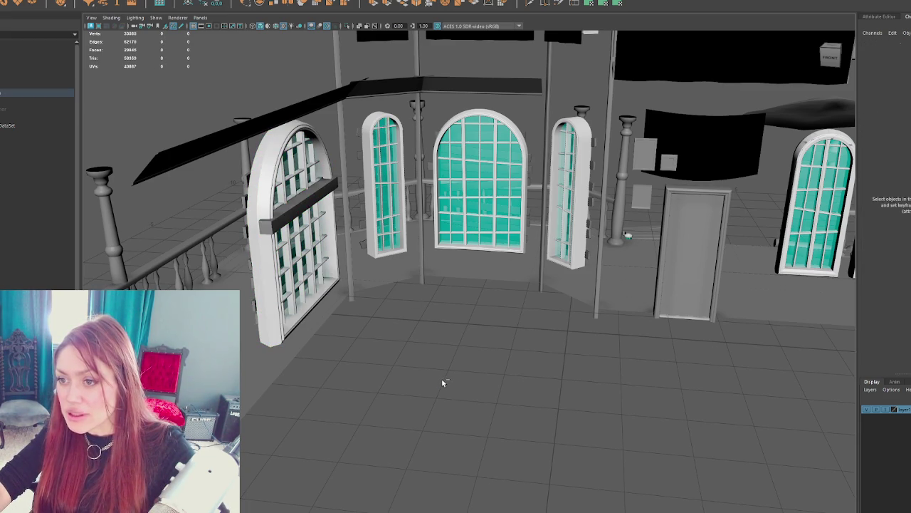
key("ctrl+z")
mouse_move(438, 374)
left_mouse_down()
mouse_move(336, 281)
mouse_move(309, 272)
left_mouse_up()
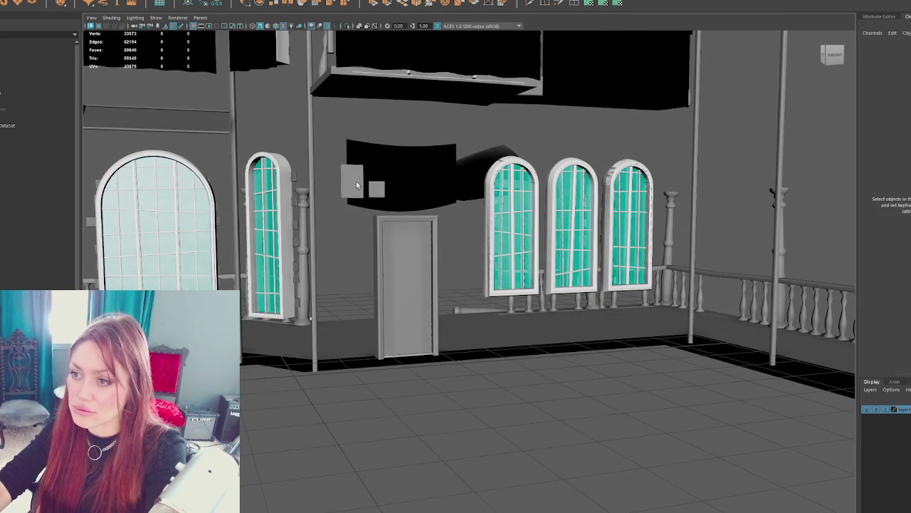
key("ctrl+z")
left_click(457, 193)
left_click_drag(458, 197, 450, 224)
mouse_move(501, 416)
left_mouse_down()
mouse_move(510, 395)
mouse_move(675, 383)
left_mouse_up()
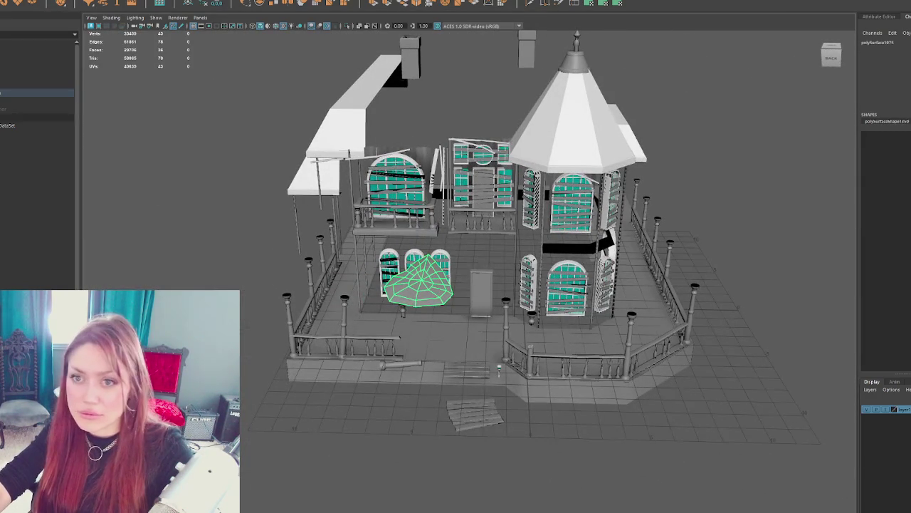
Step: Unhide the porch roof from the Outliner
scroll(14, 178, "down", 5)
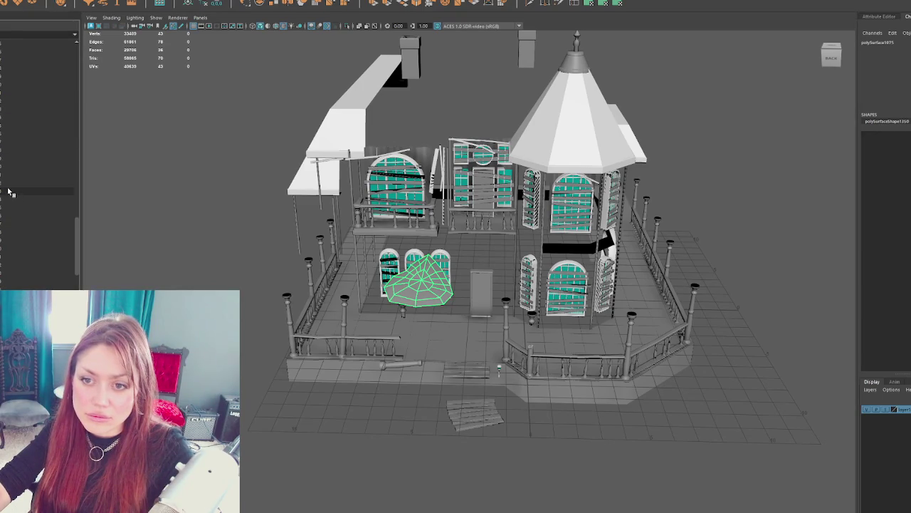
left_click(4, 206)
key("shift+h")
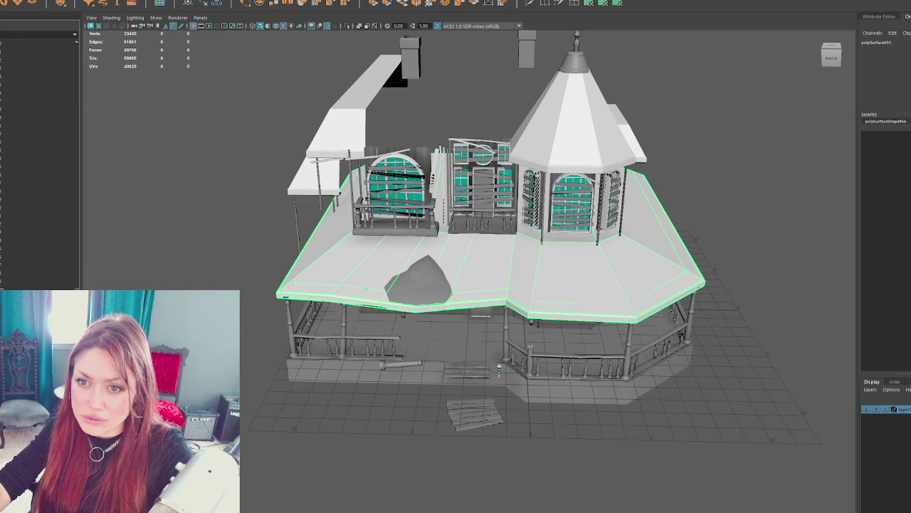
Step: Select group5, the upper walls and roof, and frame the whole house at eye level
scroll(39, 158, "up", 4)
scroll(39, 158, "down", 10)
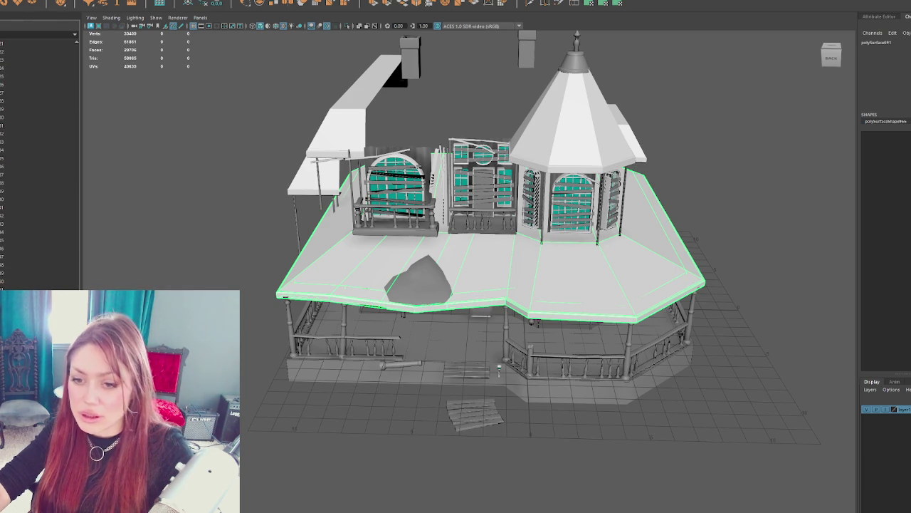
left_click(39, 158)
key("f")
mouse_move(279, 352)
left_mouse_down()
mouse_move(401, 321)
mouse_move(360, 342)
mouse_move(391, 287)
mouse_move(340, 298)
mouse_move(437, 234)
mouse_move(363, 308)
mouse_move(352, 331)
left_mouse_up()
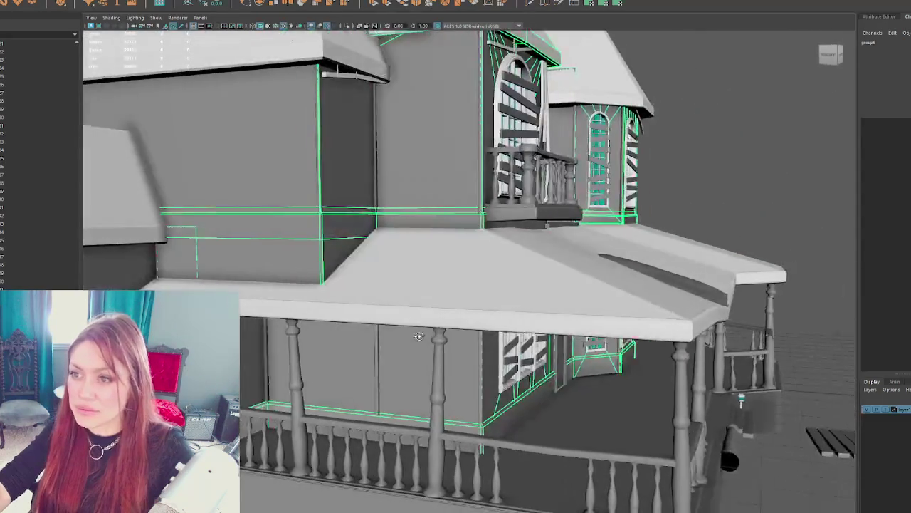
scroll(531, 333, "down", 3)
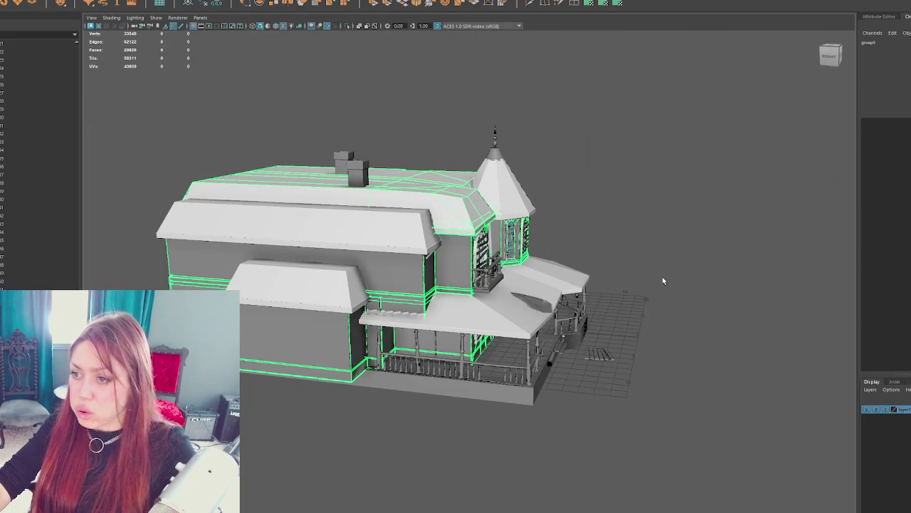
Step: Pick a slat on the porch wall from among the overlapping pieces
left_click_drag(662, 280, 677, 218)
scroll(470, 278, "up", 5)
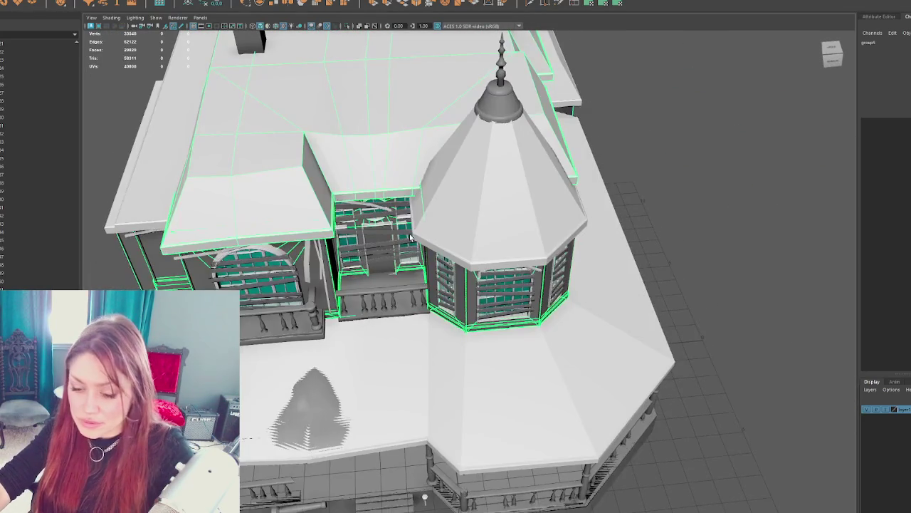
scroll(410, 237, "up", 5)
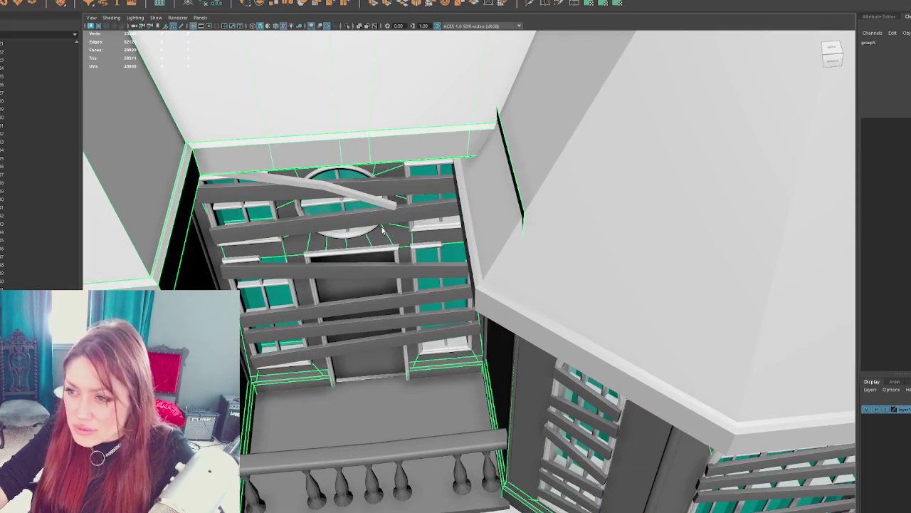
left_click(370, 223)
left_click(363, 199)
left_click(367, 183)
left_click(359, 178)
left_click(341, 179)
Step: Combine the window wall slats and left and right window frames into one mesh, then hide it
scroll(451, 244, "up", 5)
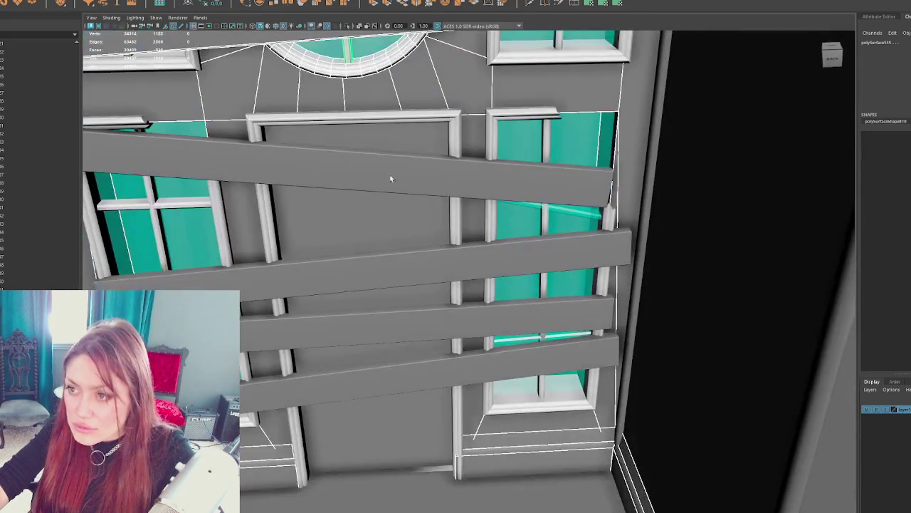
left_click(377, 208)
left_click(378, 256, "shift")
left_click(382, 330, "shift")
left_click(385, 367, "shift")
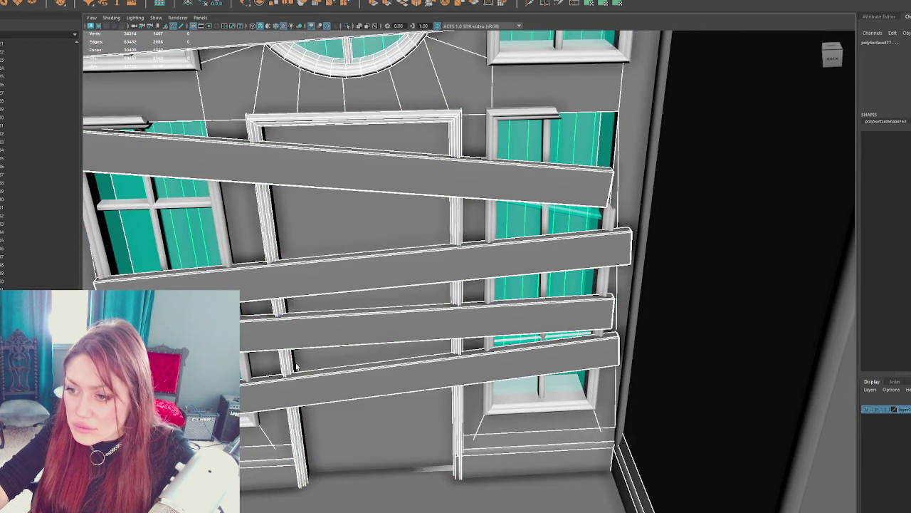
left_click(246, 367, "shift")
left_click(242, 421, "shift")
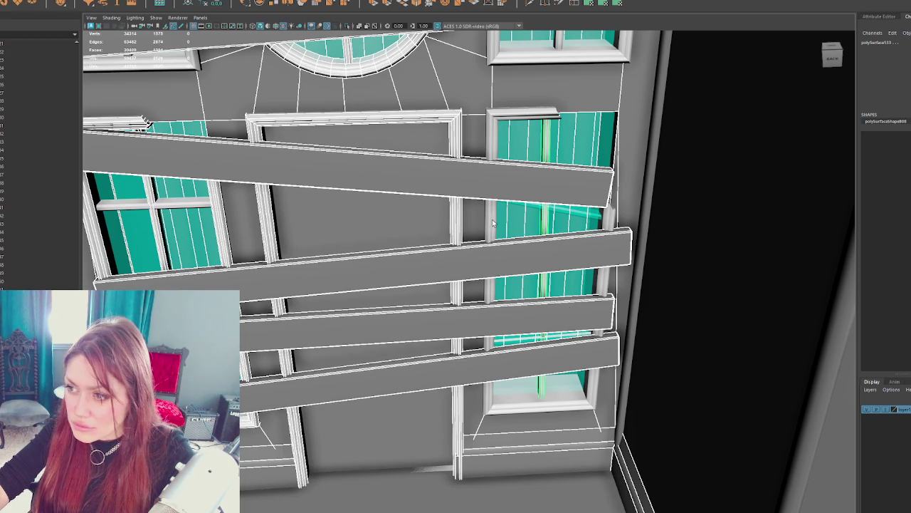
left_click(613, 203, "shift")
left_click(100, 2)
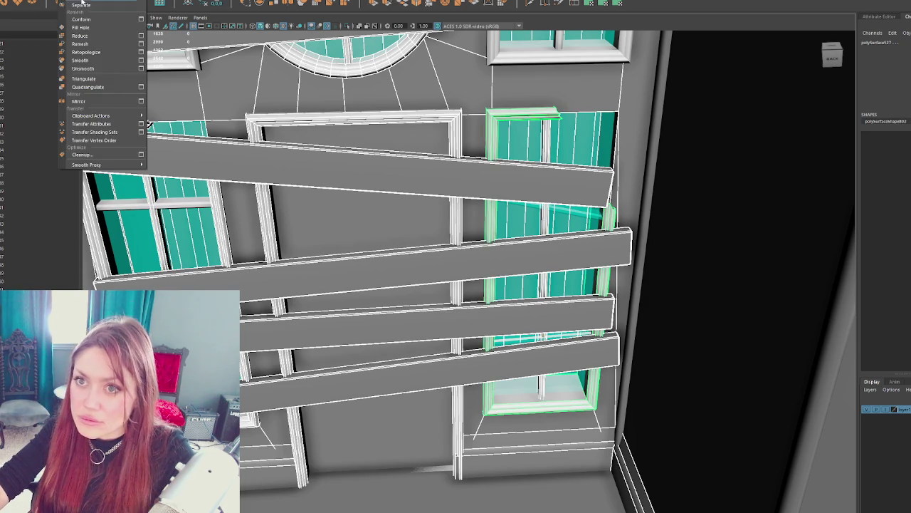
left_click(118, 27)
key("ctrl+h")
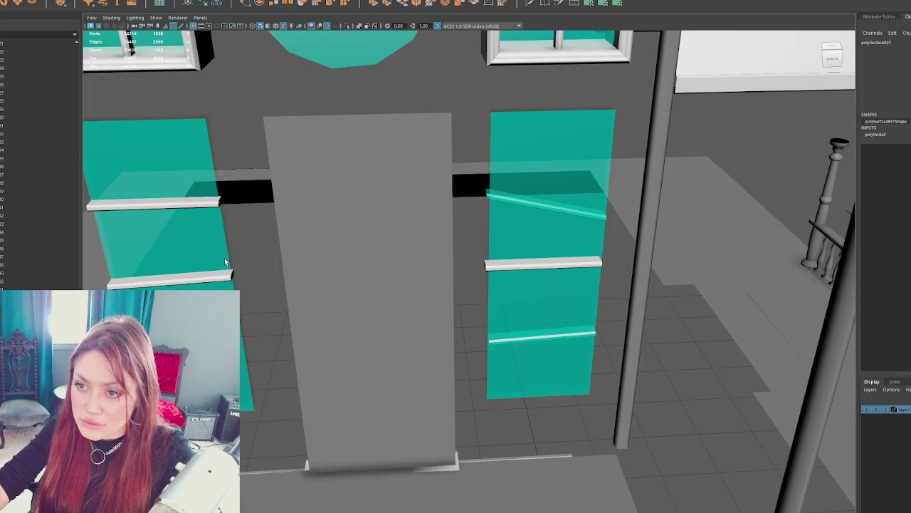
Step: Select the grey door panel, a window slat, the teal panel and upper window frames
left_click(329, 257)
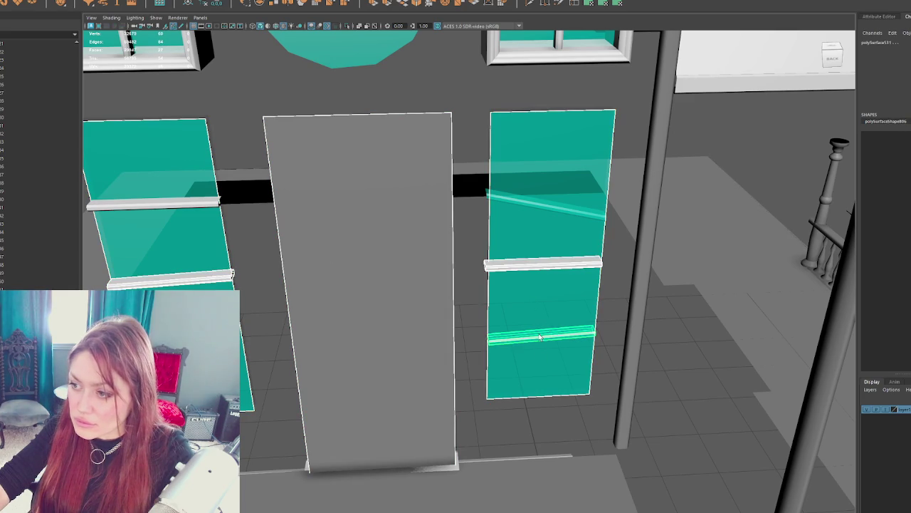
left_click(564, 212, "shift")
left_click(205, 125, "shift")
left_click(180, 60, "shift")
left_click(126, 52, "shift")
left_click(531, 57, "shift")
Step: Add the round window, its slat, the beam above and both vertical posts
key("f")
left_click(428, 304)
left_click(361, 362, "shift")
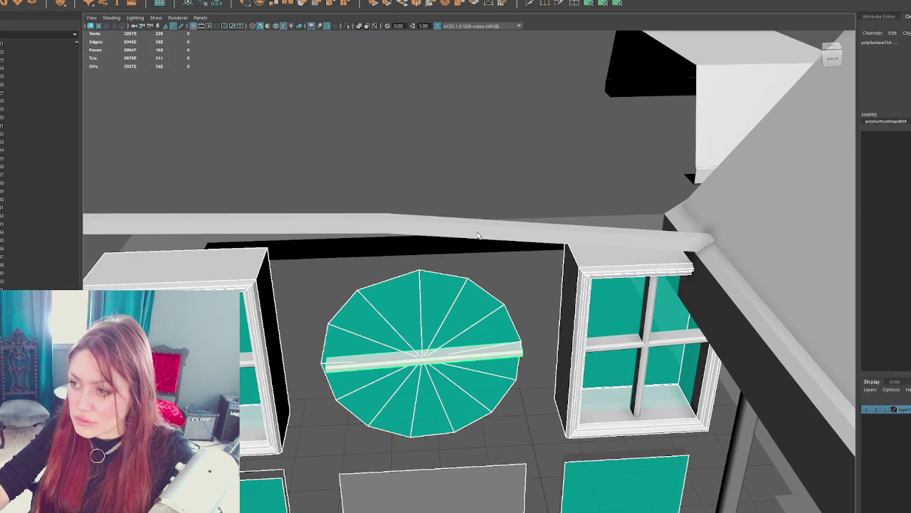
left_click(478, 235, "shift")
scroll(508, 269, "down", 5)
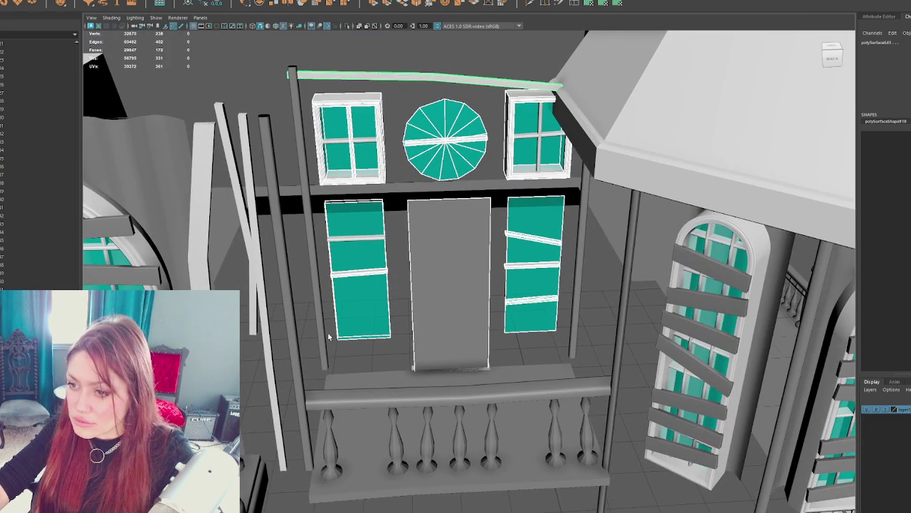
left_click(321, 329, "shift")
left_click(578, 279, "shift")
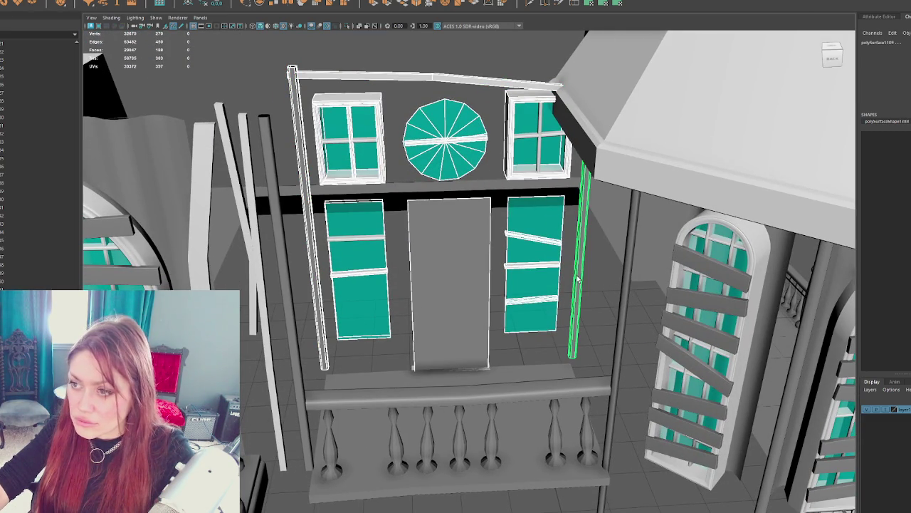
Step: Group the selected window wall pieces, undoing the accidental extra grouping
key("ctrl+g")
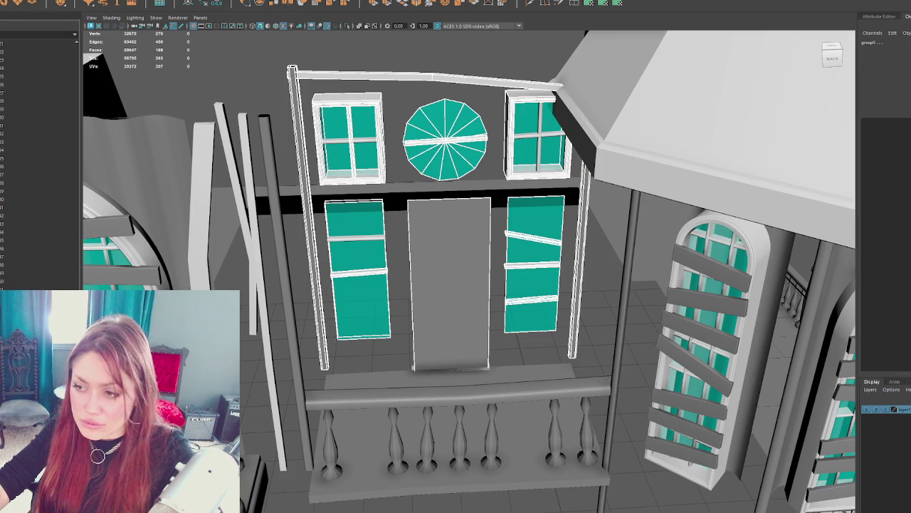
key("ctrl+g")
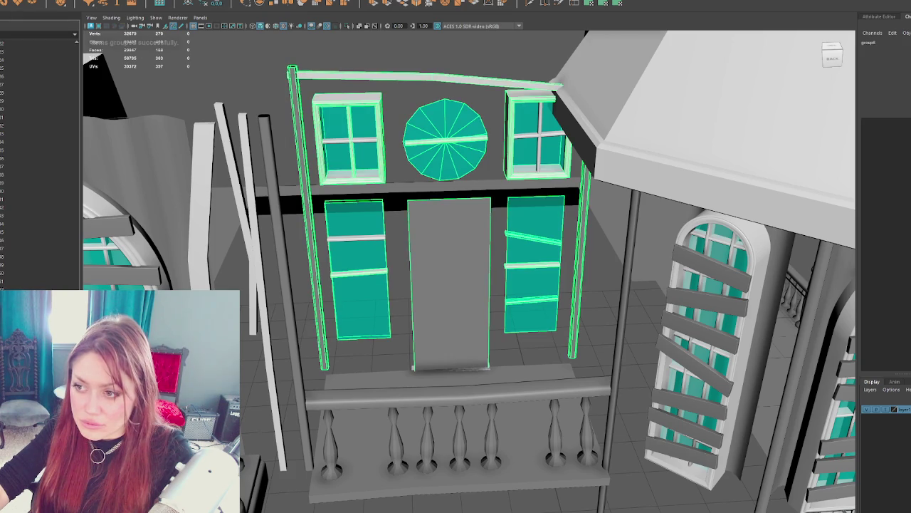
key("Up")
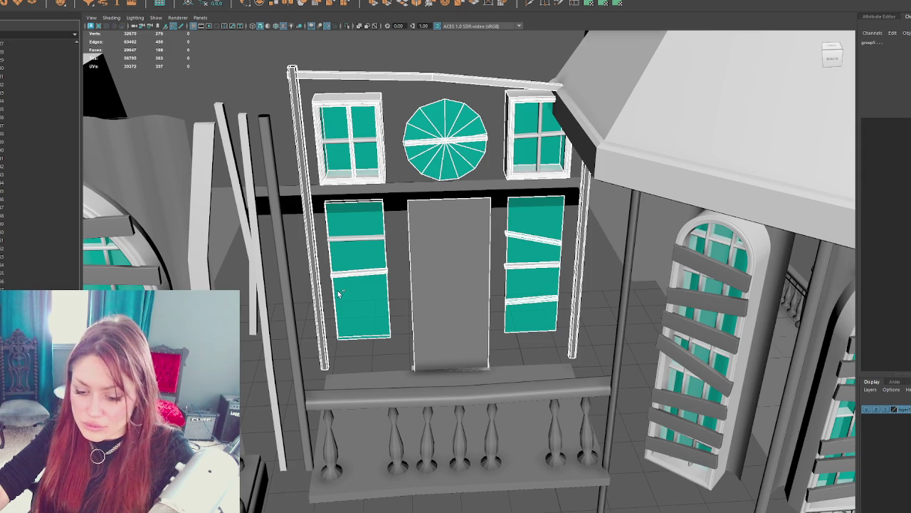
key("Up")
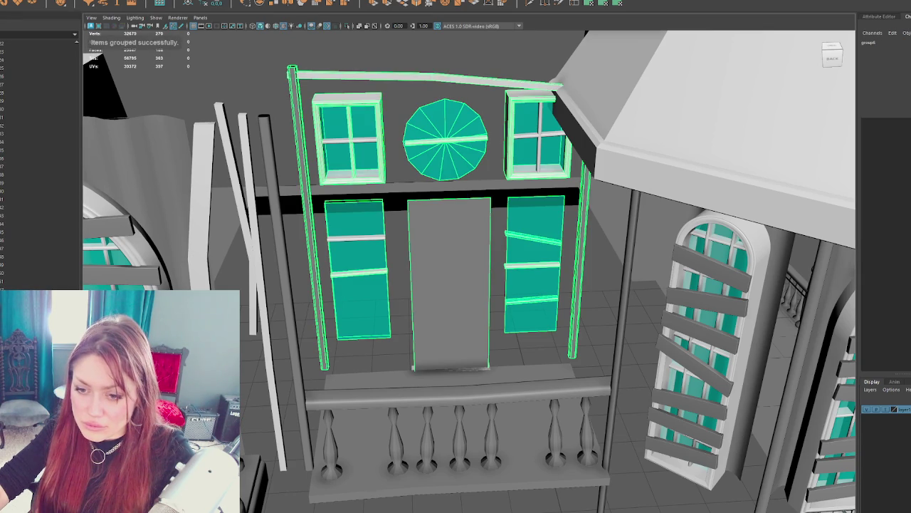
key("Down")
key("ctrl+z")
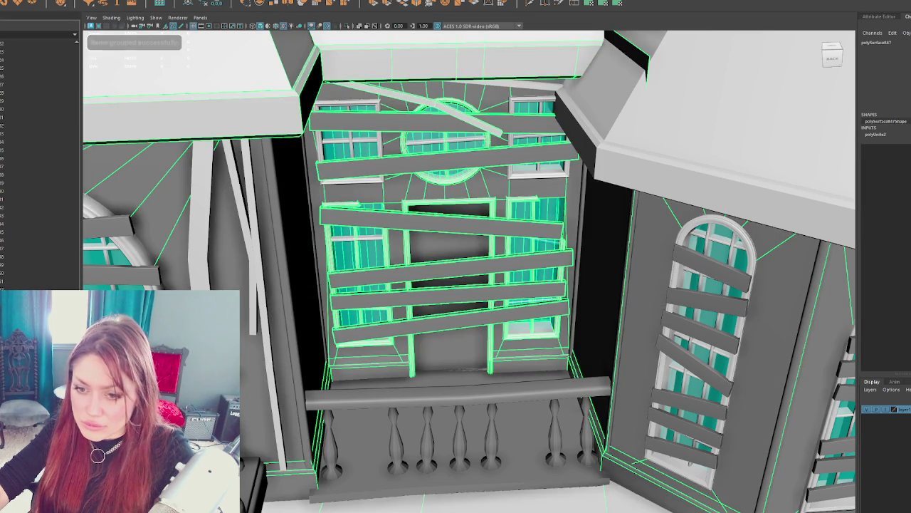
key("ctrl+z")
Step: Combine the window wall pieces into one mesh, delete its history and hide it
left_click(100, 5)
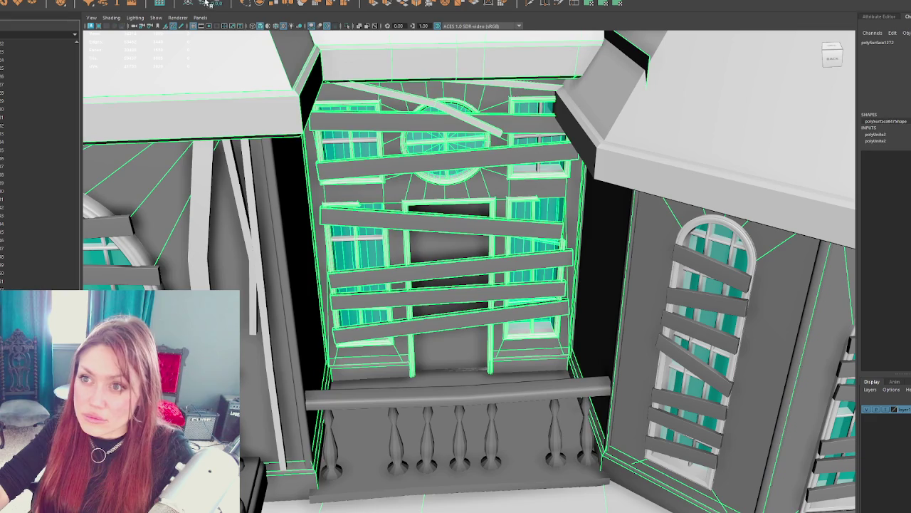
key("alt+shift+d")
left_click_drag(455, 214, 495, 208)
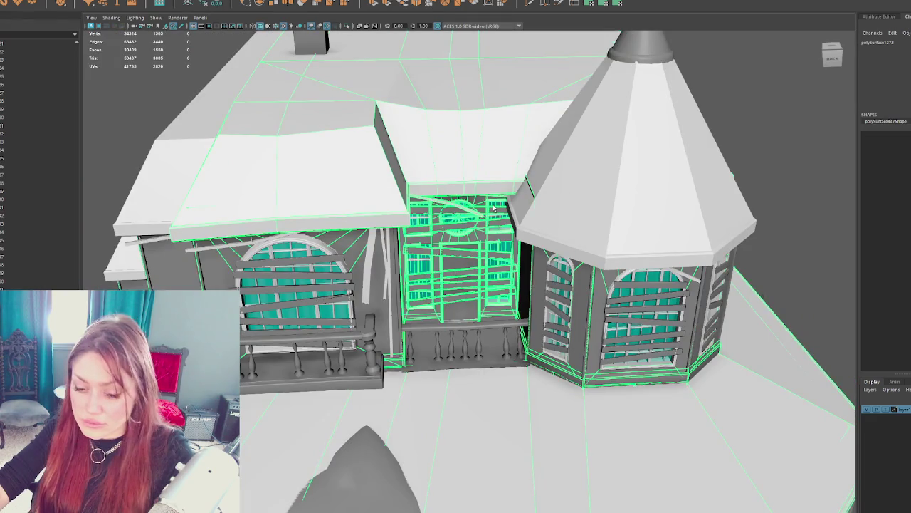
key("ctrl+h")
Step: Select the teal window block, tall translucent panel and small bar
scroll(492, 203, "up", 4)
left_click(400, 191)
left_click_drag(388, 151, 389, 152)
left_click(505, 177, "shift")
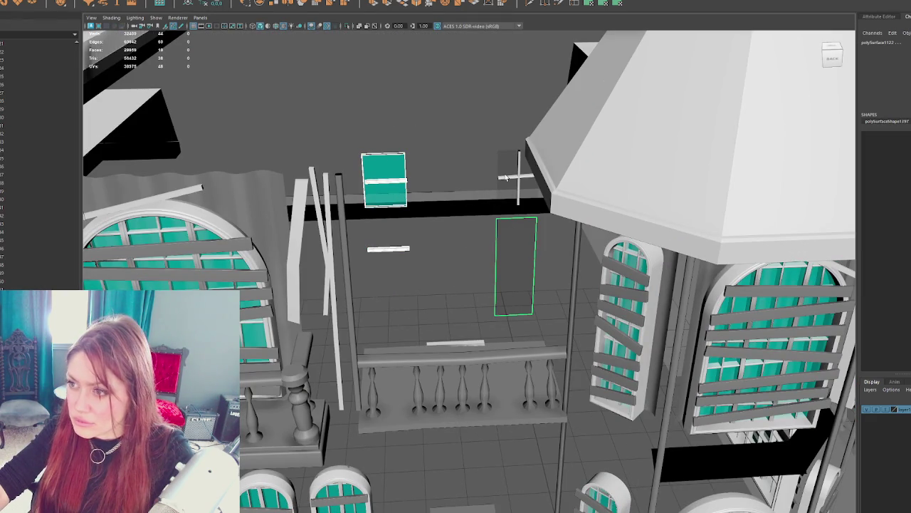
left_click_drag(521, 183, 521, 184)
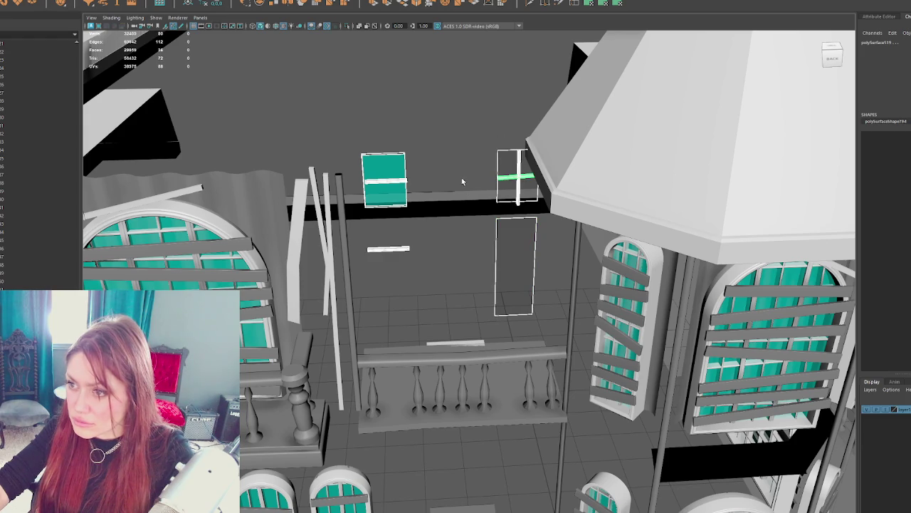
Step: Add the bottom railing strip and balcony front panel, then group the facade pieces
mouse_move(497, 137)
left_mouse_down()
mouse_move(474, 149)
mouse_move(488, 135)
left_mouse_up()
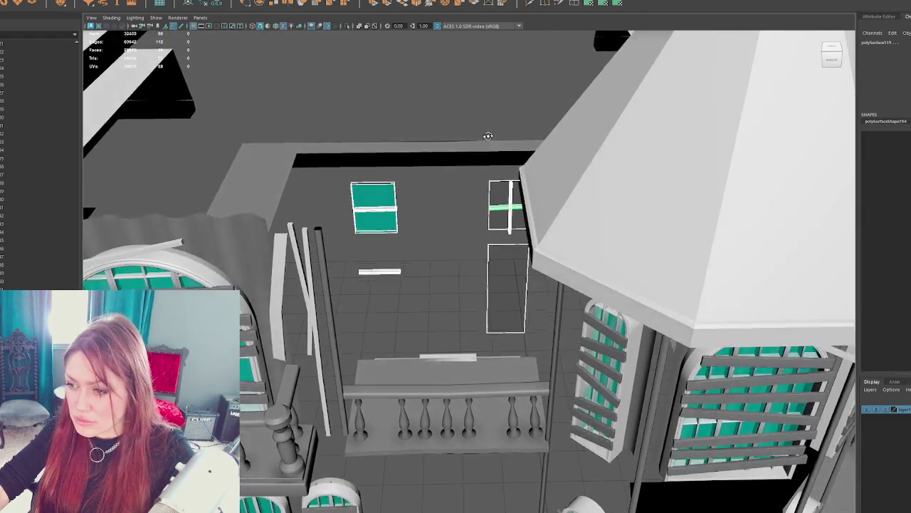
scroll(487, 135, "down", 2)
left_click(437, 358, "shift")
left_click_drag(487, 309, 488, 279)
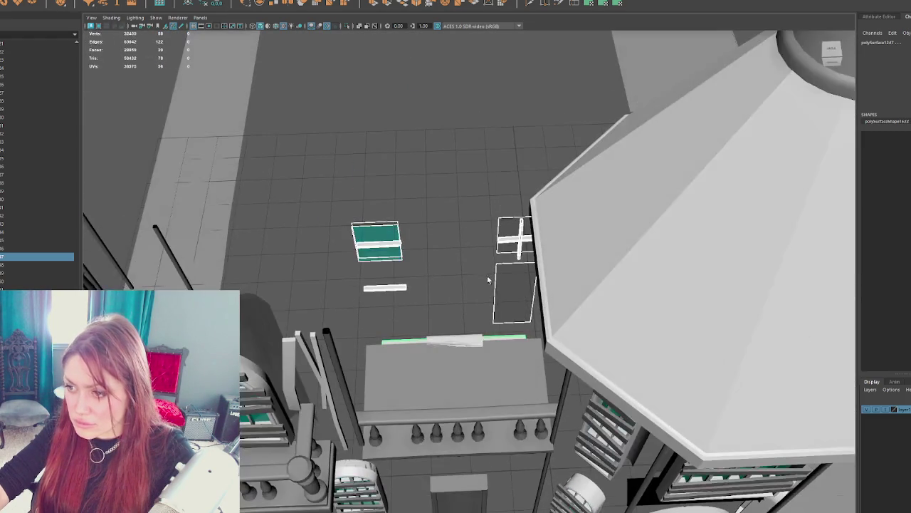
left_click(458, 363, "shift")
left_click_drag(465, 311, 399, 326)
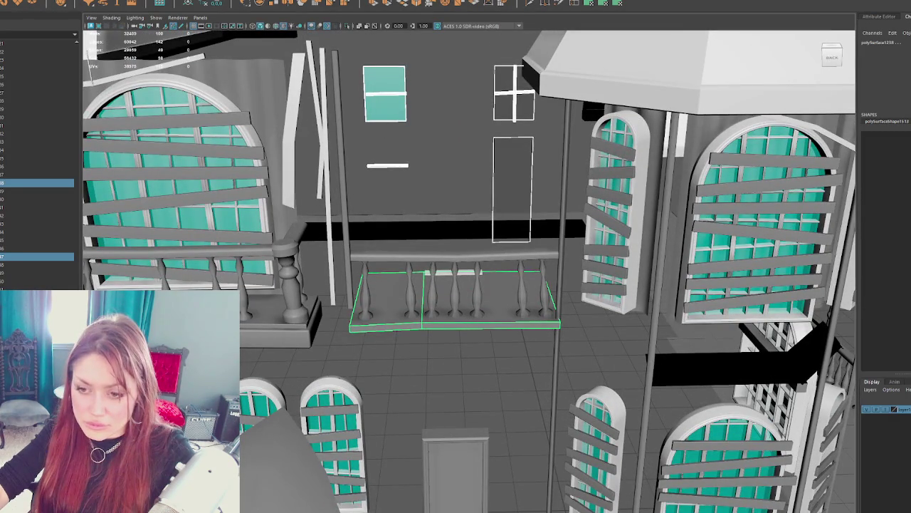
key("ctrl+g")
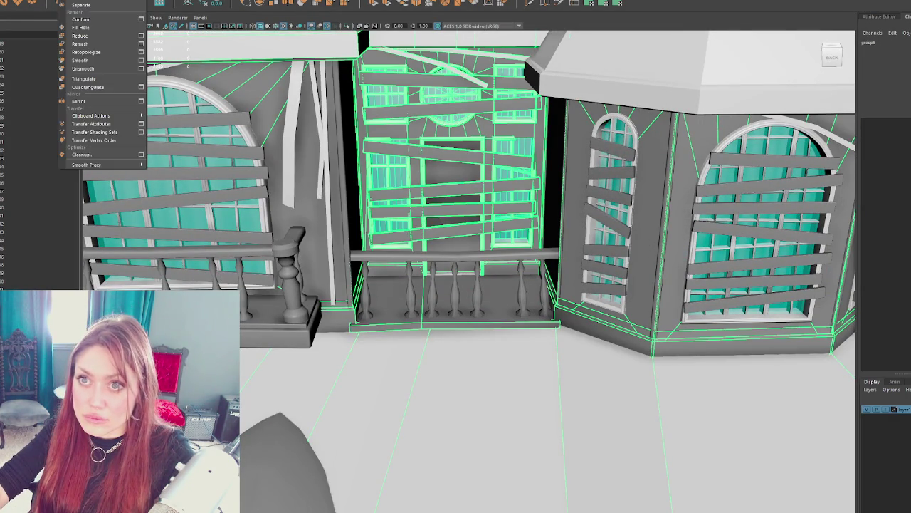
Step: Combine the facade group into one mesh without history, checking it by hiding and showing
left_click(92, 18)
left_click(189, 3)
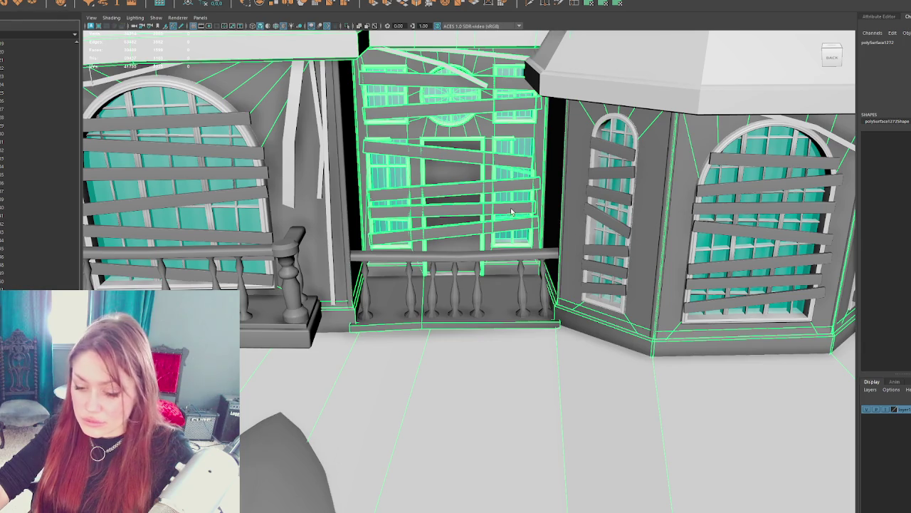
key("ctrl+h")
key("shift+h")
Step: Frame the house and toggle the roof and porch mesh, leaving it hidden
mouse_move(512, 237)
left_mouse_down()
mouse_move(456, 150)
mouse_move(465, 270)
mouse_move(519, 187)
mouse_move(464, 191)
left_mouse_up()
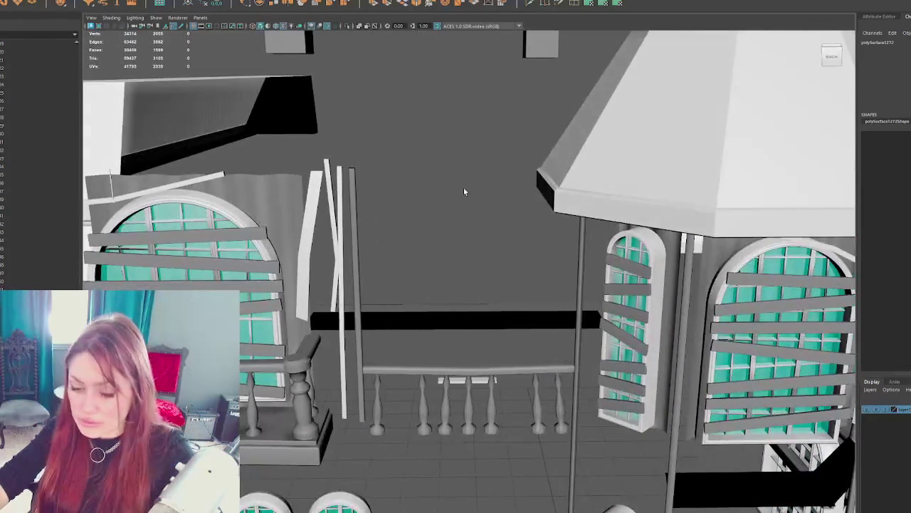
key("f")
key("ctrl+h")
key("shift+h")
key("ctrl+h")
scroll(477, 203, "down", 3)
key("shift+h")
key("ctrl+h")
scroll(476, 214, "up", 3)
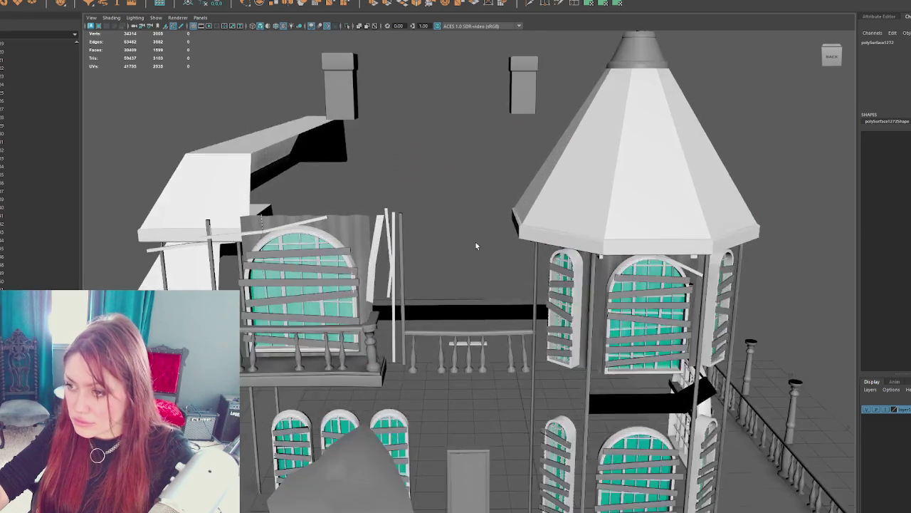
scroll(476, 247, "up", 3)
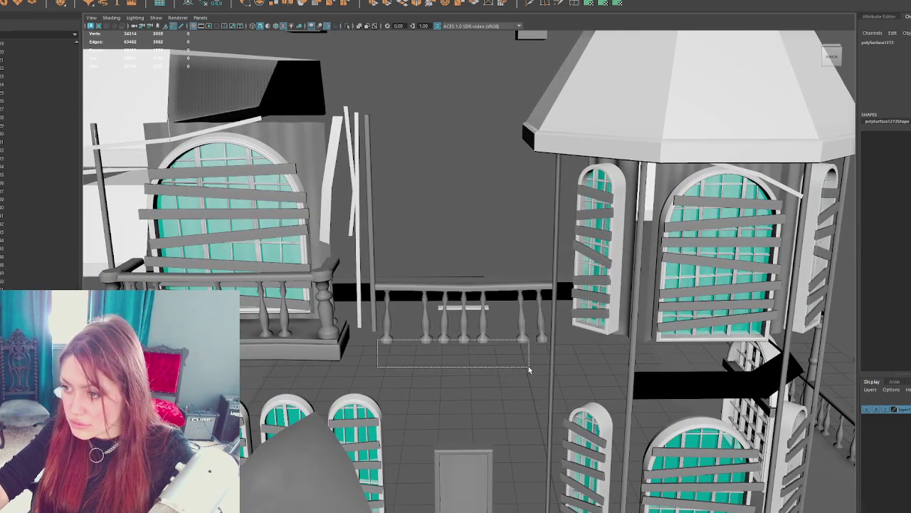
Step: Soften the edges of the balcony railing balusters
left_click_drag(529, 366, 539, 363)
right_click(445, 198, "shift")
left_click(531, 208)
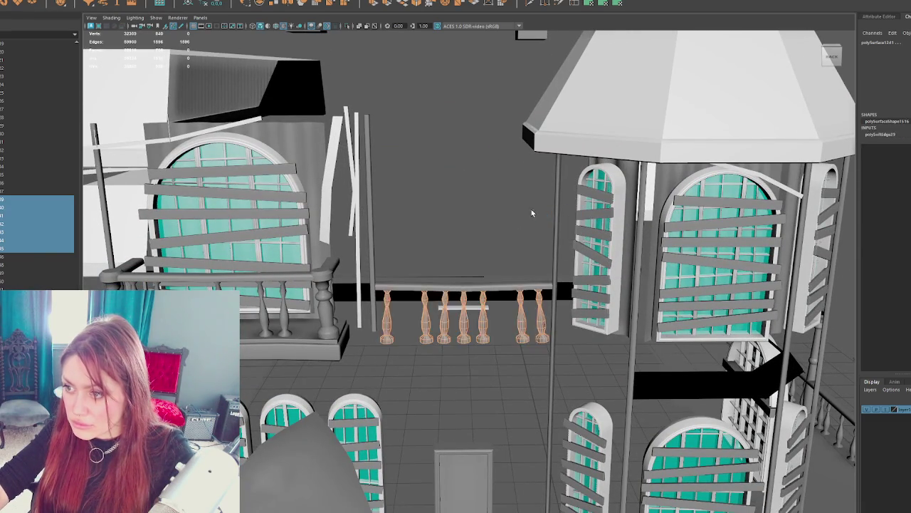
left_click(531, 208)
scroll(509, 210, "down", 5)
Step: Show the hidden house shell again and isolate it in wireframe view
mouse_move(509, 210)
left_mouse_down()
mouse_move(463, 208)
mouse_move(515, 212)
mouse_move(277, 293)
left_mouse_up()
scroll(440, 207, "up", 4)
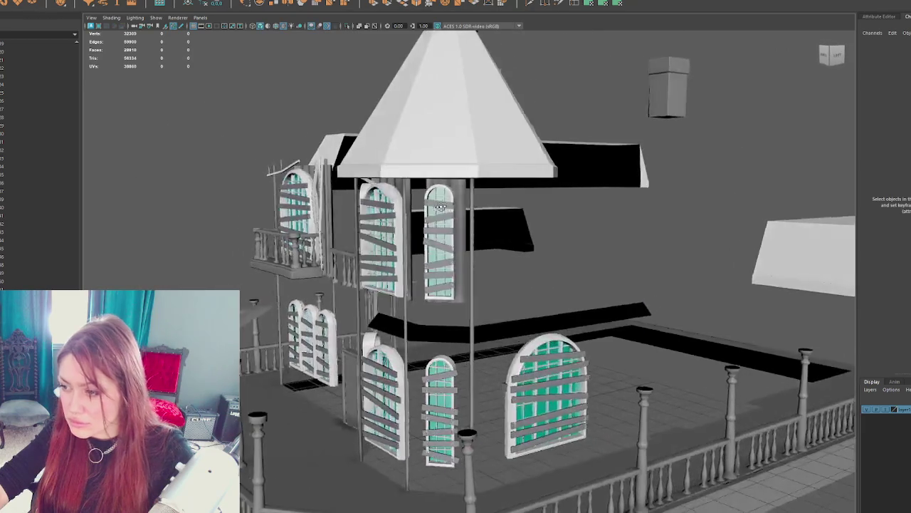
scroll(441, 207, "down", 5)
scroll(277, 294, "up", 3)
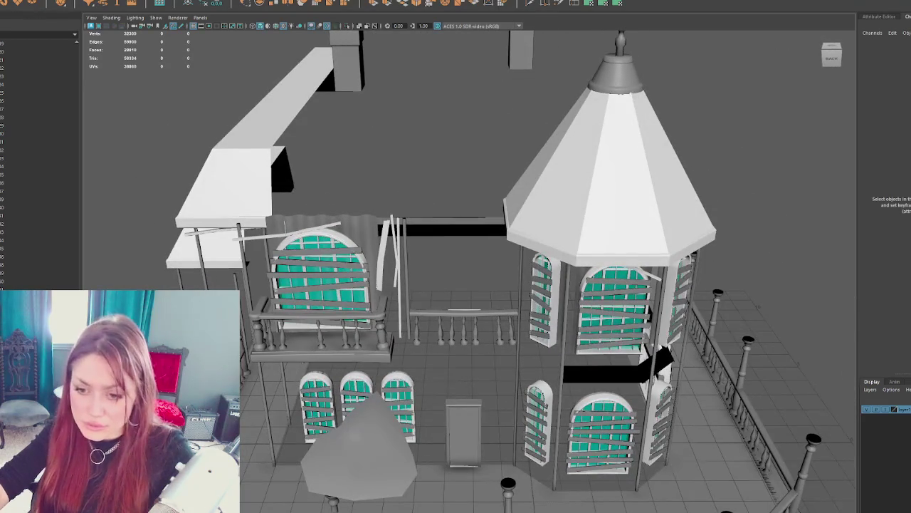
key("ctrl+shift+h")
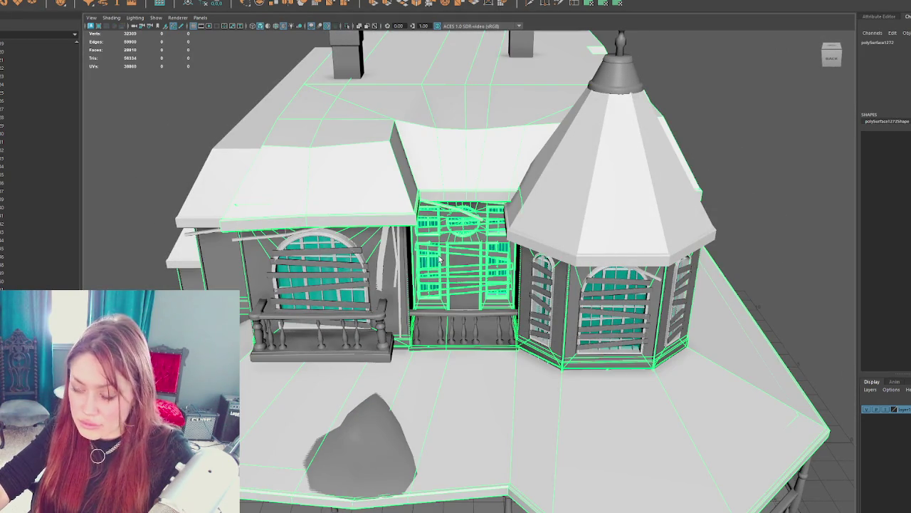
key("ctrl+1")
right_click(499, 250)
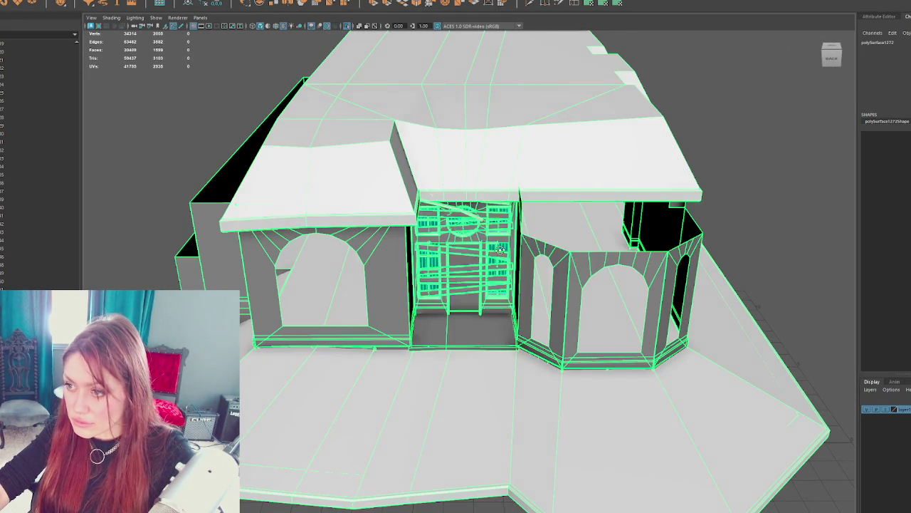
scroll(501, 248, "up", 5)
key("4")
right_click(815, 243)
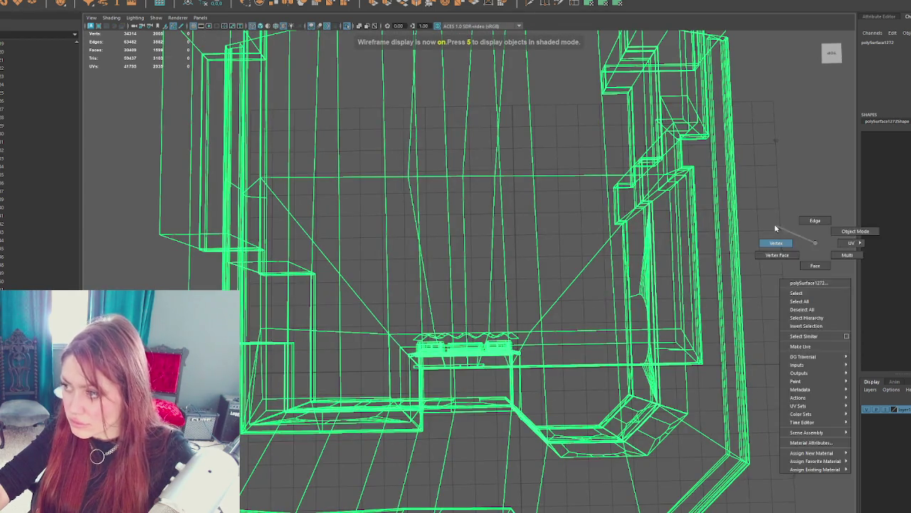
Step: Inspect the shell's vertices from several angles, switching between shaded and wireframe display
left_click(776, 239)
scroll(550, 307, "up", 2)
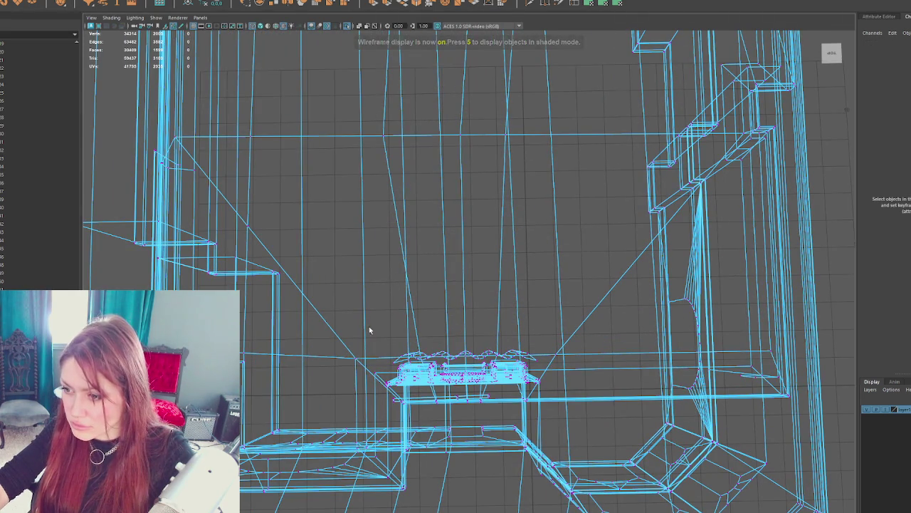
mouse_move(540, 411)
left_mouse_down()
mouse_move(620, 403)
mouse_move(464, 315)
mouse_move(431, 313)
mouse_move(590, 297)
mouse_move(611, 281)
mouse_move(578, 217)
mouse_move(547, 249)
mouse_move(490, 168)
left_mouse_up()
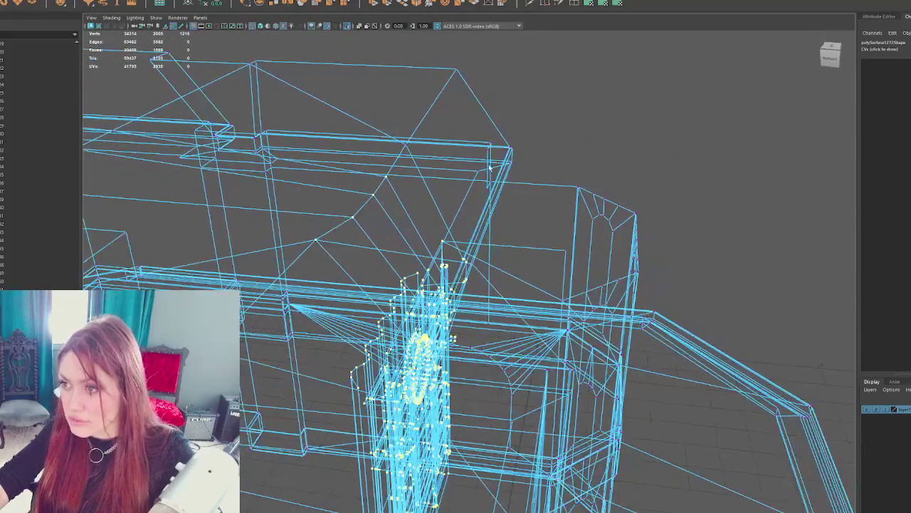
mouse_move(529, 212)
left_mouse_down()
mouse_move(548, 204)
mouse_move(522, 215)
mouse_move(480, 208)
mouse_move(477, 218)
mouse_move(541, 221)
mouse_move(599, 205)
mouse_move(508, 211)
mouse_move(556, 256)
mouse_move(463, 285)
mouse_move(428, 326)
mouse_move(520, 289)
mouse_move(586, 240)
mouse_move(506, 287)
mouse_move(535, 301)
mouse_move(582, 291)
left_mouse_up()
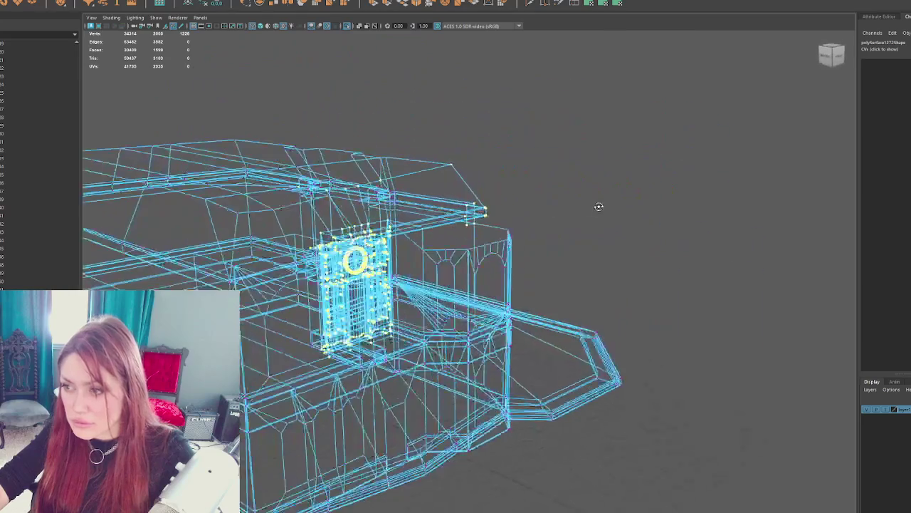
key("6")
mouse_move(420, 258)
left_mouse_down()
mouse_move(522, 257)
mouse_move(438, 265)
mouse_move(505, 280)
mouse_move(577, 280)
mouse_move(467, 308)
mouse_move(499, 254)
mouse_move(501, 308)
mouse_move(637, 160)
mouse_move(505, 315)
mouse_move(427, 441)
mouse_move(615, 263)
mouse_move(502, 243)
left_mouse_up()
key("e")
key("4")
key("w")
key("4")
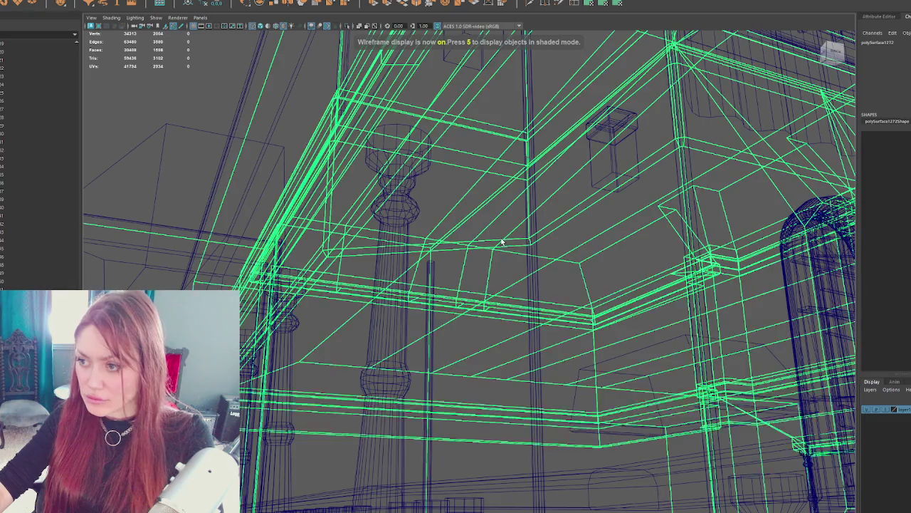
Step: Separate the combined mesh and isolate the wall molding piece, framed in view
left_click(82, 1)
left_click(85, 86)
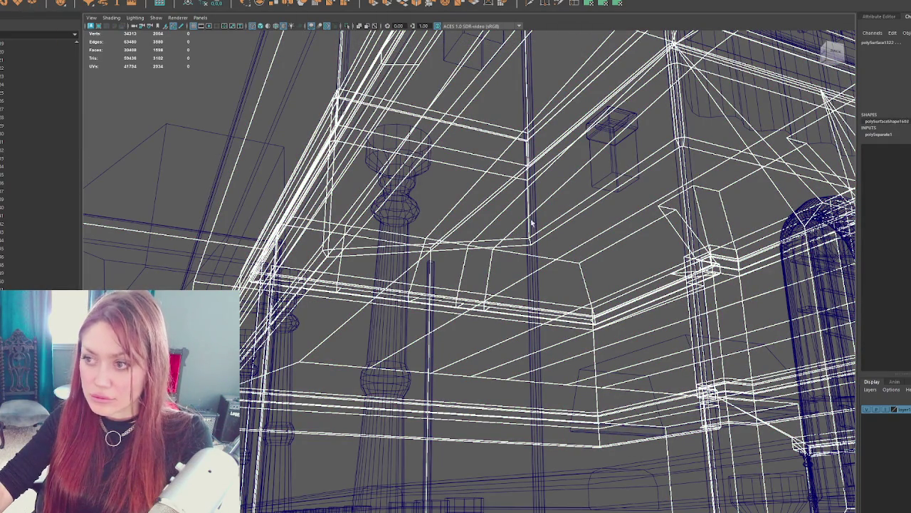
left_click(521, 247)
key("5")
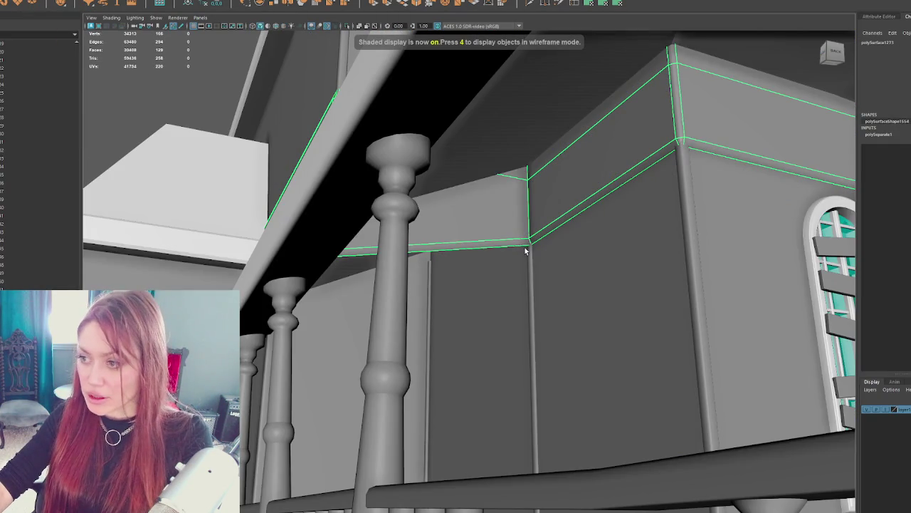
key("ctrl+1")
key("f")
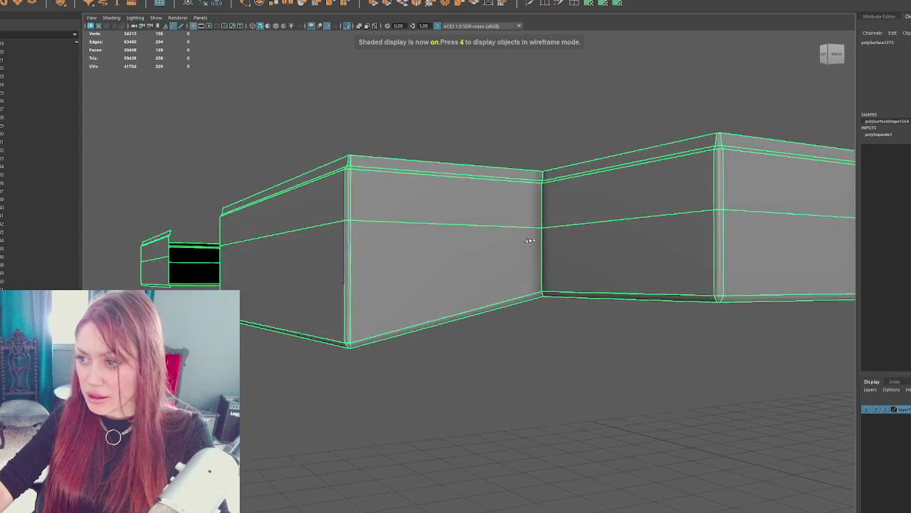
Step: Select an edge at the molding's corner in edge mode, shown as wireframe
key("F10")
left_click_drag(545, 285, 576, 305)
key("4")
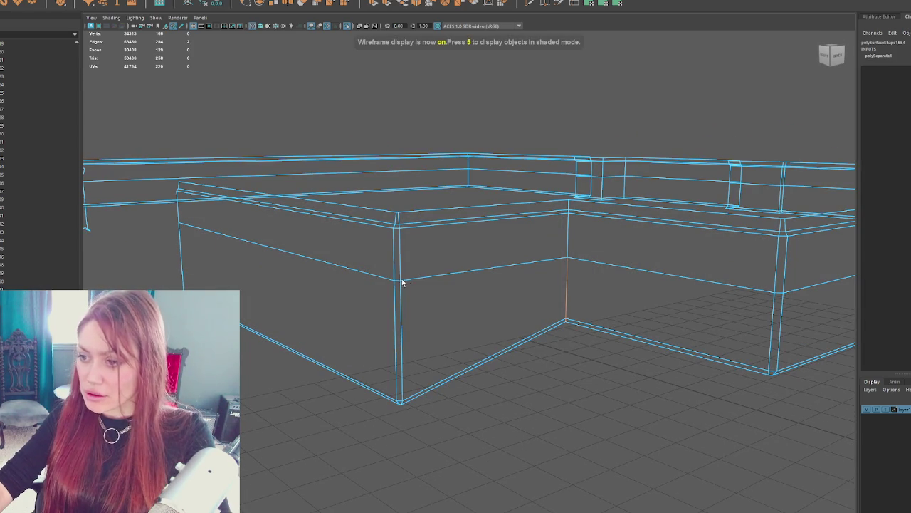
Step: Connect the selected molding edges with a new cut and separate the baseboard molding there
left_click(107, 2)
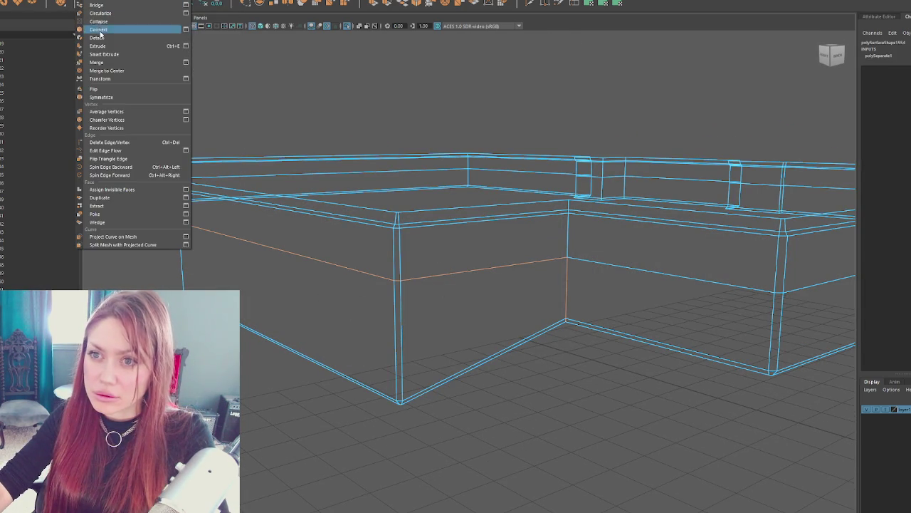
left_click(114, 36)
left_click_drag(436, 351, 430, 359)
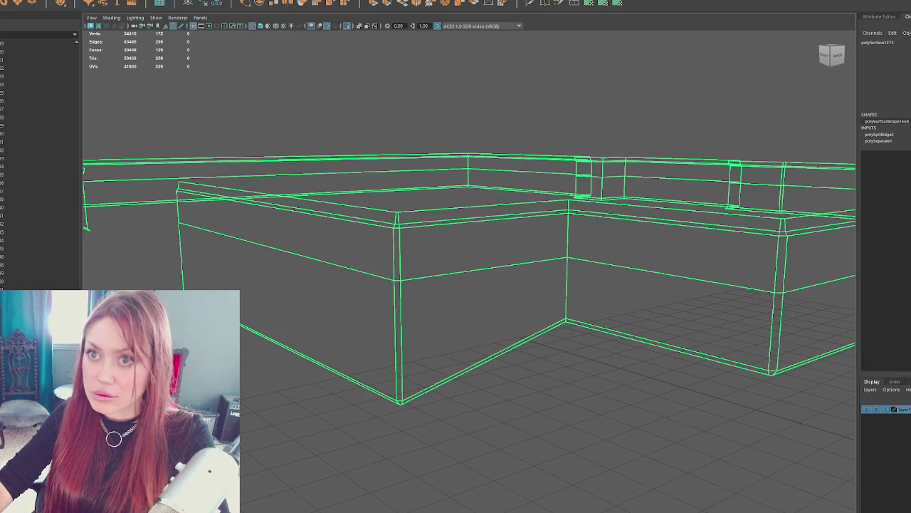
left_click(76, 3)
left_click(80, 5)
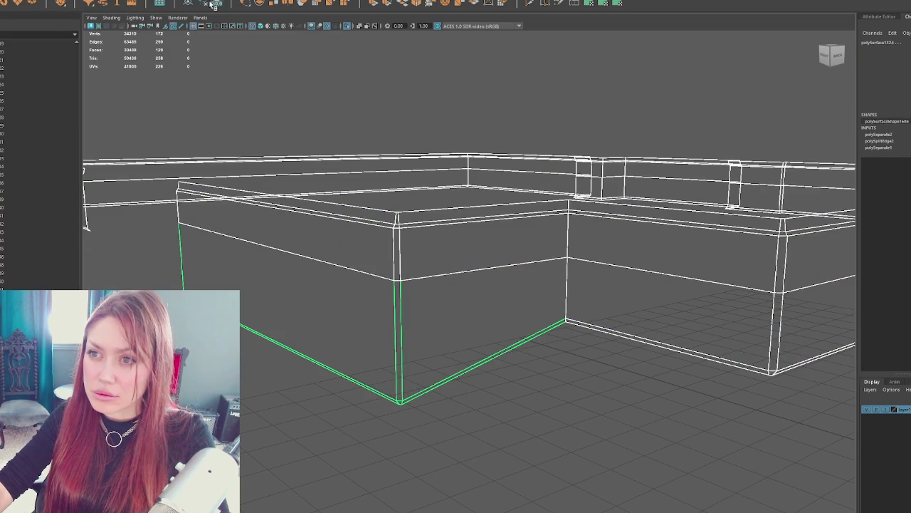
Step: Show the rest of the scene and delete the separated faulty corner piece
left_click(452, 427)
key("ctrl+1")
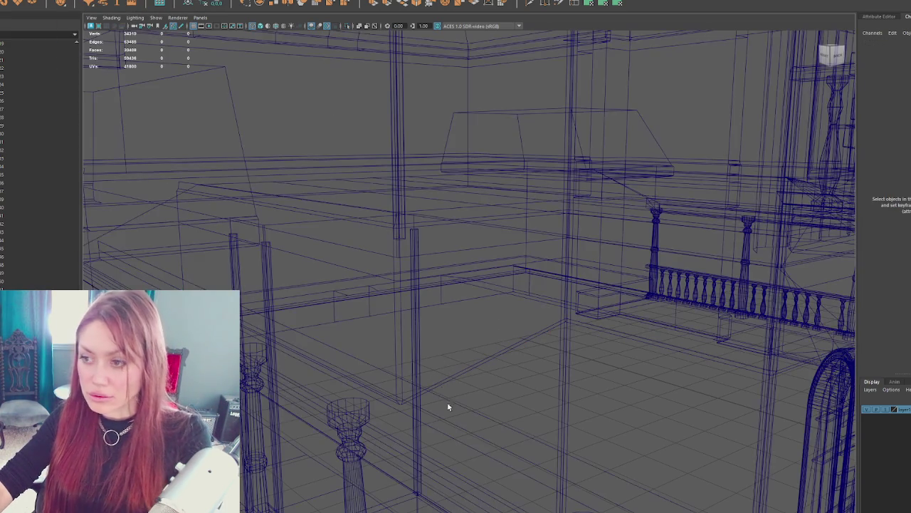
left_click(429, 391)
left_click(434, 388)
key("4")
key("5")
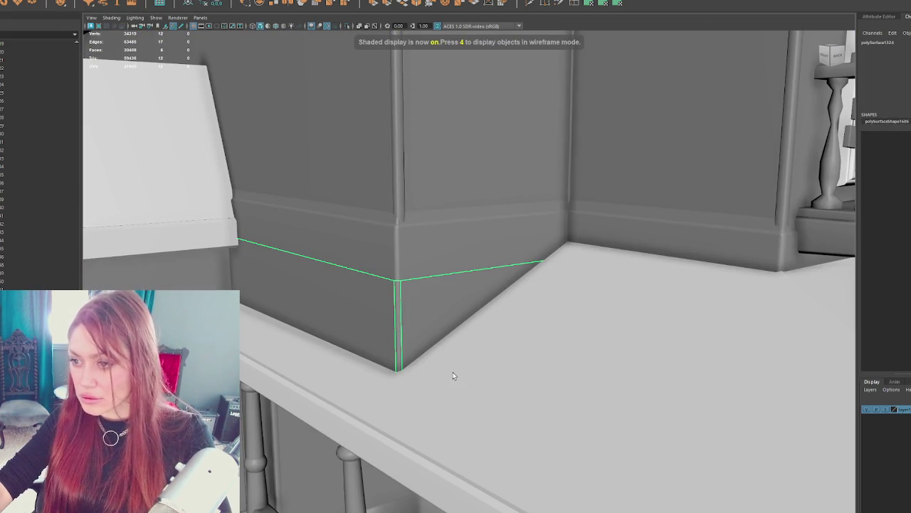
key("Delete")
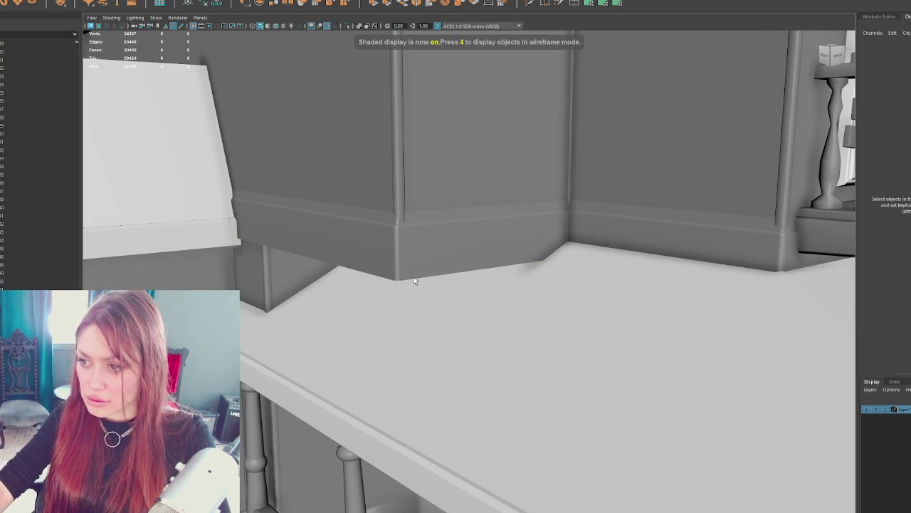
Step: Select the baseboard's vertices at the broken corner and lower the corner edges slightly
left_click(385, 279)
right_click(387, 276)
left_click(346, 265)
key("4")
left_click_drag(383, 268, 404, 300)
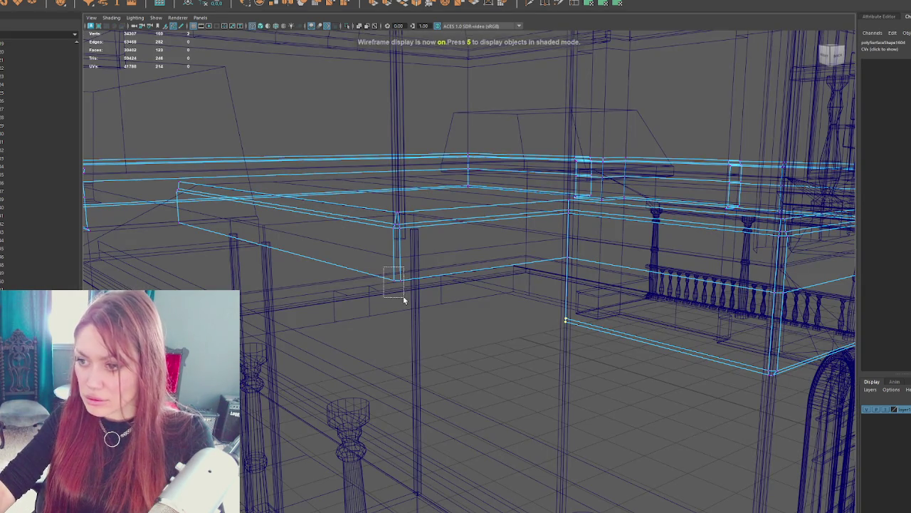
key("5")
mouse_move(260, 171)
left_mouse_down()
mouse_move(261, 253)
mouse_move(375, 258)
mouse_move(363, 249)
mouse_move(505, 178)
mouse_move(529, 139)
left_mouse_up()
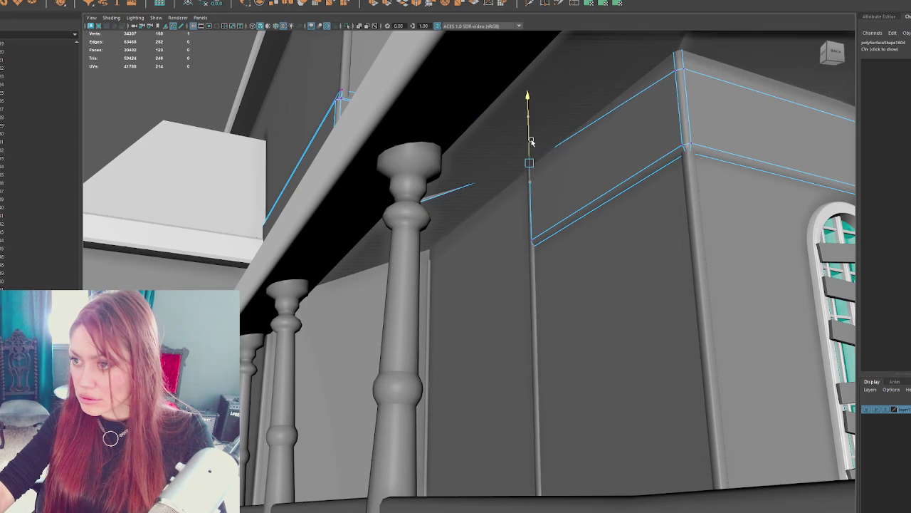
key("4")
left_click_drag(341, 220, 319, 251)
key("5")
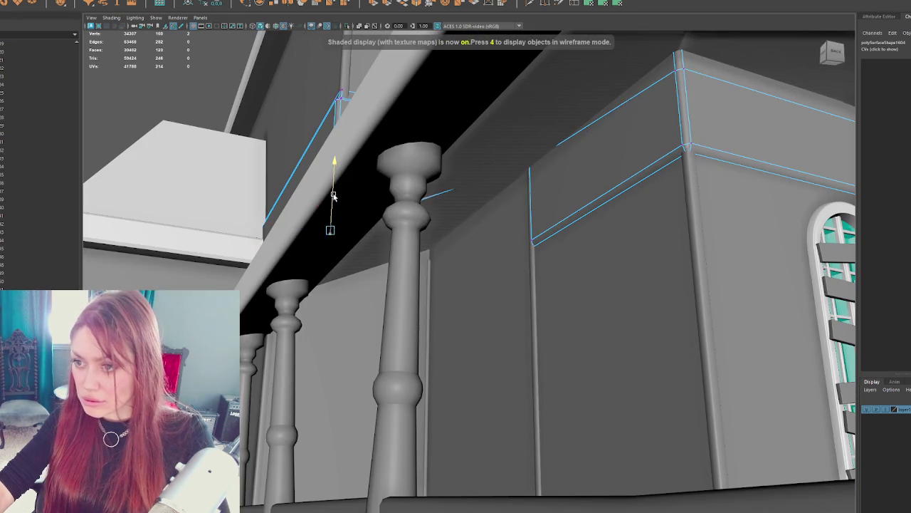
left_click_drag(339, 192, 388, 211)
scroll(394, 214, "up", 2)
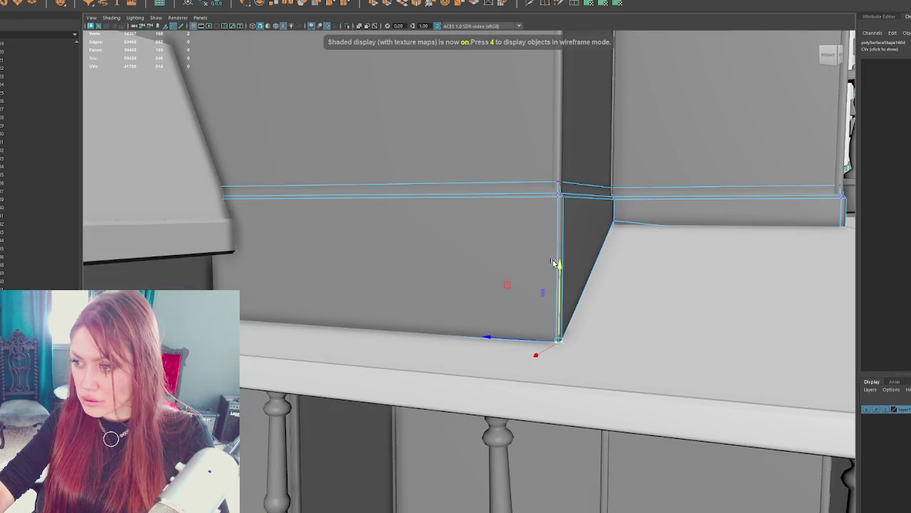
key("bracketleft")
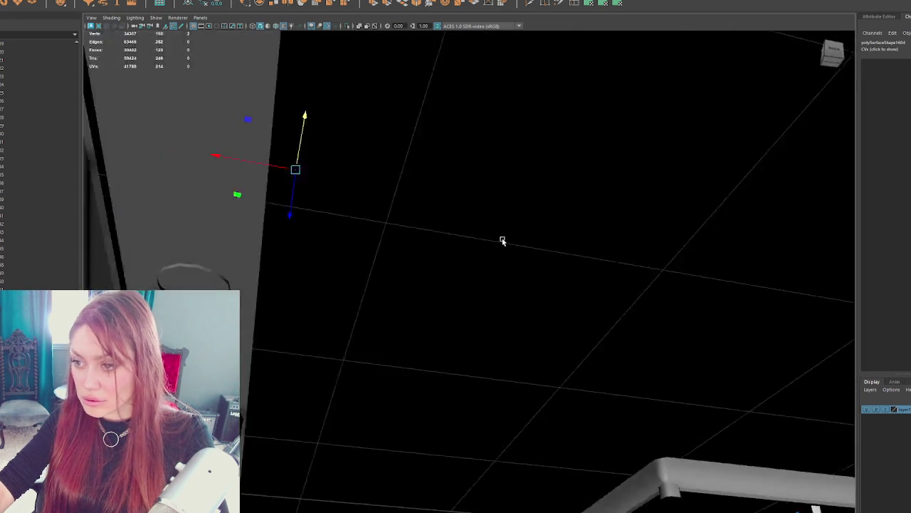
key("bracketleft")
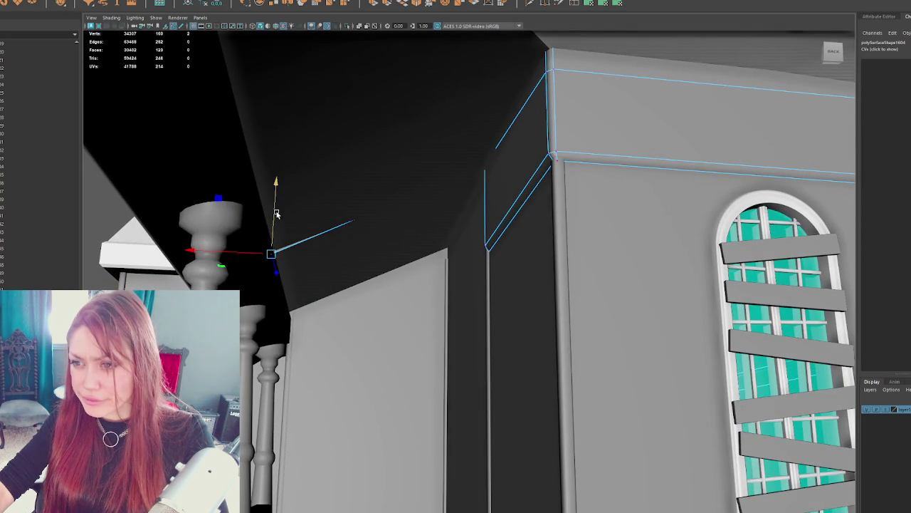
key("bracketright")
key("bracketright")
key("bracketright")
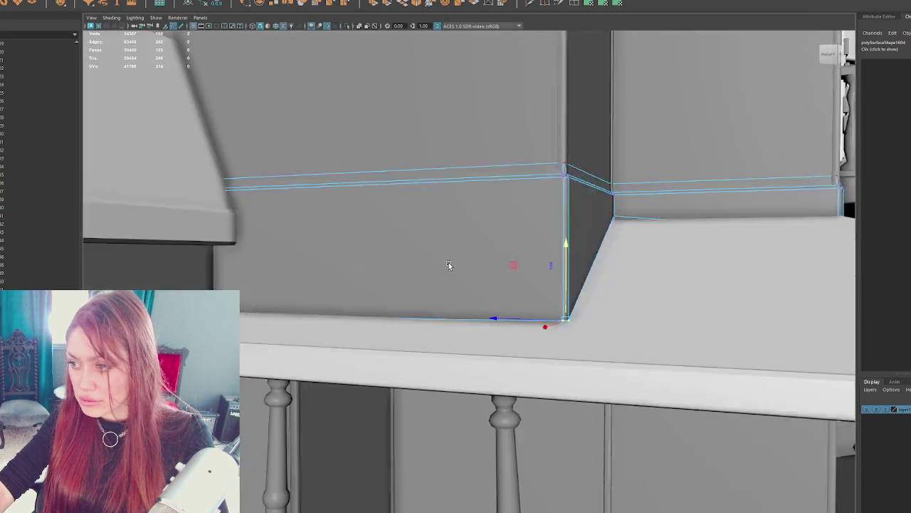
scroll(493, 301, "up", 3)
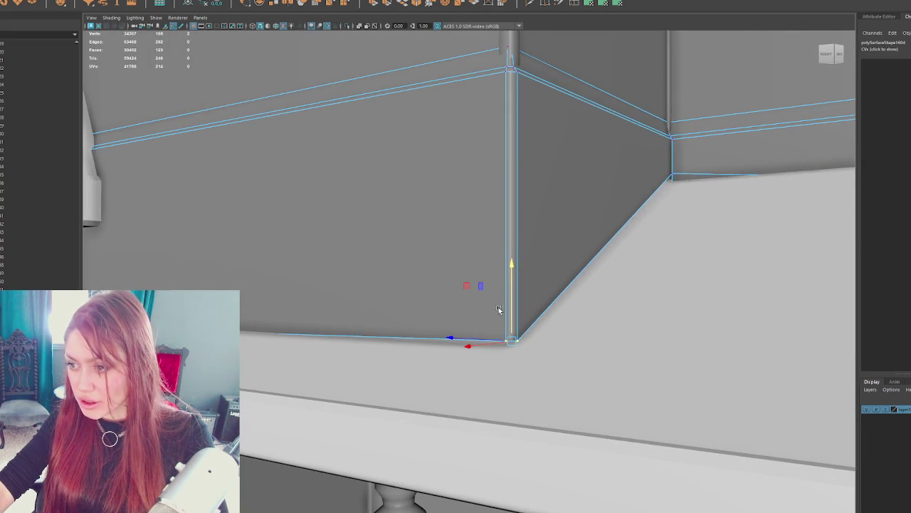
left_click_drag(509, 317, 510, 322)
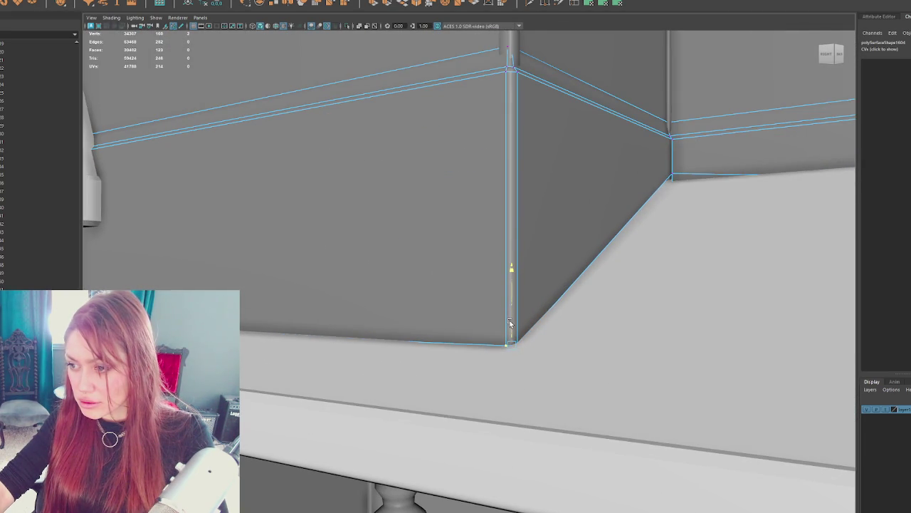
Step: Frame the corner vertex and move it down into place at the wall corner
key("bracketleft")
key("bracketleft")
key("bracketleft")
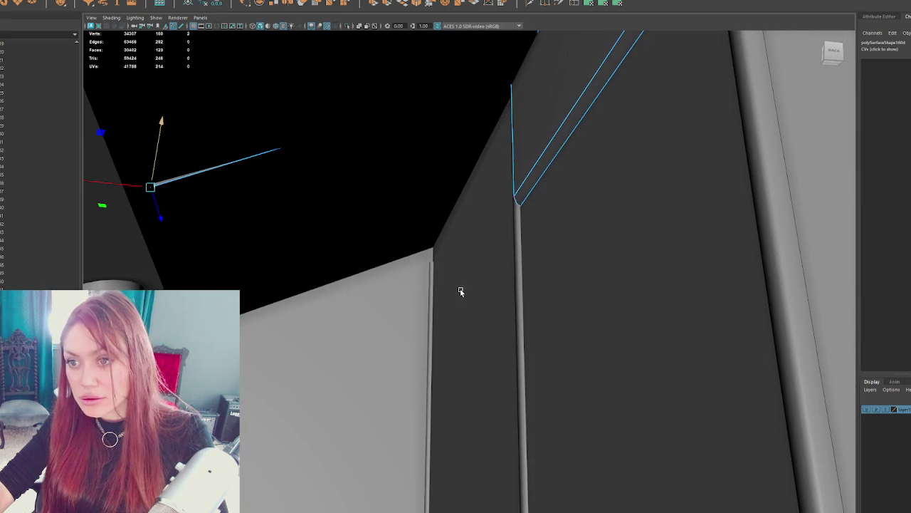
key("bracketleft")
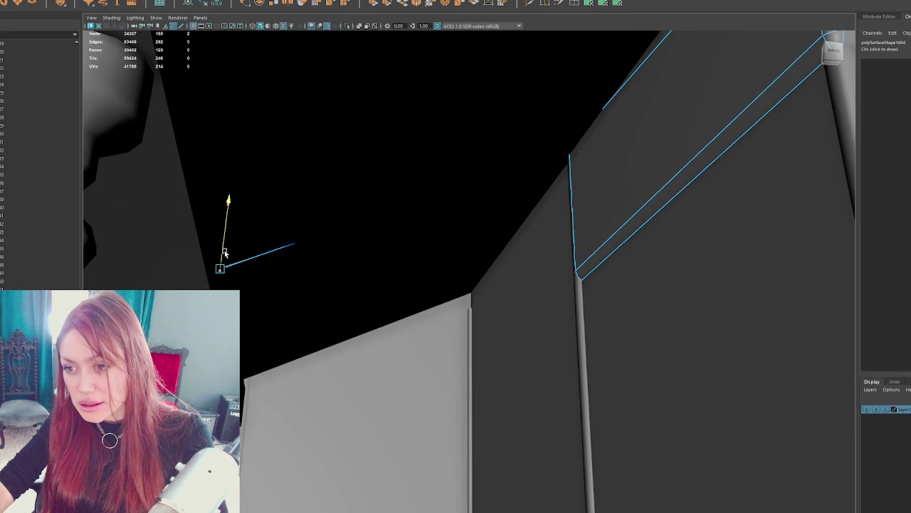
key("4")
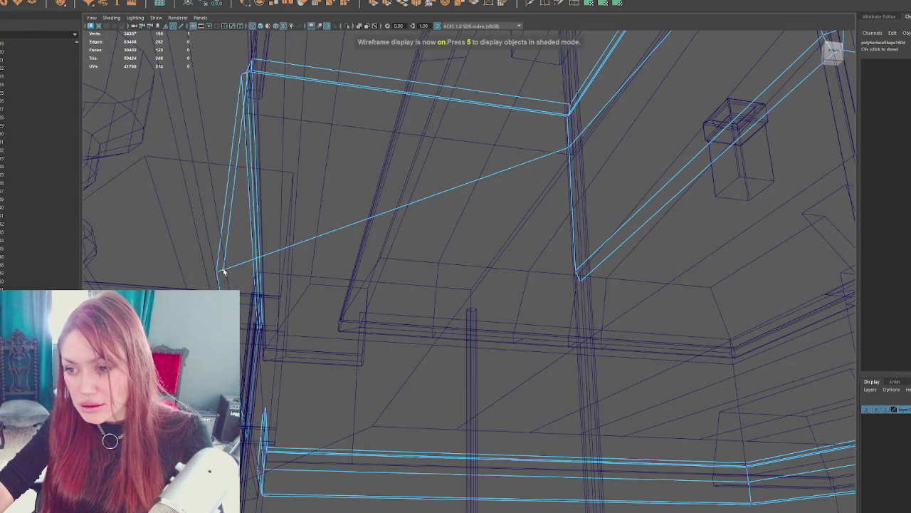
key("6")
key("f")
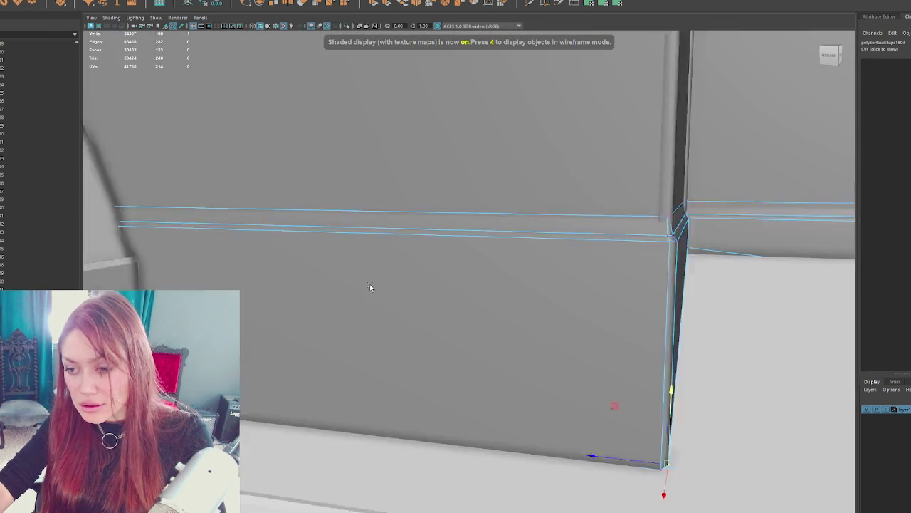
scroll(448, 330, "up", 2)
left_click_drag(390, 235, 499, 193)
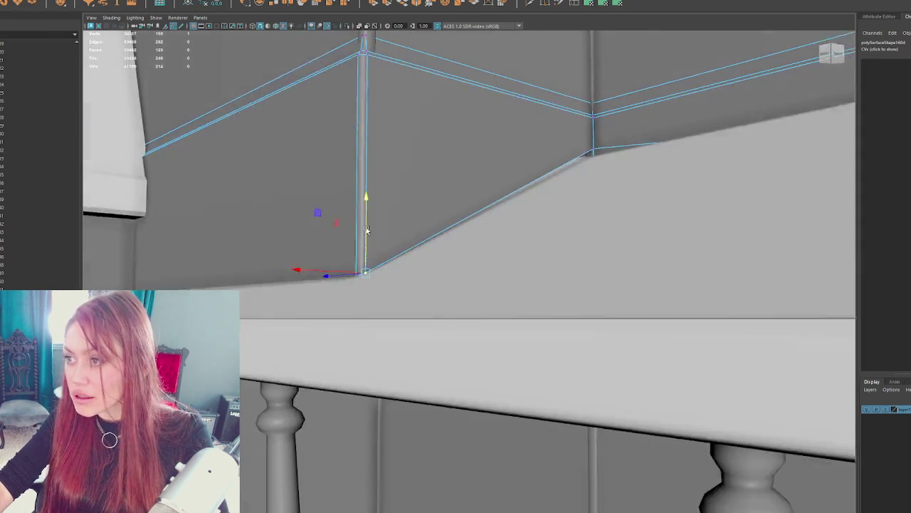
scroll(498, 192, "up", 2)
left_click_drag(595, 139, 590, 159)
left_click_drag(547, 114, 553, 111)
left_click_drag(552, 213, 585, 218)
right_click(576, 203)
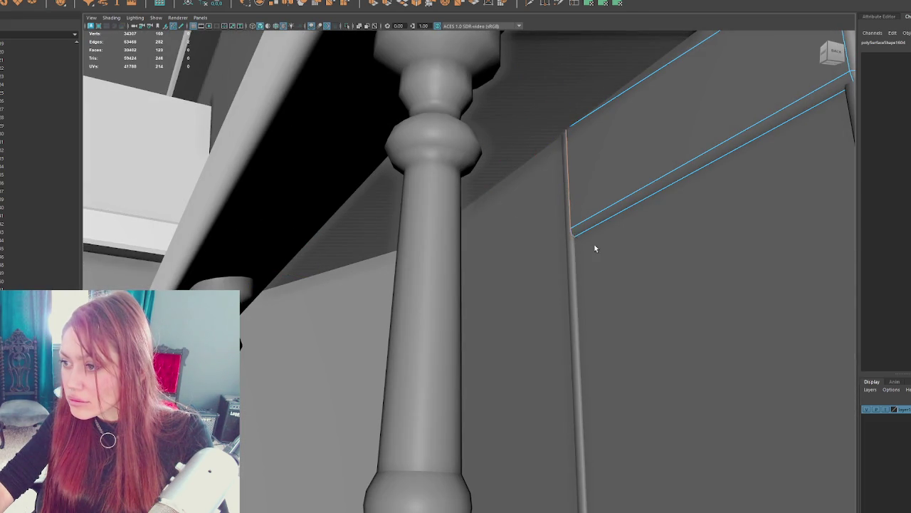
scroll(596, 242, "down", 5)
Step: Extrude the selected baseboard edge out to the left to rebuild the corner
key("4")
scroll(601, 243, "down", 5)
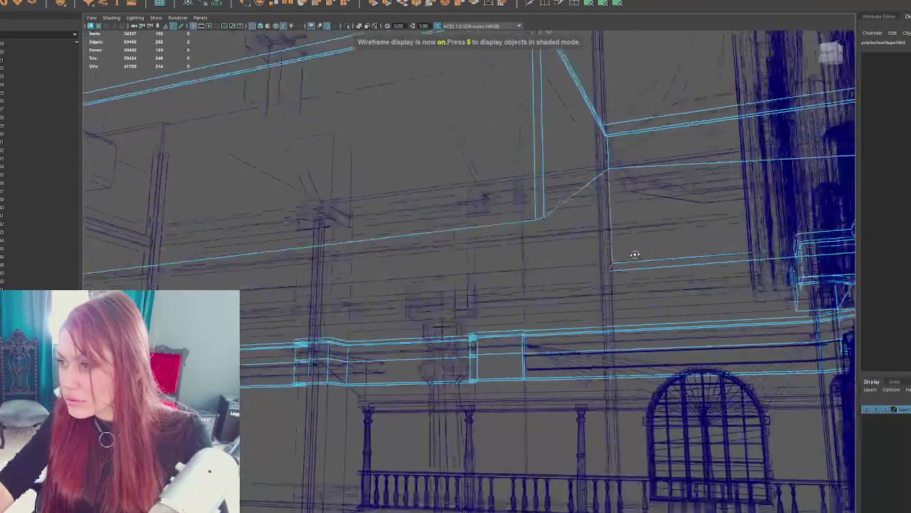
scroll(635, 255, "down", 1)
left_click(375, 7)
left_click_drag(595, 223, 313, 246)
key("5")
scroll(406, 240, "up", 5)
mouse_move(390, 236)
left_mouse_down("alt")
mouse_move(399, 235)
mouse_move(305, 264)
left_mouse_up("alt")
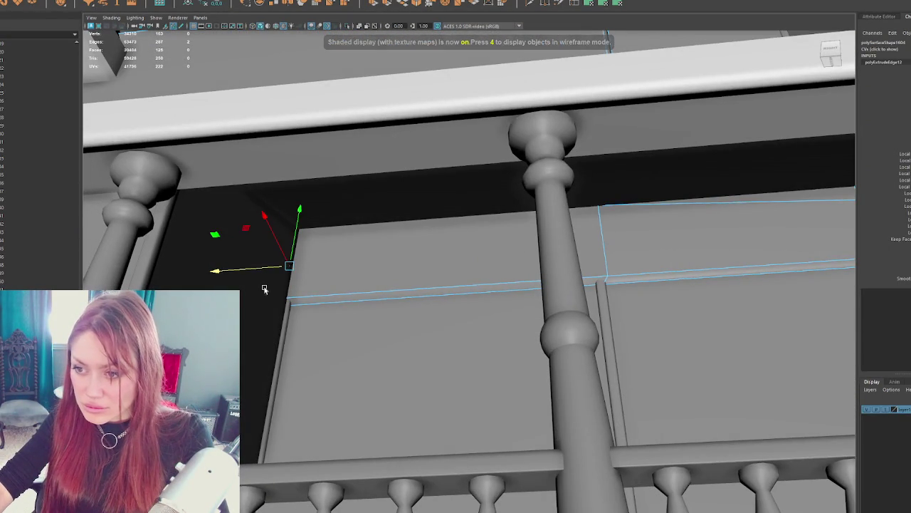
mouse_move(282, 331)
left_mouse_down("alt")
mouse_move(457, 299)
mouse_move(425, 307)
left_mouse_up("alt")
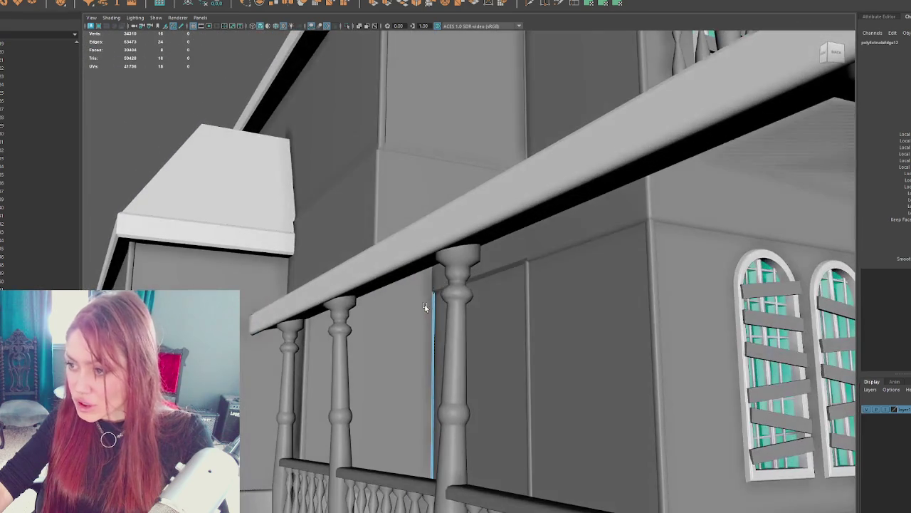
Step: Change the edge shading of the wall's edge loop, then view the whole house from the front
double_click(516, 258)
right_click(152, 92, "shift")
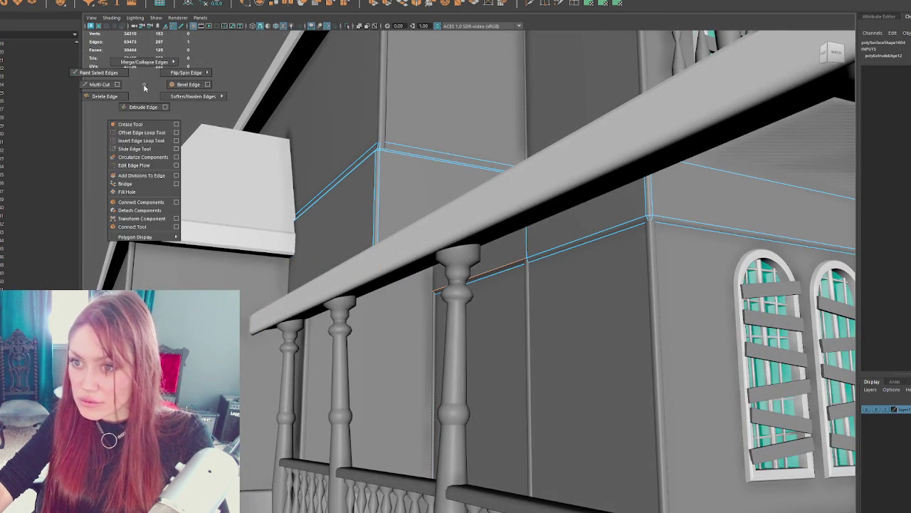
left_click(235, 99)
right_click(124, 102)
mouse_move(213, 116)
left_mouse_down("alt")
mouse_move(243, 137)
mouse_move(297, 135)
mouse_move(325, 151)
mouse_move(309, 148)
mouse_move(299, 199)
mouse_move(312, 167)
mouse_move(301, 152)
mouse_move(306, 171)
mouse_move(280, 188)
mouse_move(287, 154)
left_mouse_up("alt")
left_click(243, 137)
left_click_drag(249, 71, 706, 440)
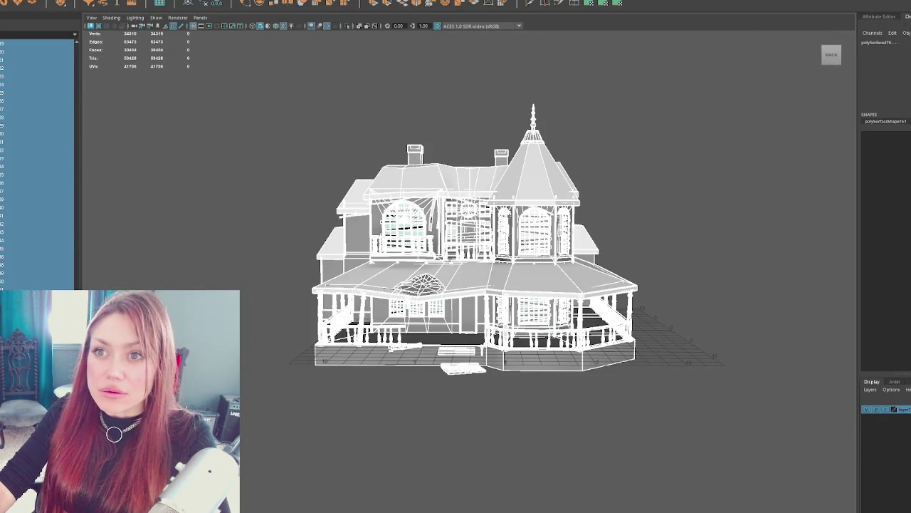
Step: Combine the house pieces into one mesh, delete its history, rename and reparent it in the Outliner
left_click(226, 5)
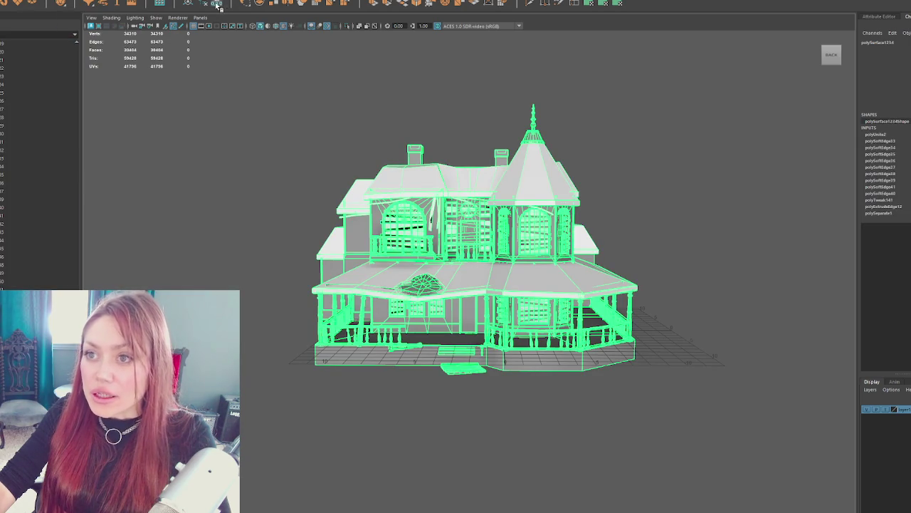
left_click(189, 4)
type("or RumDo")
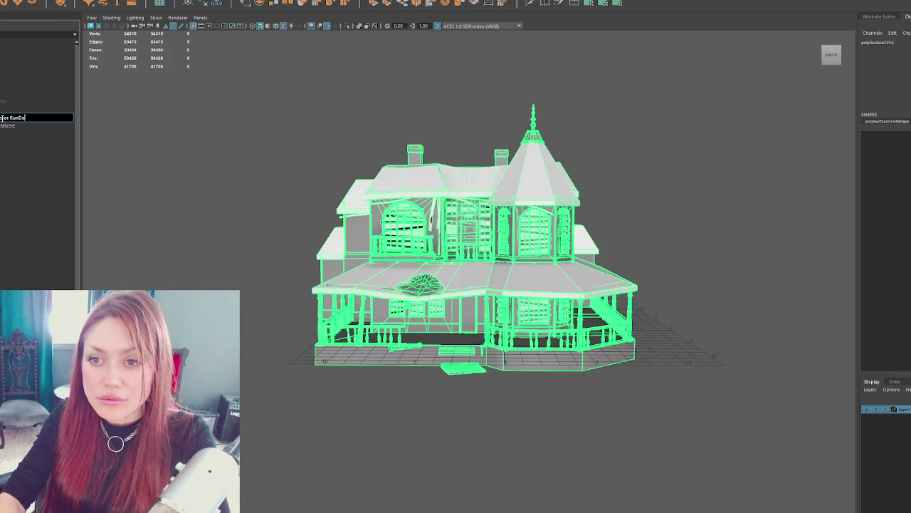
type("wn")
key("Return")
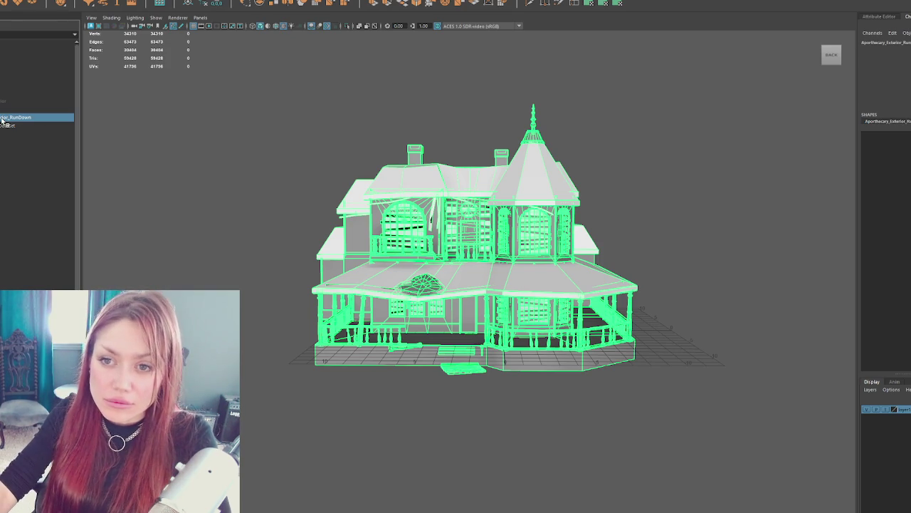
left_click_drag(19, 105, 21, 105)
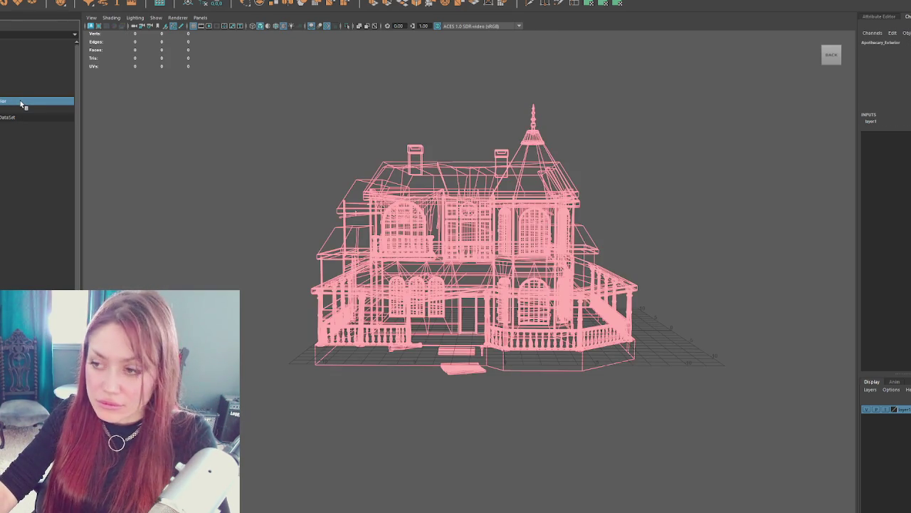
Step: Restore the house layer to normal display and export the house over Apothecary-Exterior.fbx
left_click(887, 411)
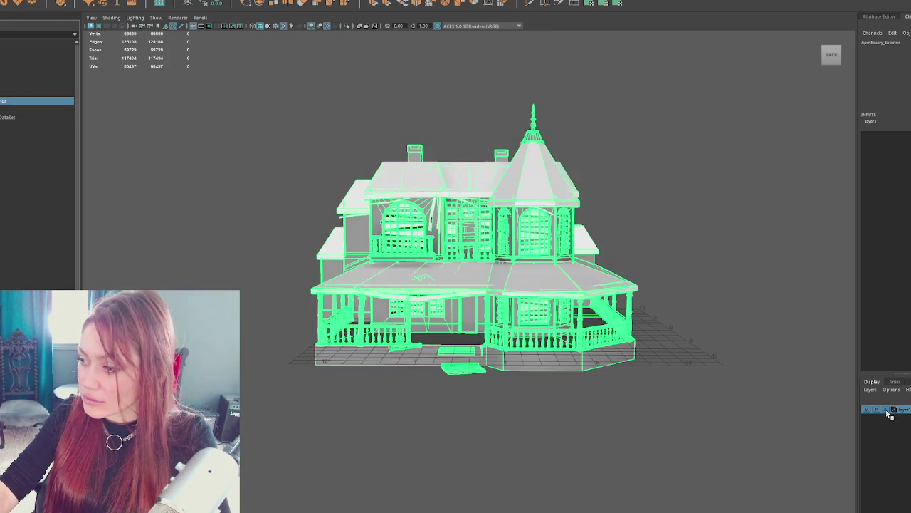
left_click(672, 233)
left_click(22, 107)
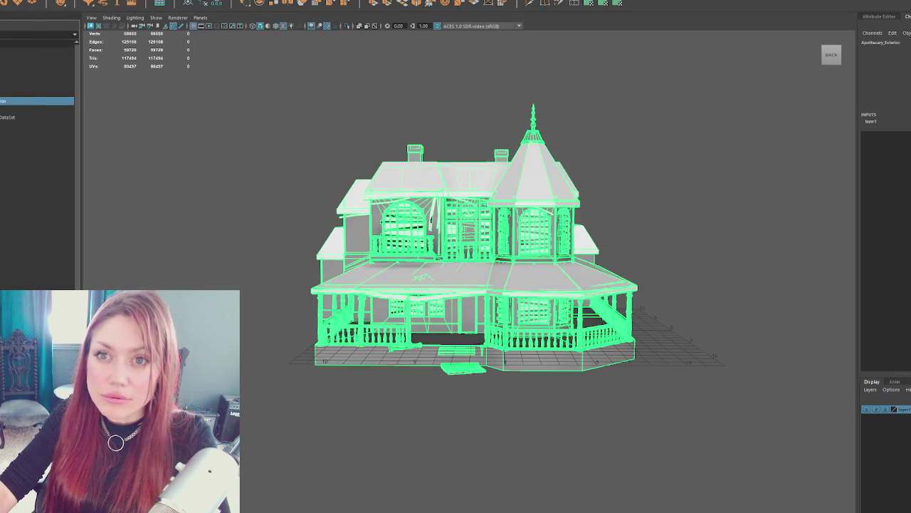
left_click(49, 137)
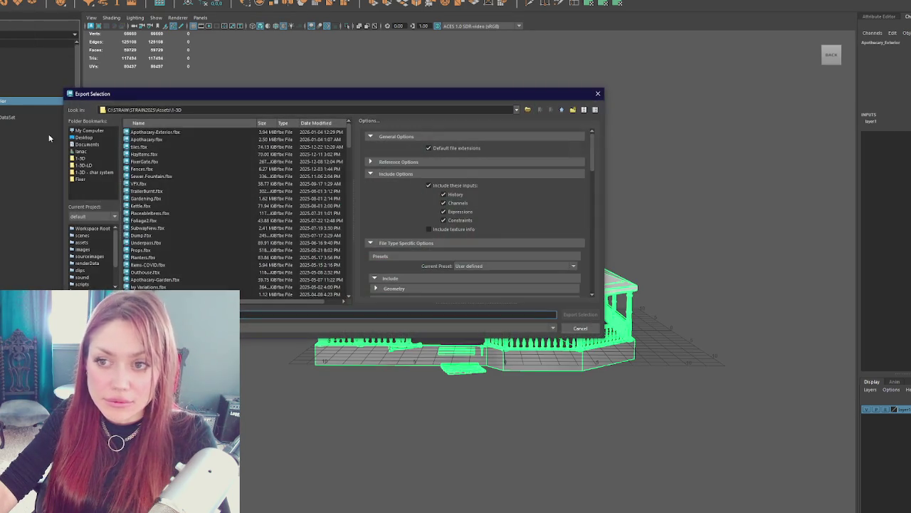
double_click(168, 133)
left_click(311, 225)
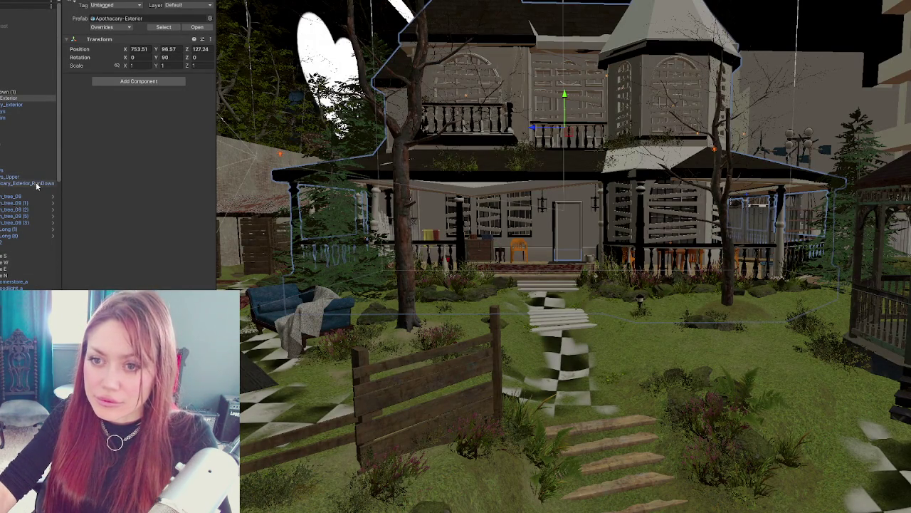
Step: Select the Apothecary-Exterior prefab in the Hierarchy and frame it in the Scene view
left_click(37, 184)
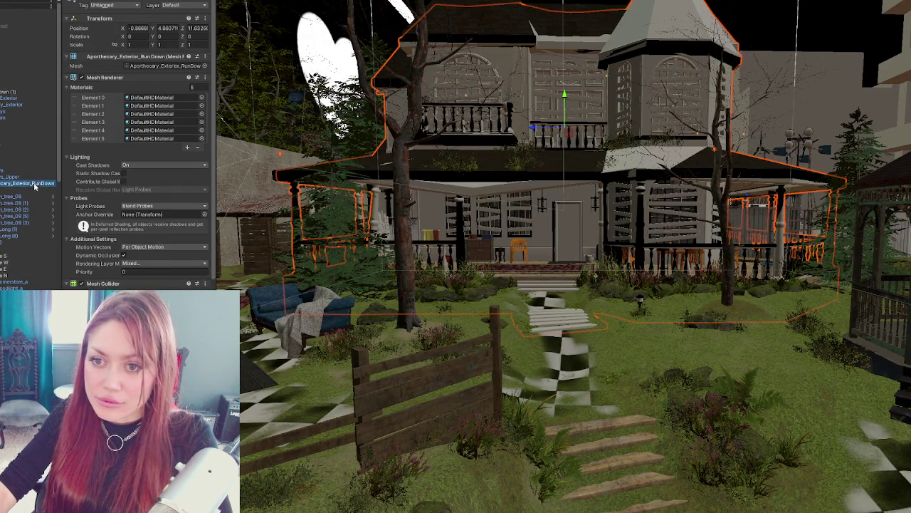
left_click(24, 99)
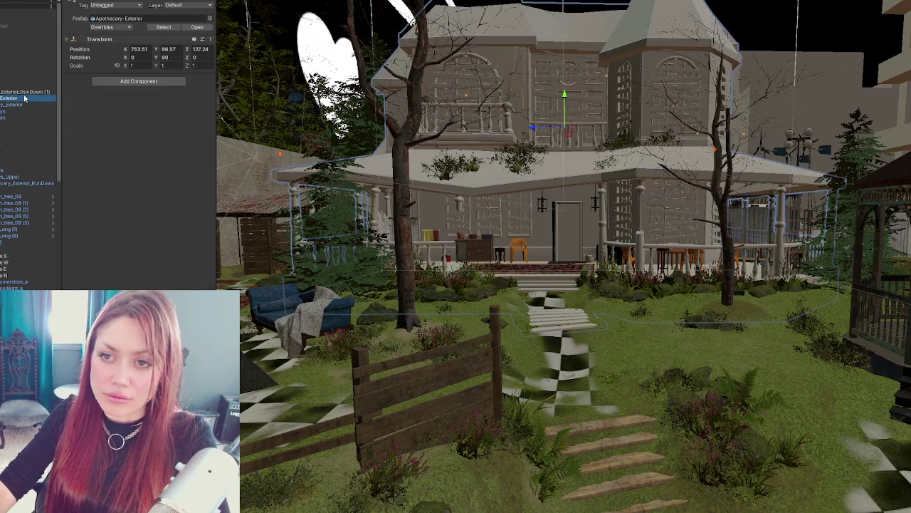
key("f")
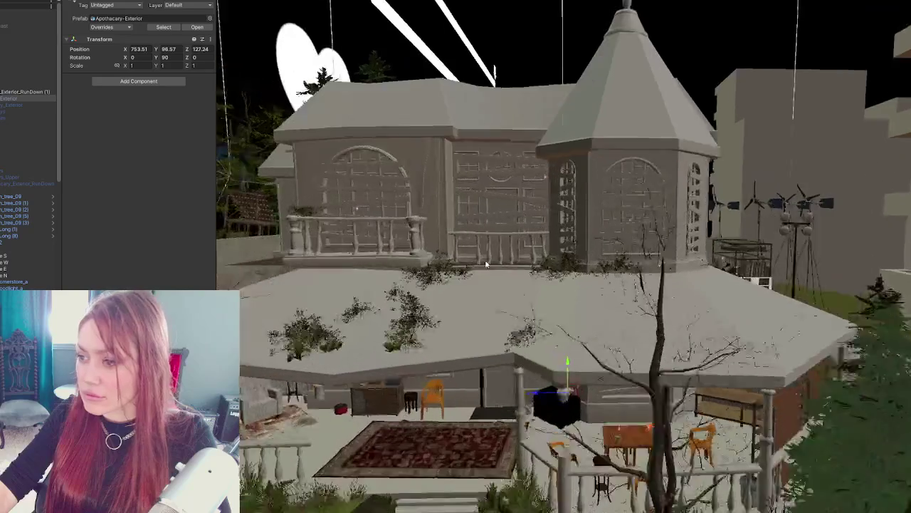
scroll(567, 248, "up", 3)
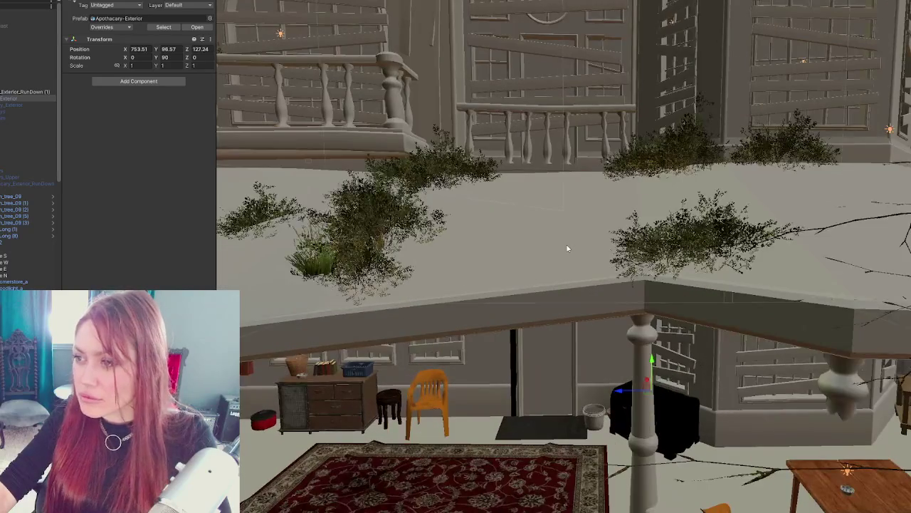
scroll(486, 135, "down", 2)
scroll(486, 135, "down", 3)
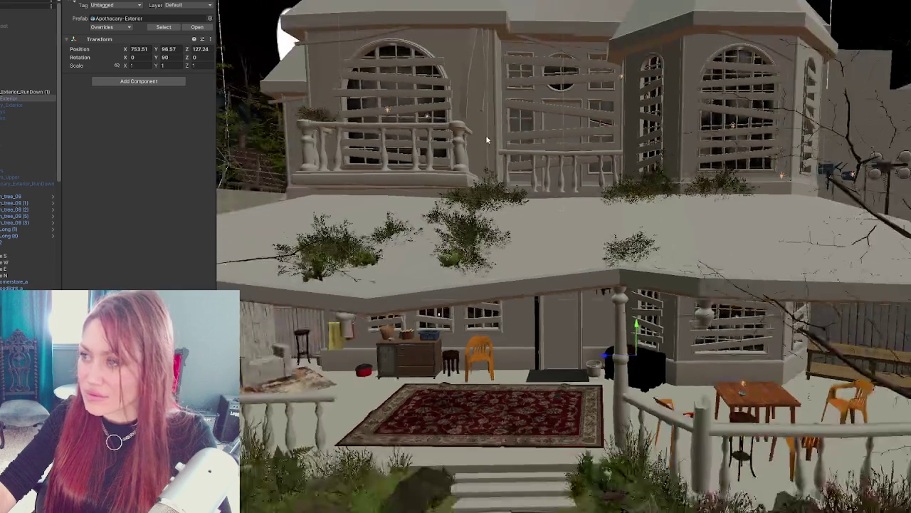
Step: Orbit and zoom around the house to inspect its side, porch and lower roof
left_click_drag(486, 135, 356, 150)
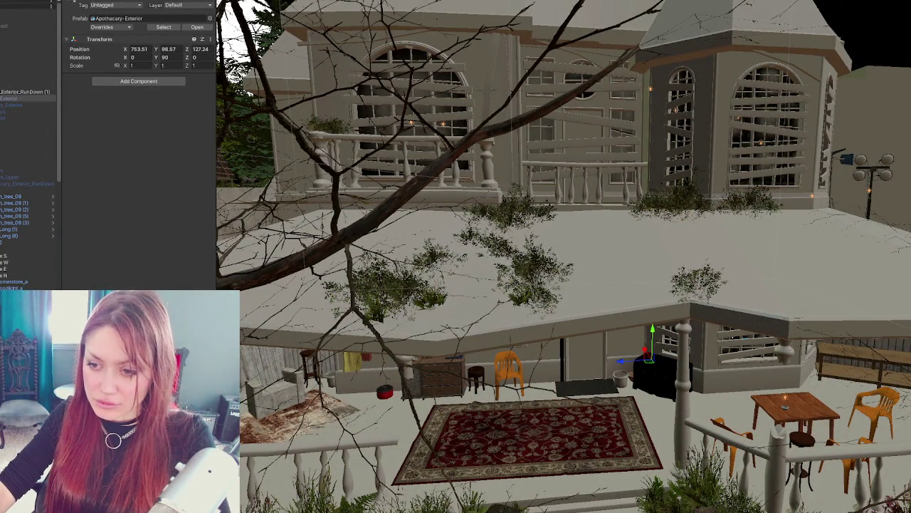
mouse_move(356, 150)
left_mouse_down()
mouse_move(342, 153)
mouse_move(356, 150)
left_mouse_up()
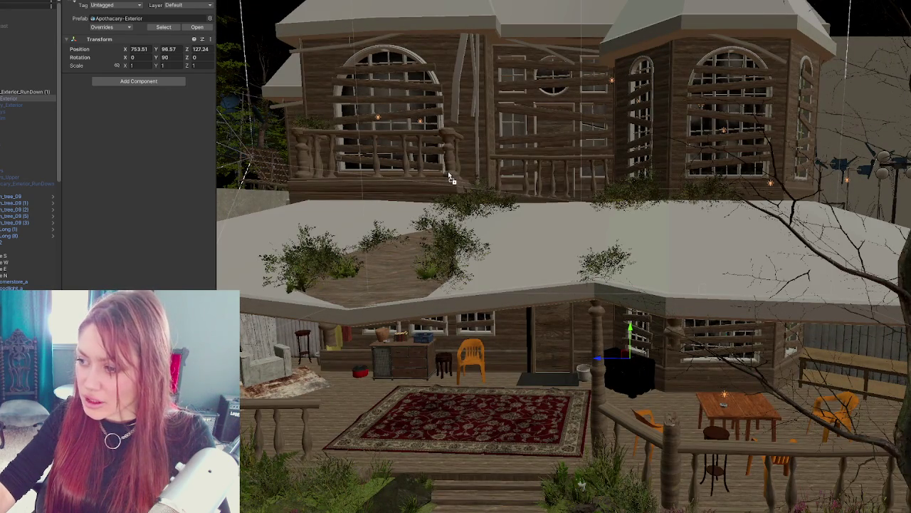
scroll(448, 171, "down", 3)
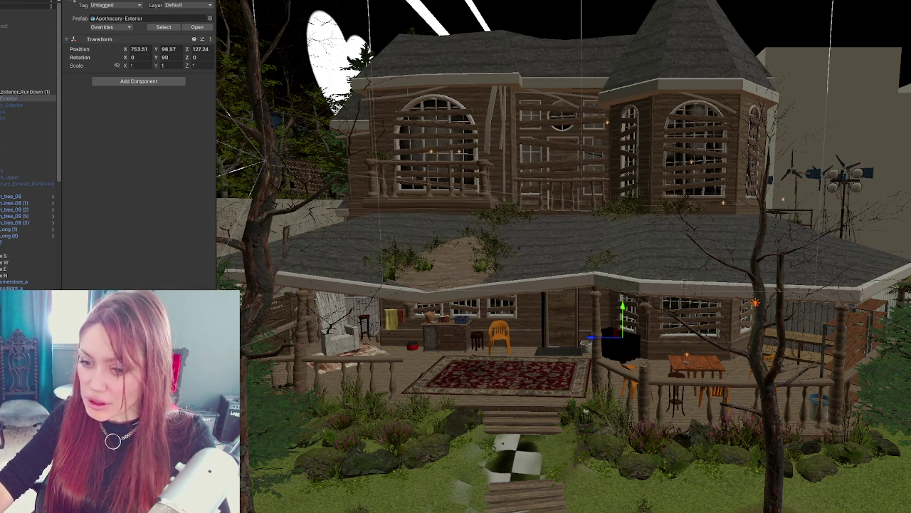
scroll(574, 275, "down", 2)
mouse_move(574, 275)
left_mouse_down()
mouse_move(509, 252)
mouse_move(802, 230)
mouse_move(698, 228)
left_mouse_up()
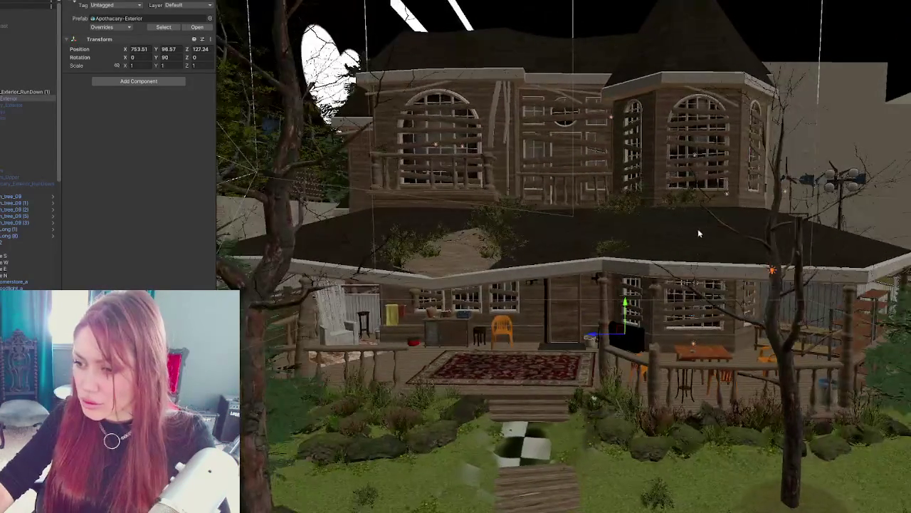
scroll(567, 240, "down", 3)
scroll(567, 239, "up", 5)
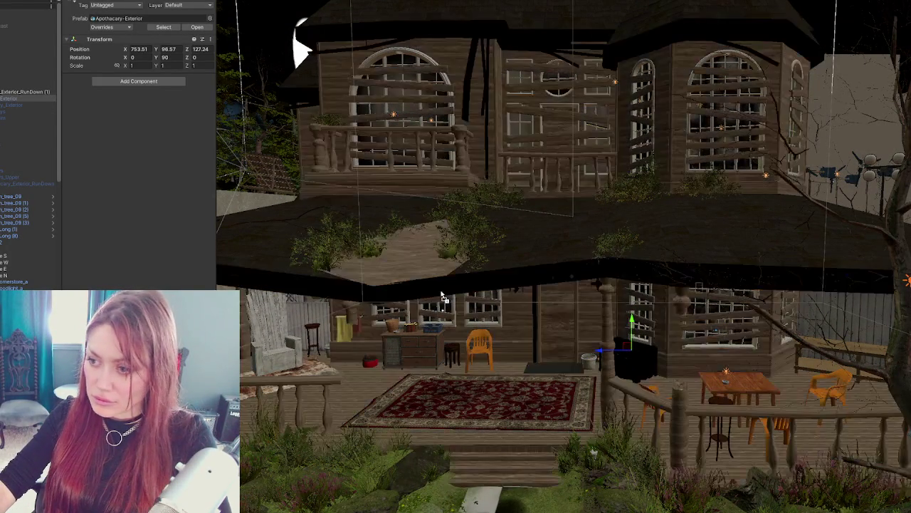
scroll(513, 264, "down", 2)
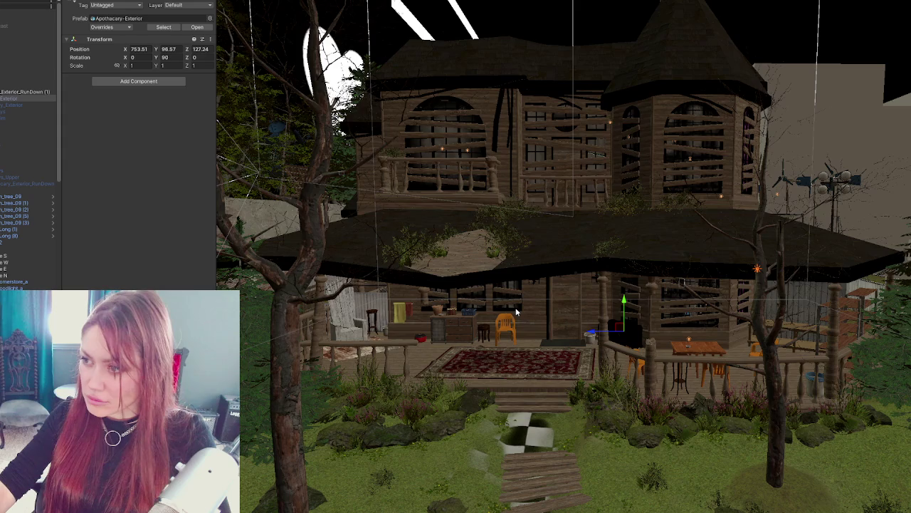
scroll(590, 301, "down", 2)
mouse_move(585, 290)
left_mouse_down()
mouse_move(475, 310)
mouse_move(535, 320)
left_mouse_up()
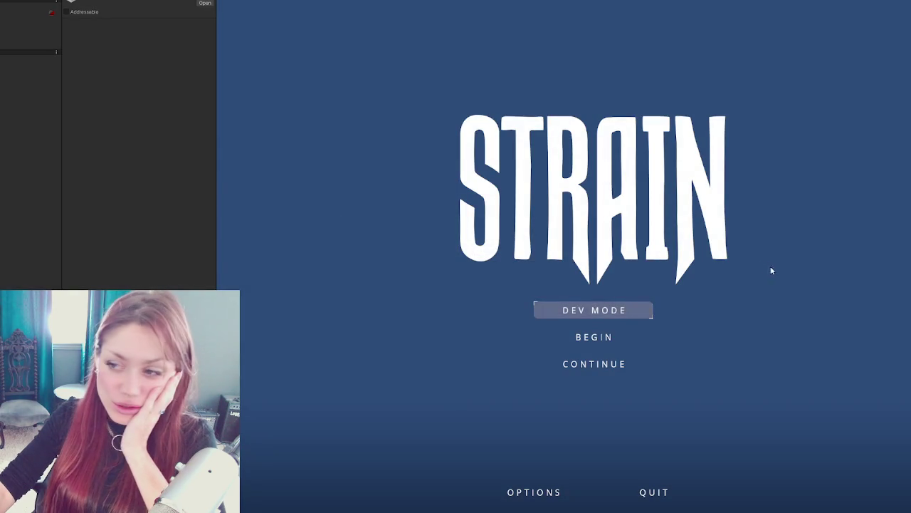
Step: Narrow the Inspector to enlarge the game view and start the game in DEV MODE
key("Down")
left_click_drag(216, 214, 73, 211)
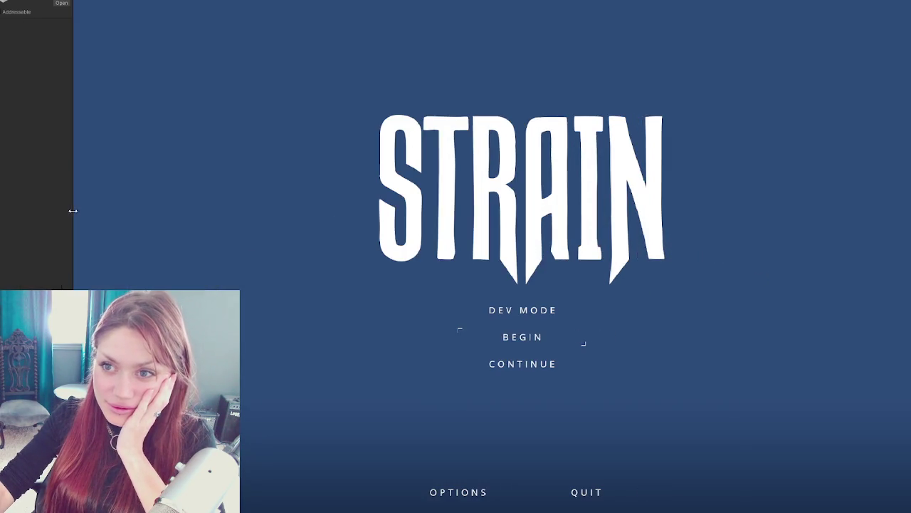
left_click(520, 310)
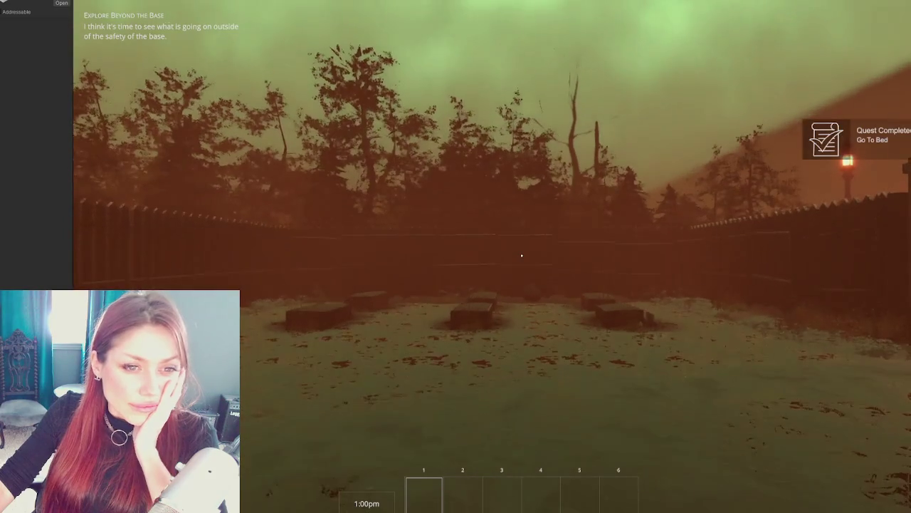
Step: Walk the player through the wooden gate, along the road and out the EXIT gate
left_click(354, 226)
key("w")
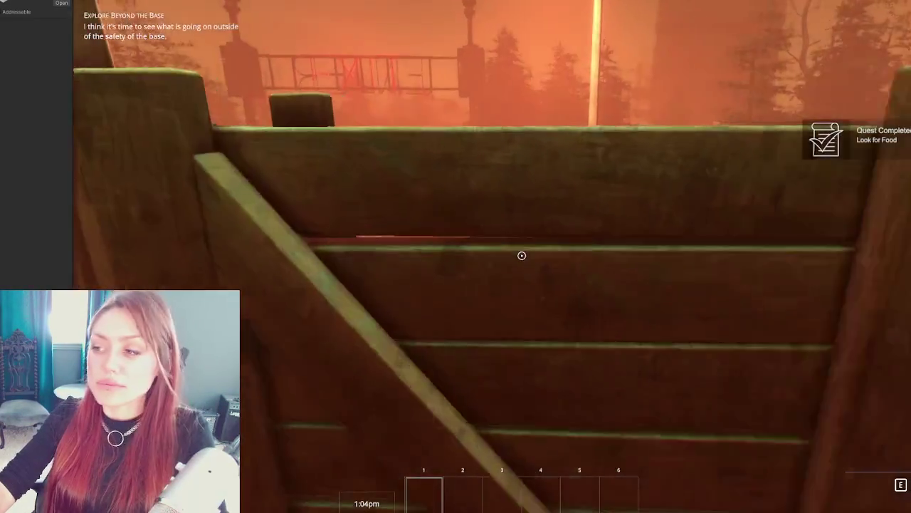
key("e")
key("w")
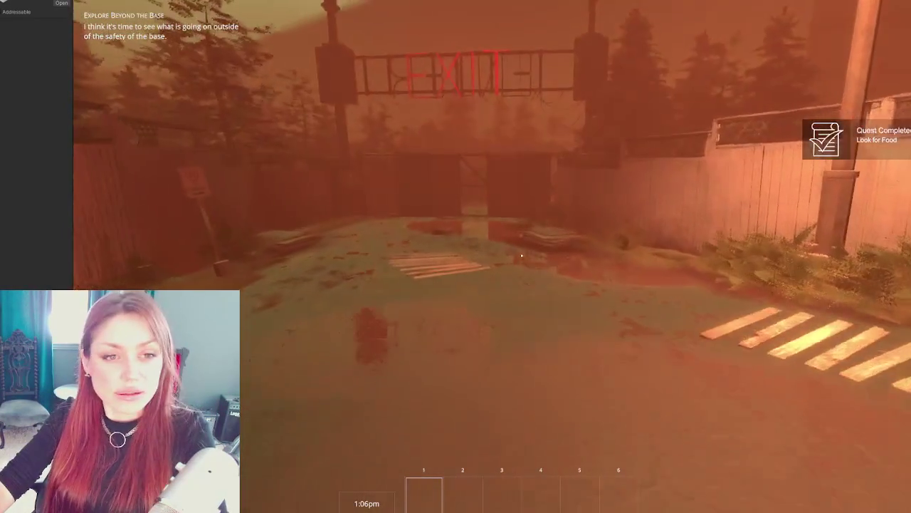
key("w")
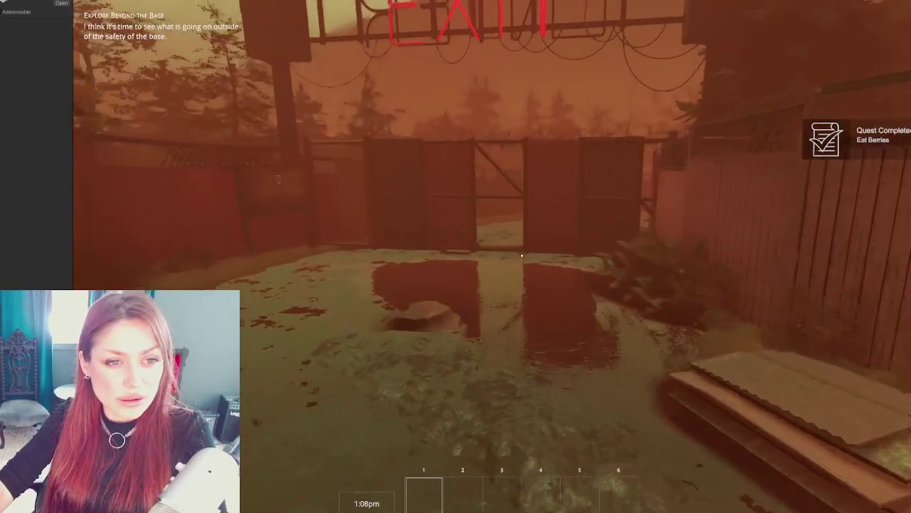
key("e")
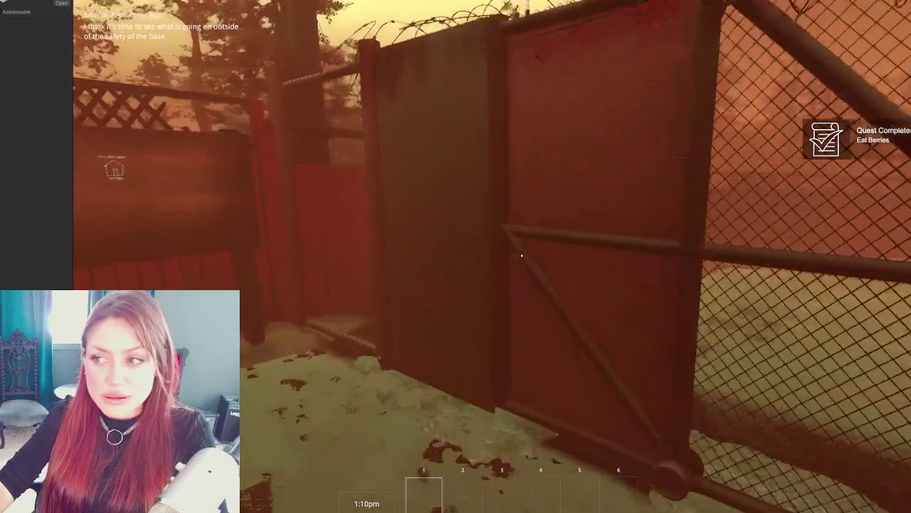
key("w")
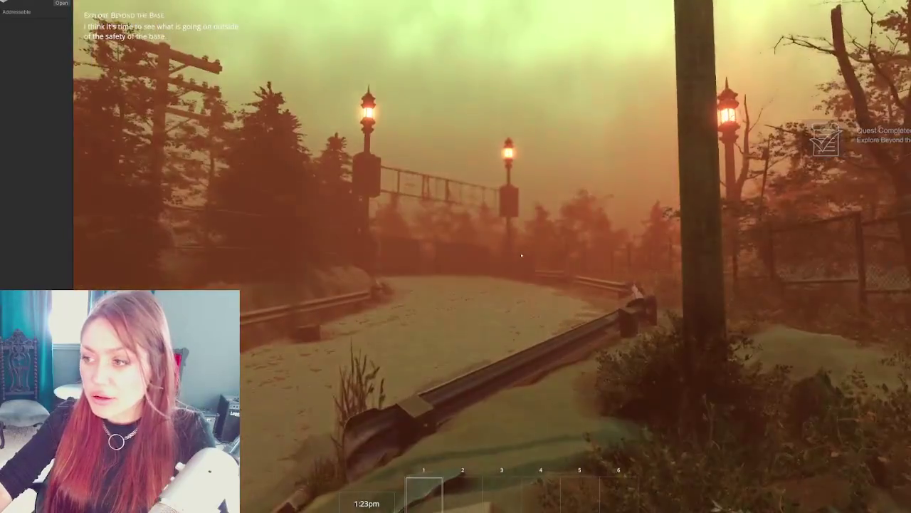
Step: Walk across the street, down the checkered path and through the wooden door
key("w")
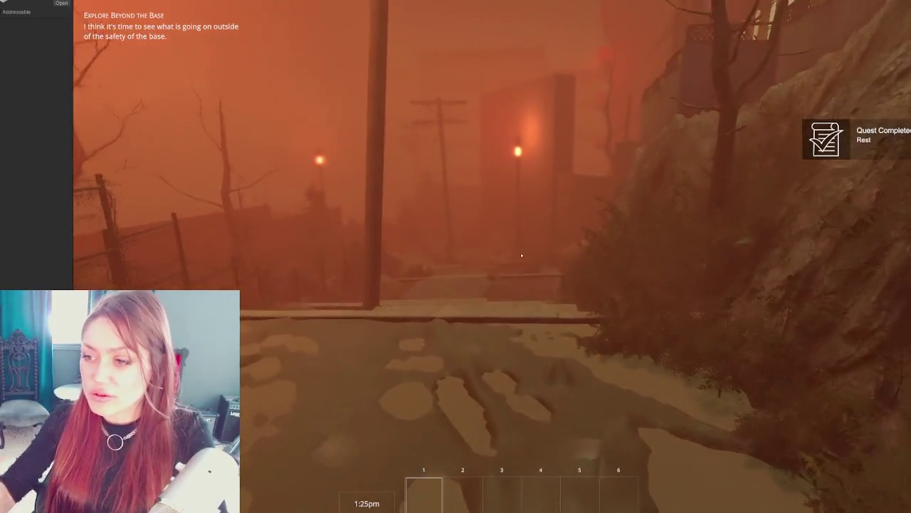
key("w")
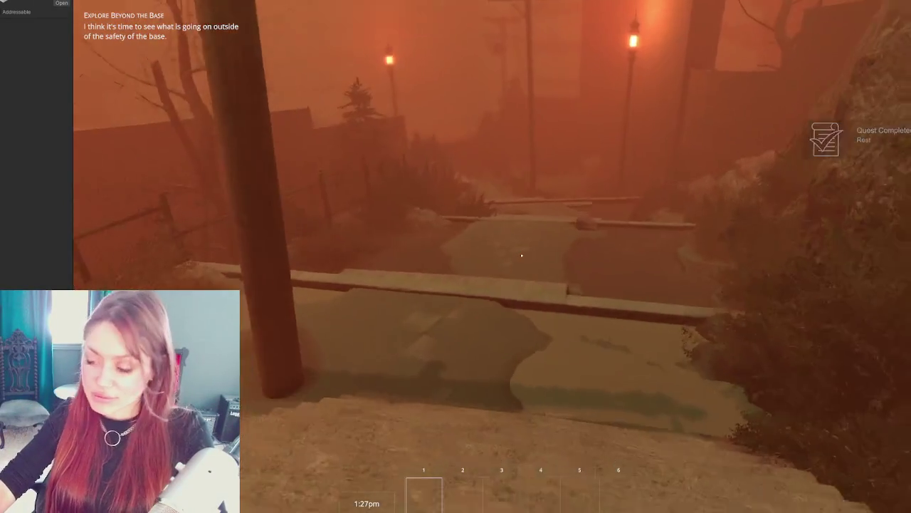
key("w")
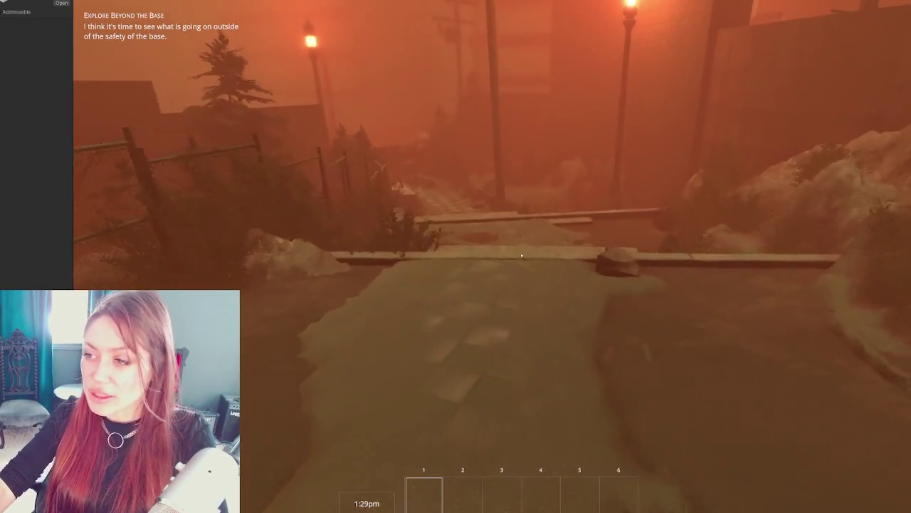
key("w")
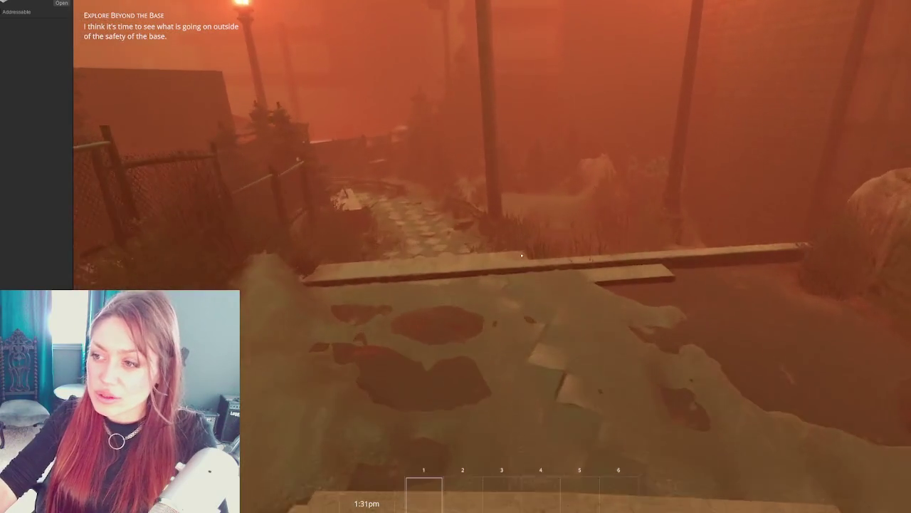
key("w")
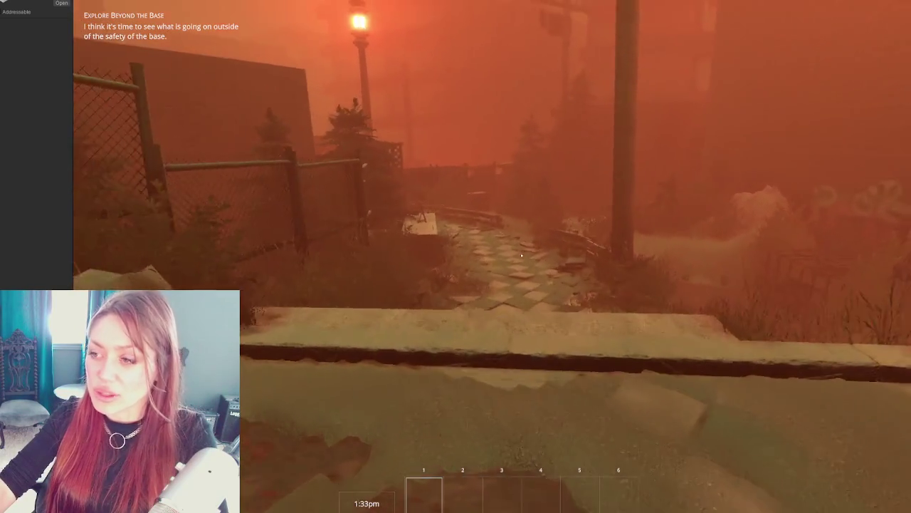
key("w")
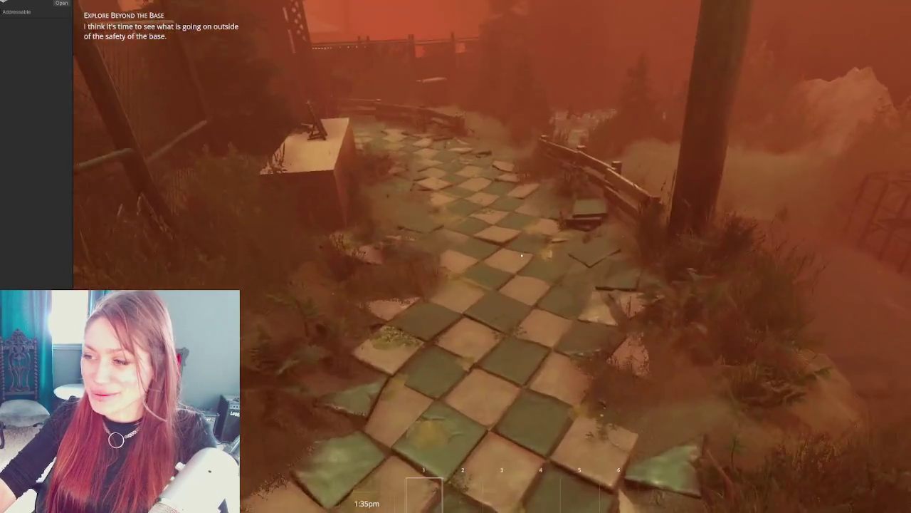
key("w")
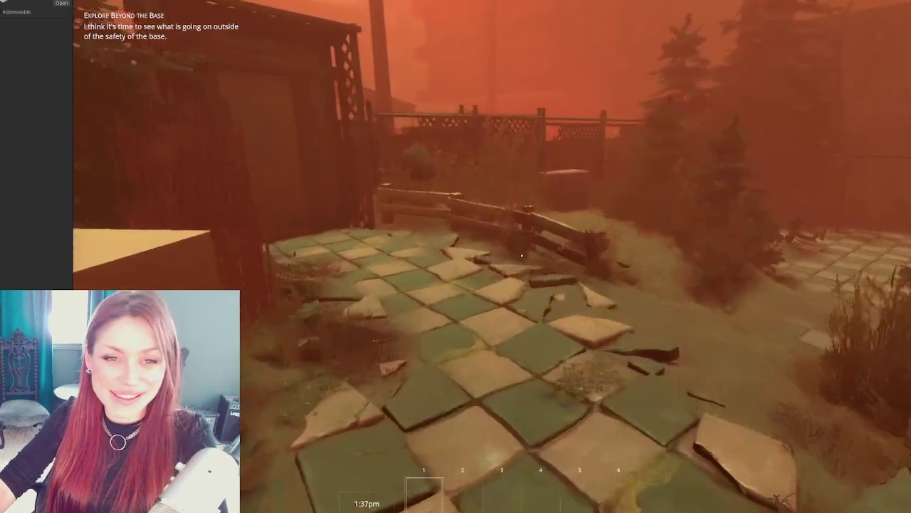
key("e")
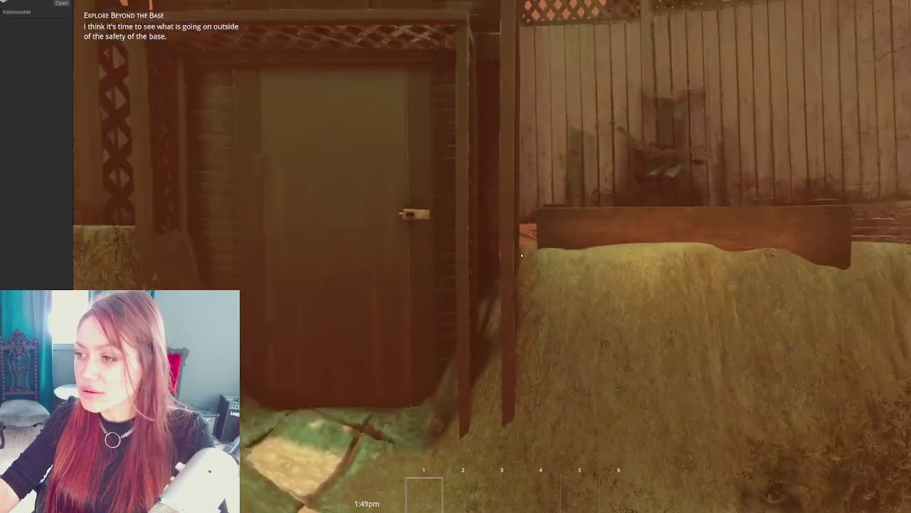
Step: Pass the rug, fire and chairs and follow the fenced path toward the trees
mouse_move(522, 255)
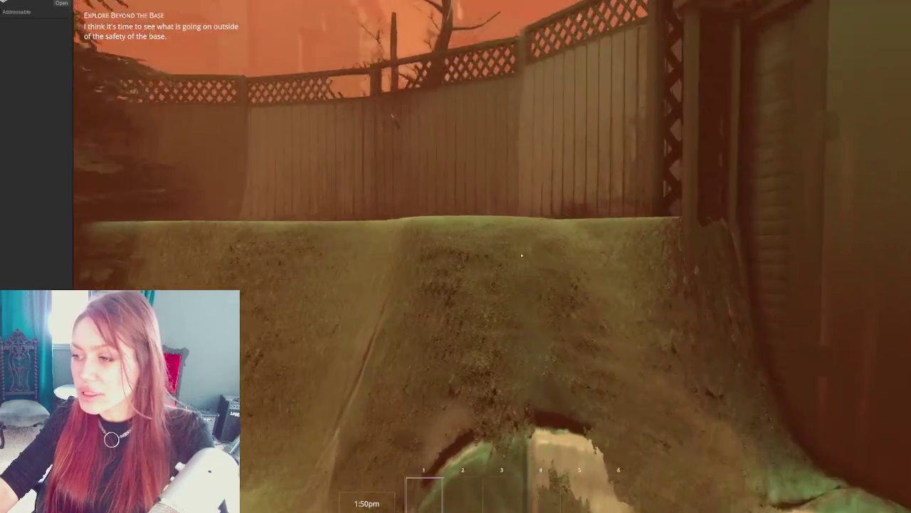
key("a")
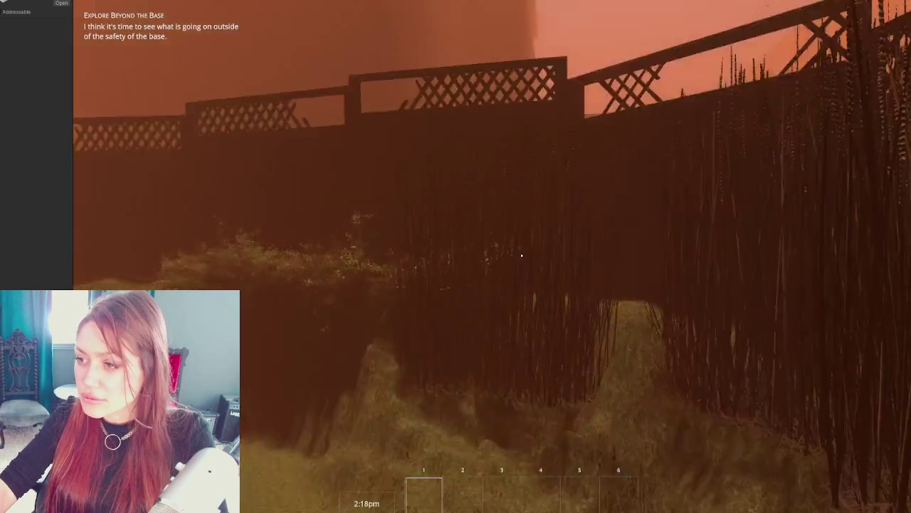
key("w")
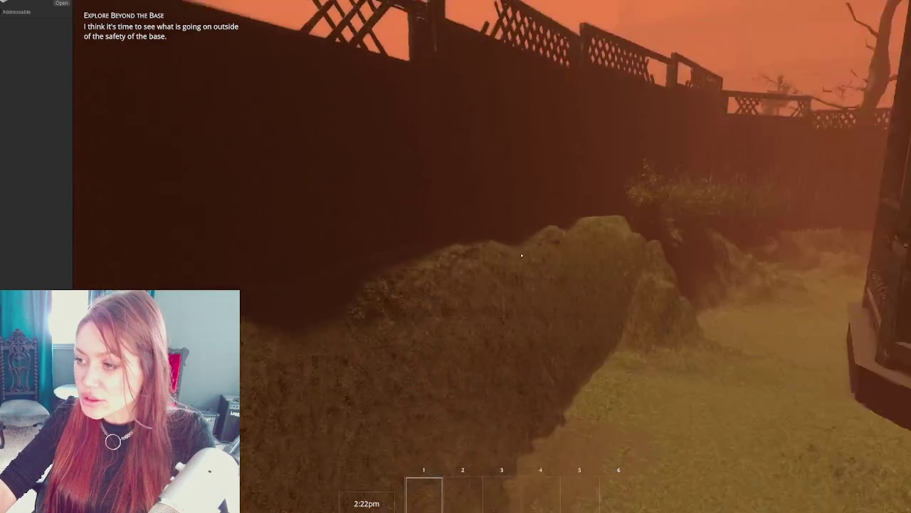
key("w")
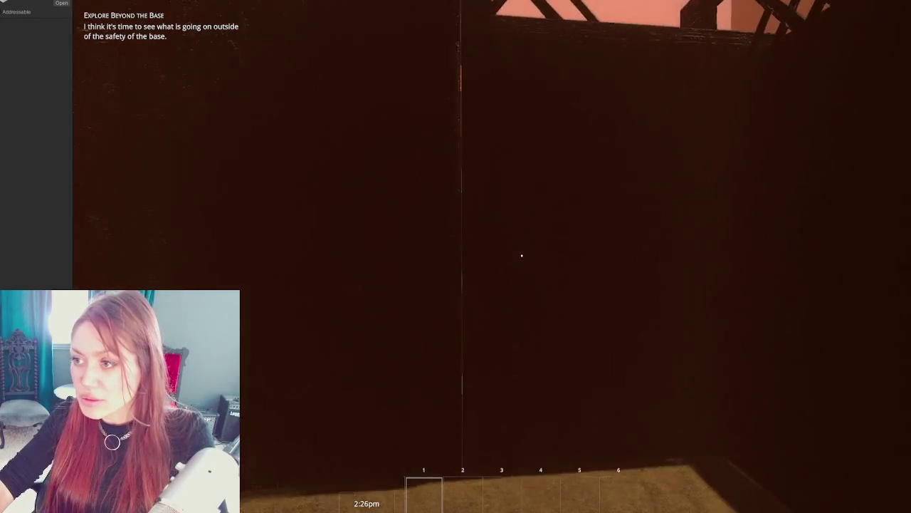
key("w")
key("w")
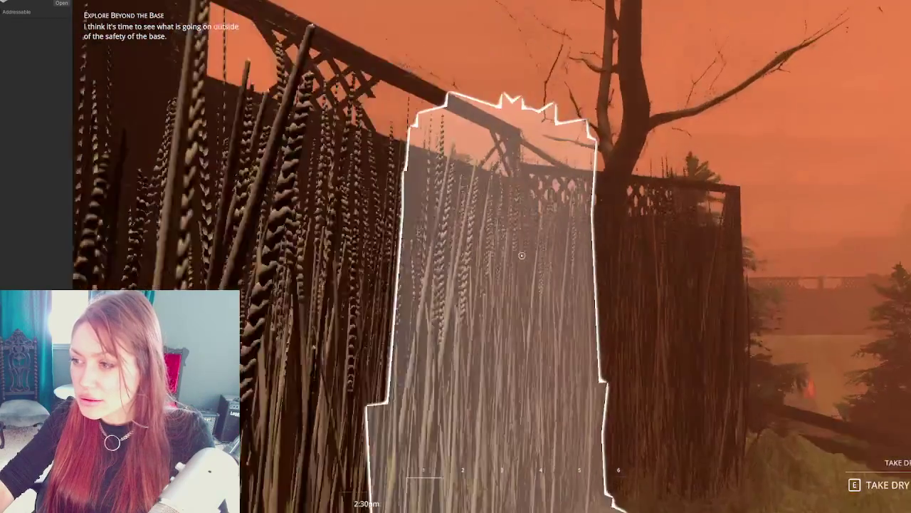
key("w")
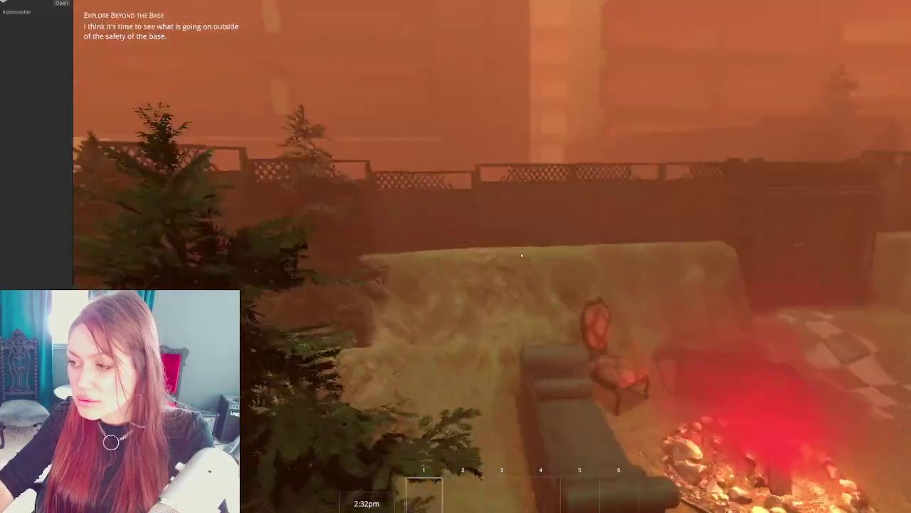
key("w")
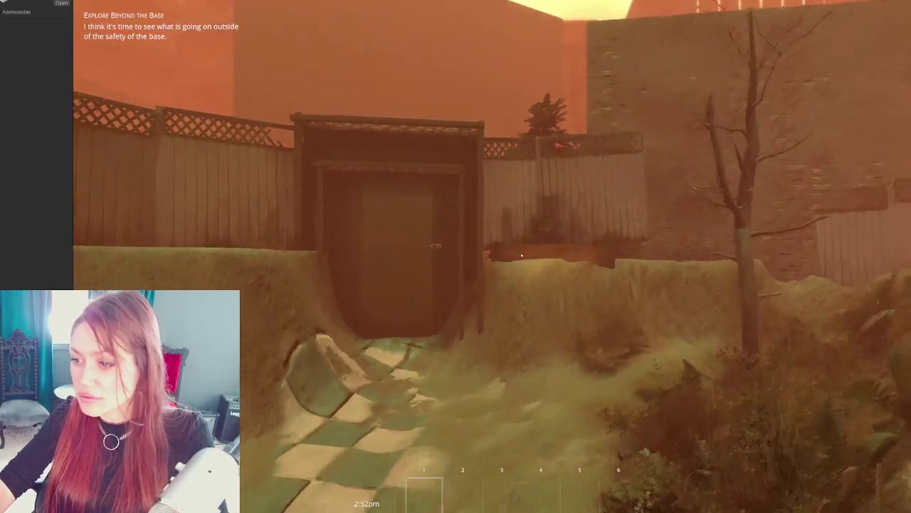
Step: Cross the campfire courtyard past the bench and turn until the house shows past the fence
key("w")
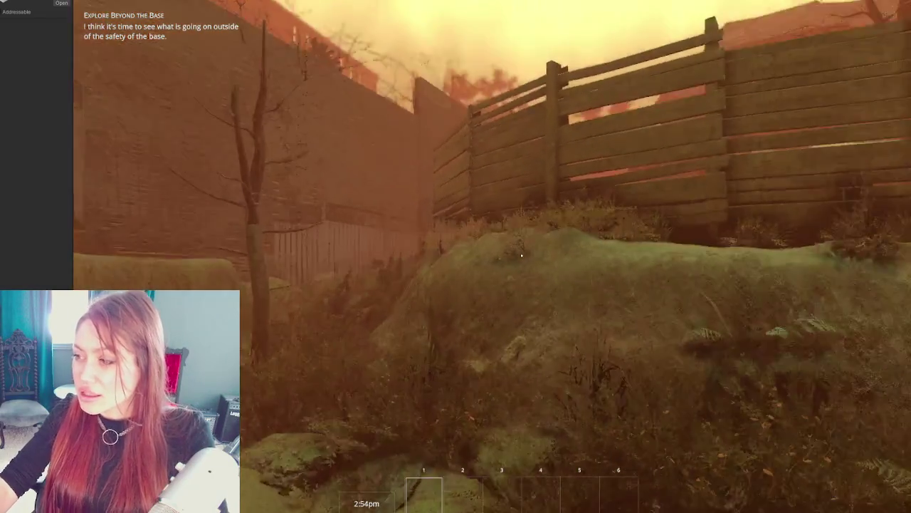
key("w")
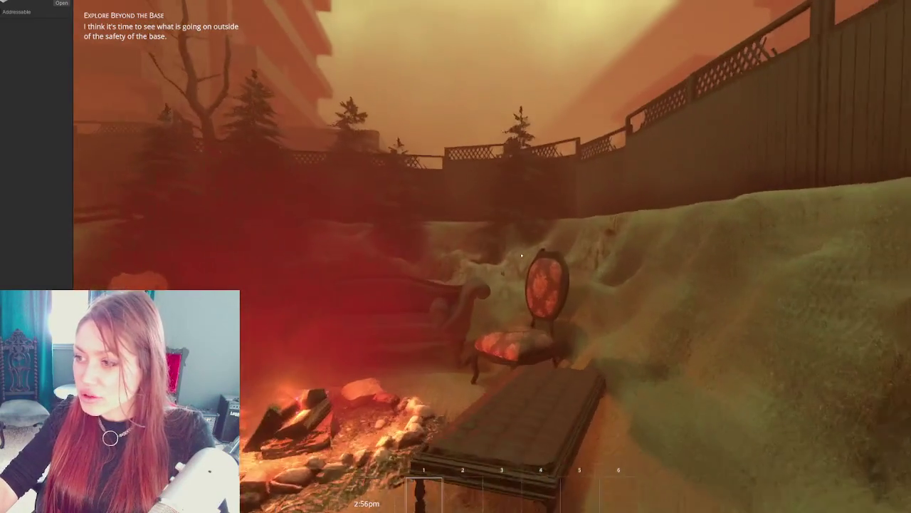
key("w")
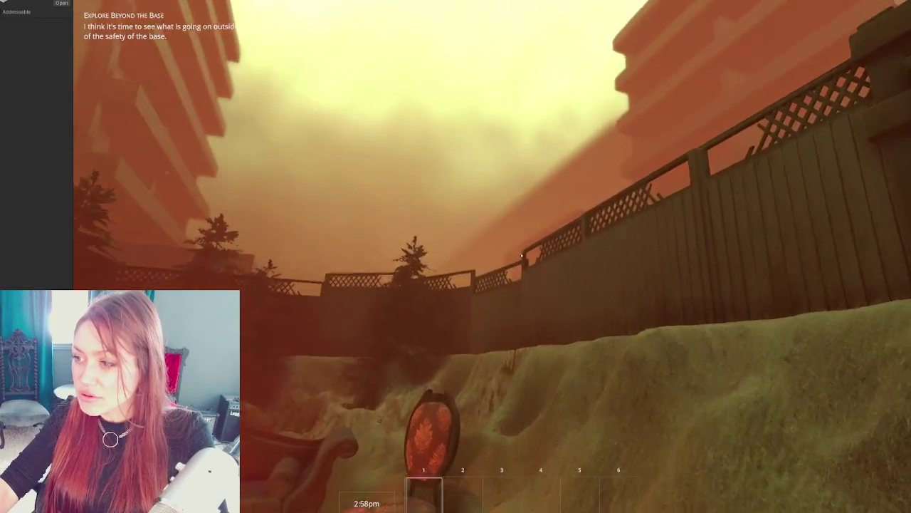
key("w")
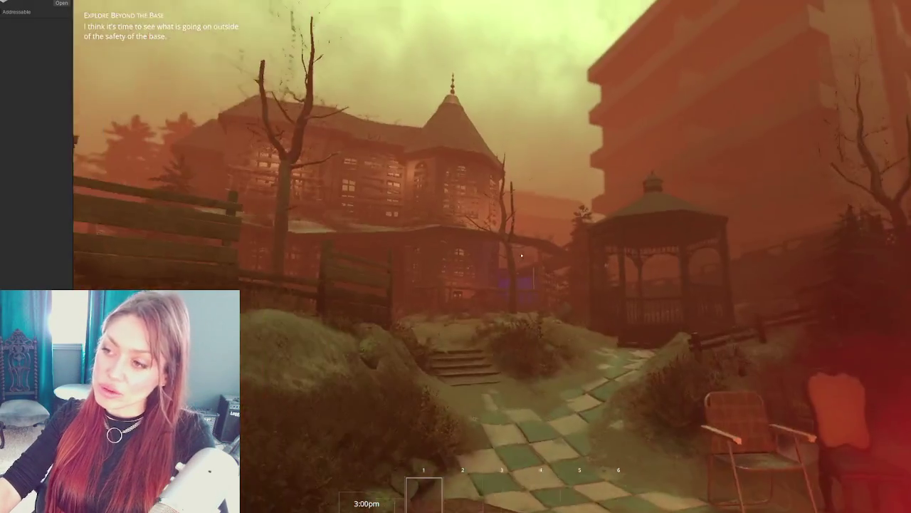
key("w")
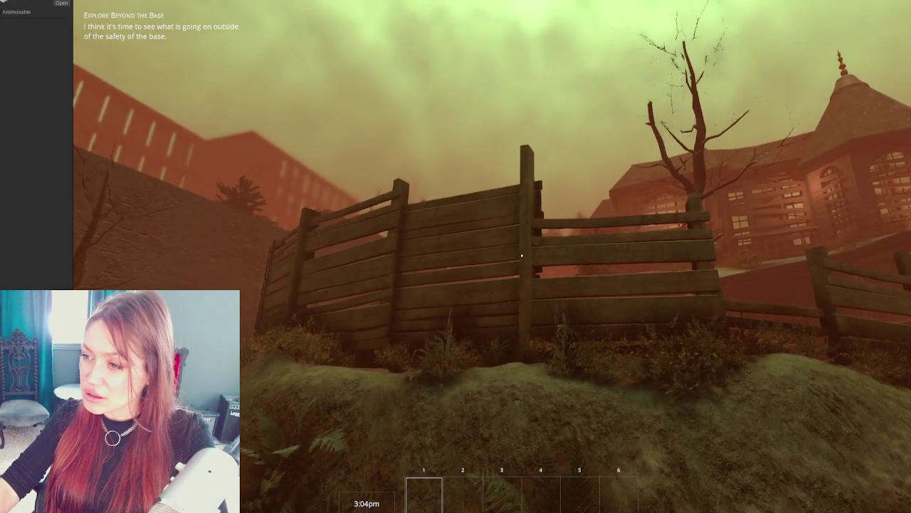
key("w")
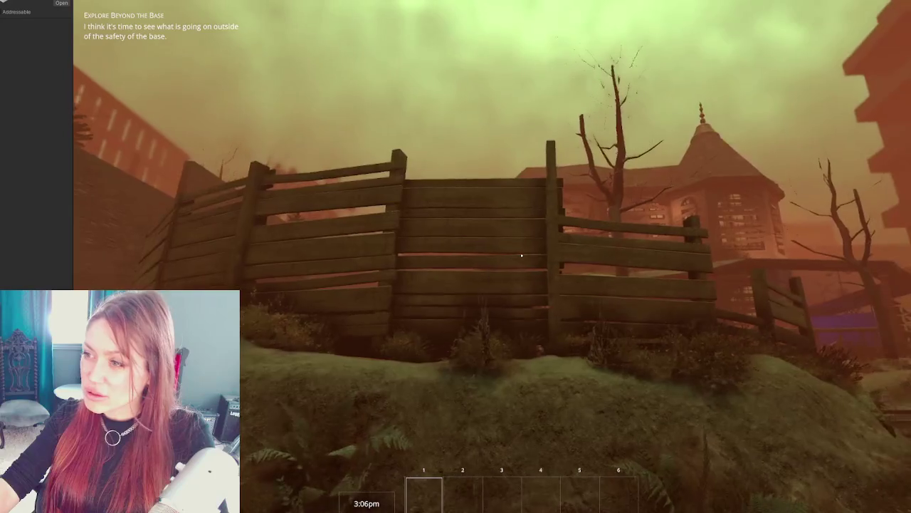
key("w")
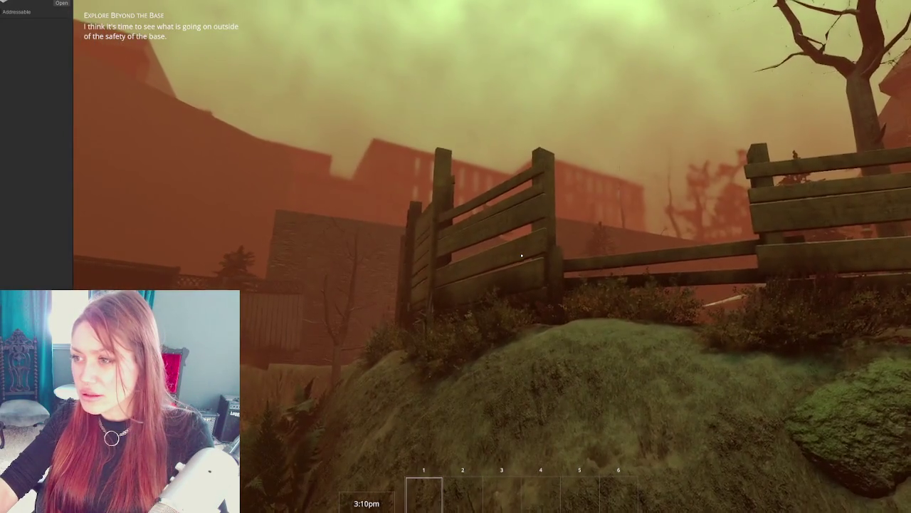
Step: Turn around the courtyard past the gazebo and fire, heading toward the large house
key("w")
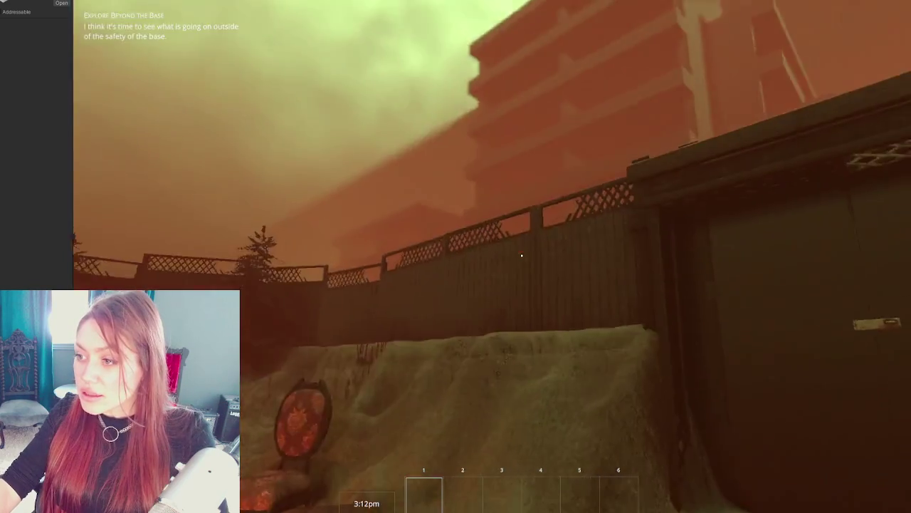
key("w")
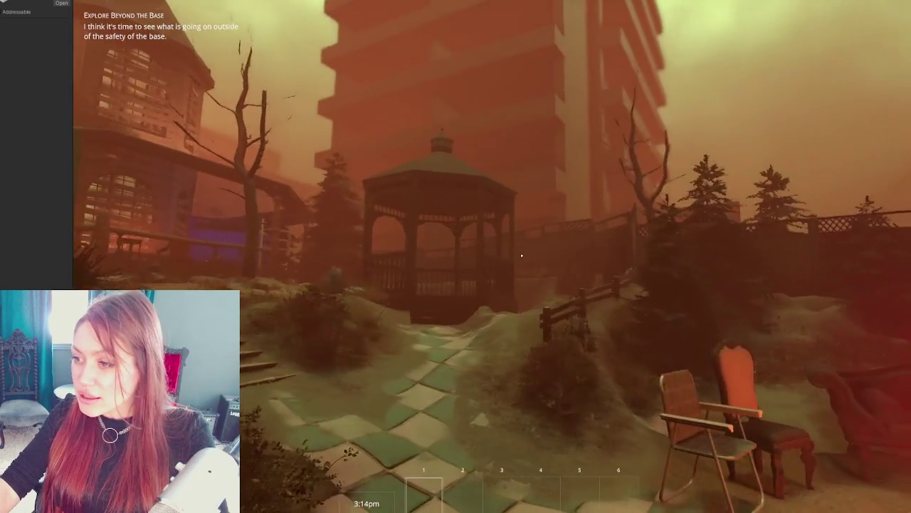
key("w")
key("w")
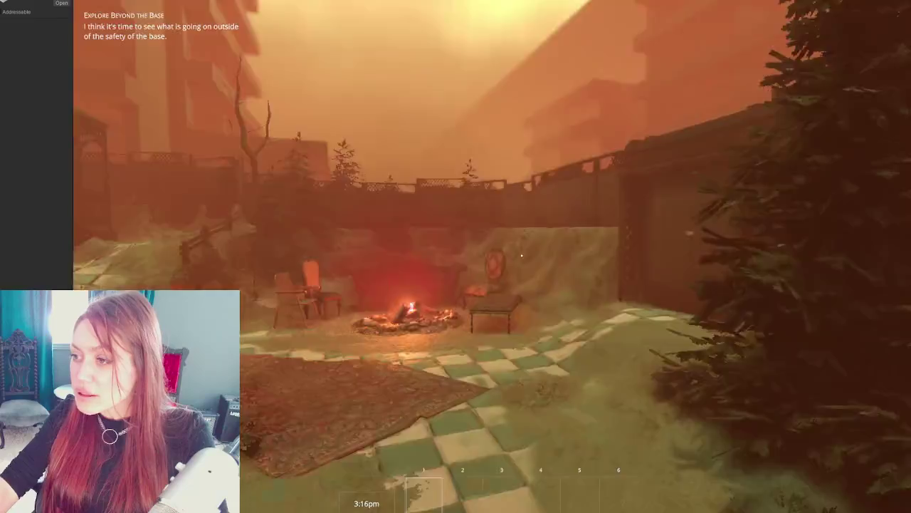
key("w")
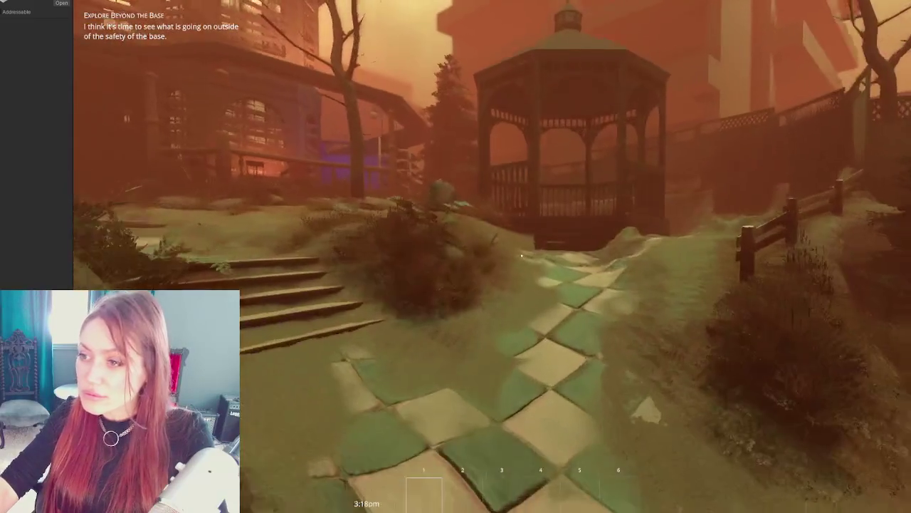
Step: Climb the front steps to look up at the house, then back down them
key("w")
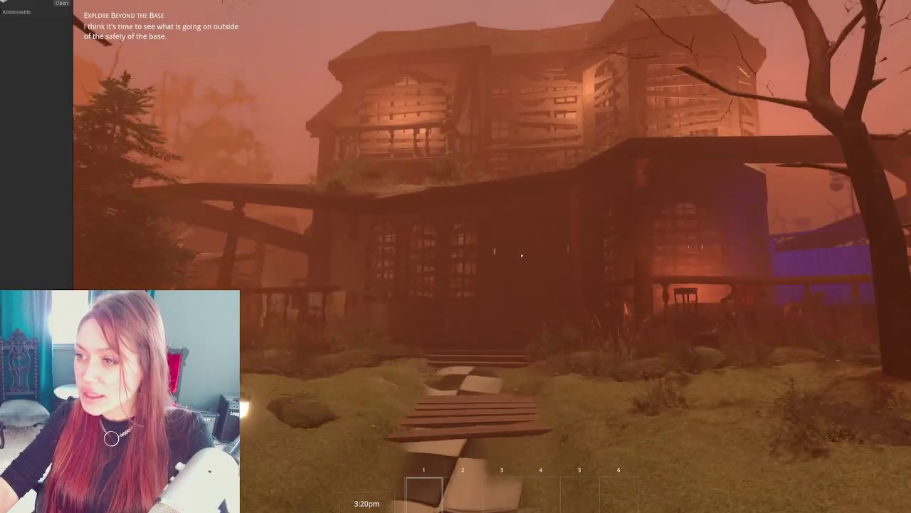
key("w")
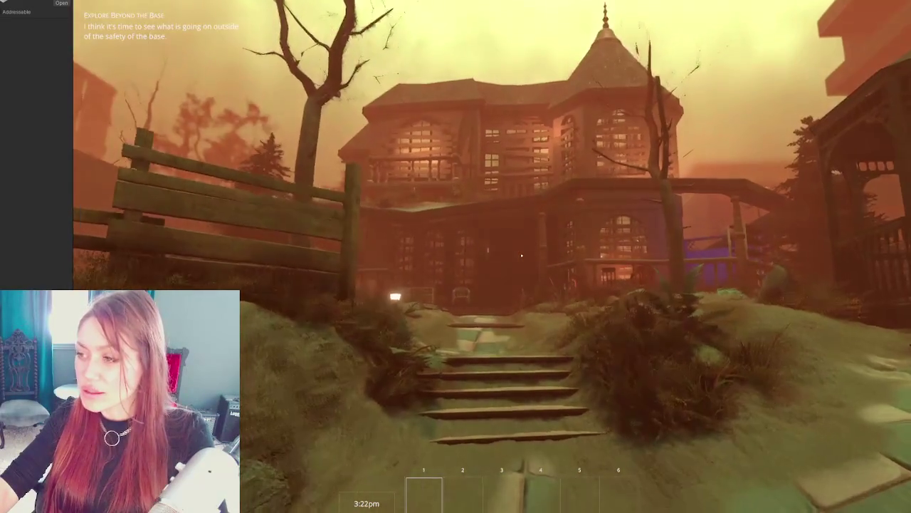
key("w")
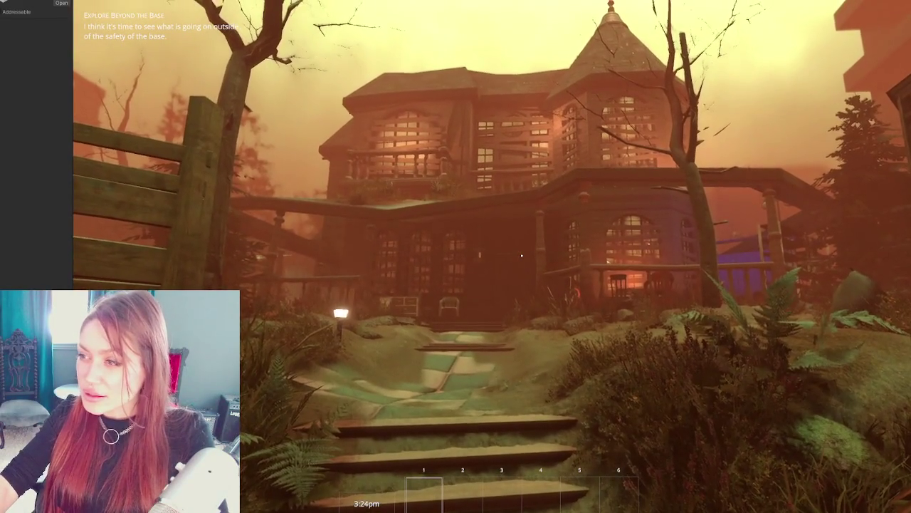
key("w")
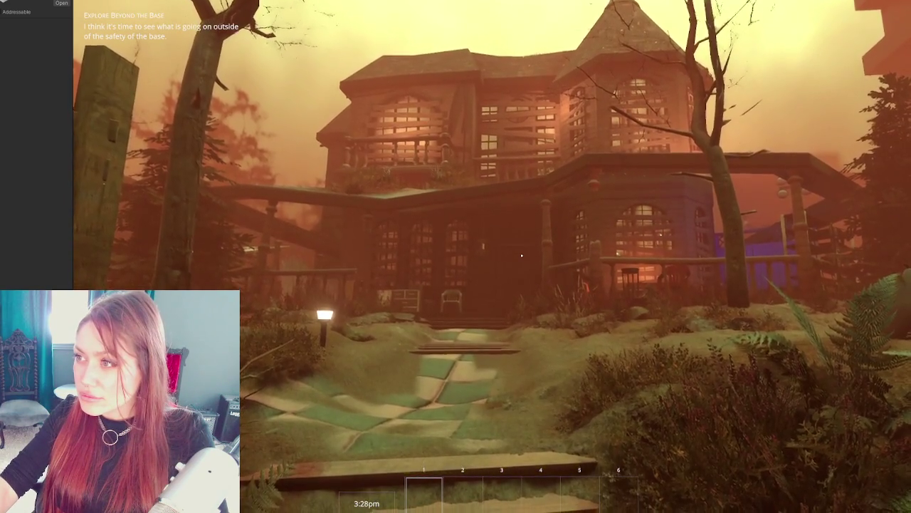
key("w")
key("s")
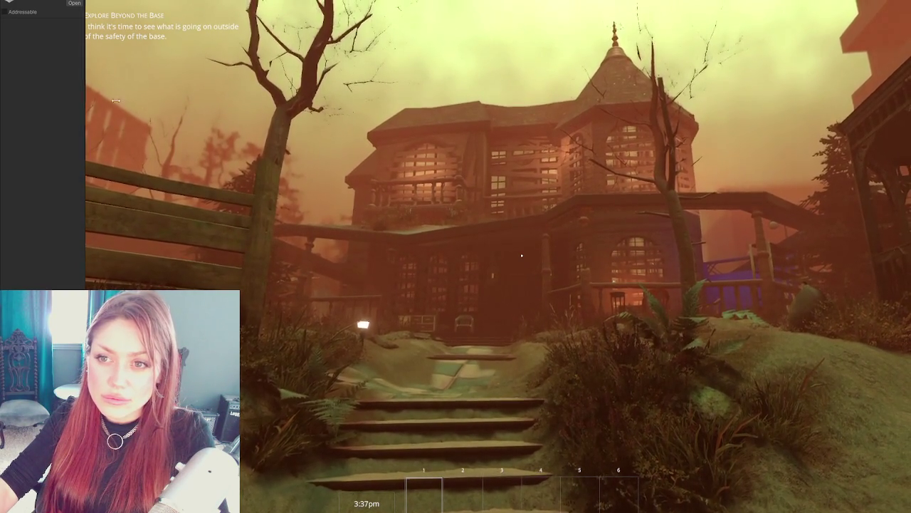
Step: Walk toward the house while toggling between the ruined, red-lit and Victorian versions, ending on the Victorian house
key("w")
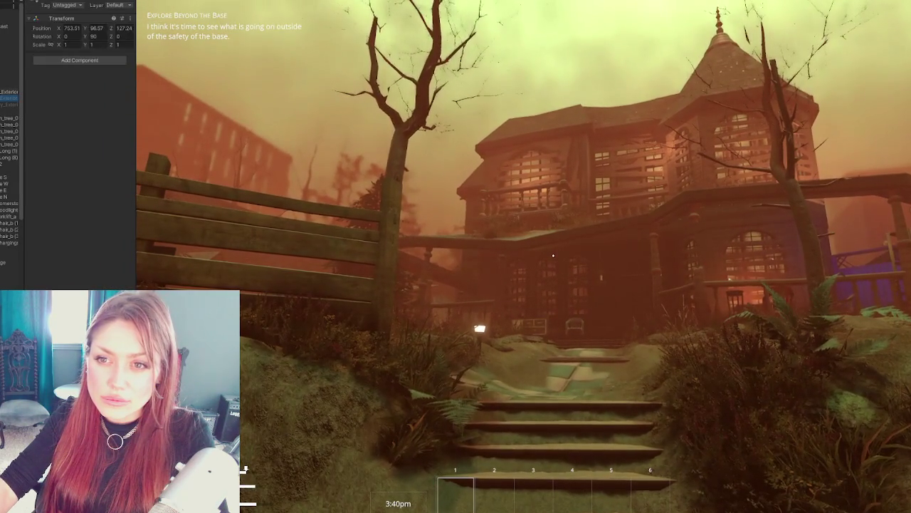
left_click(8, 95)
left_click(8, 97)
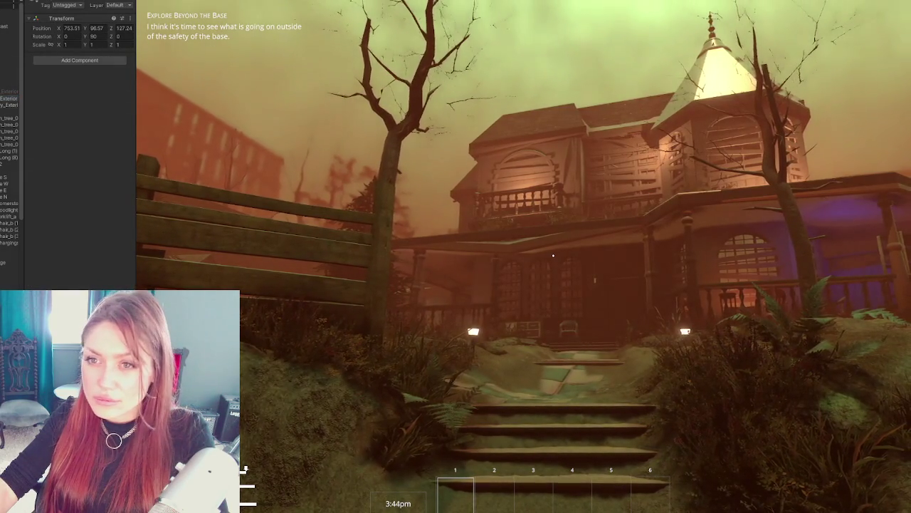
left_click(9, 105)
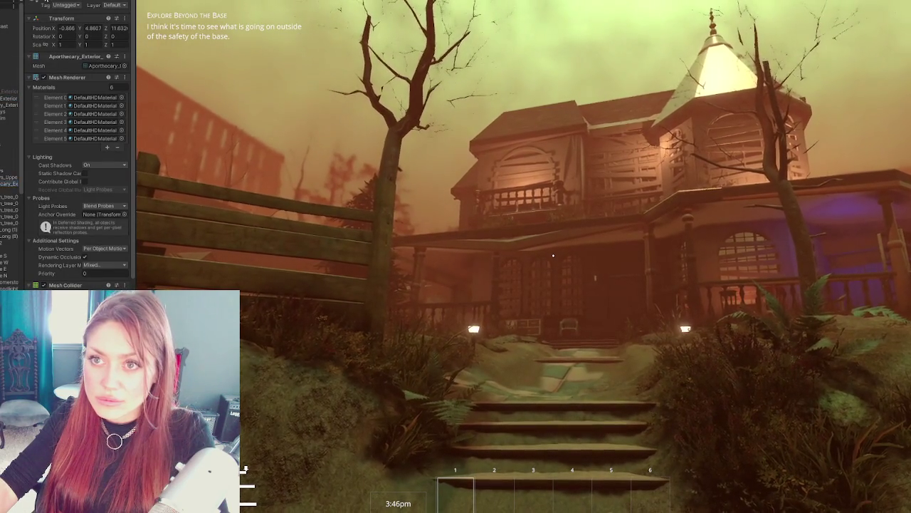
key("w")
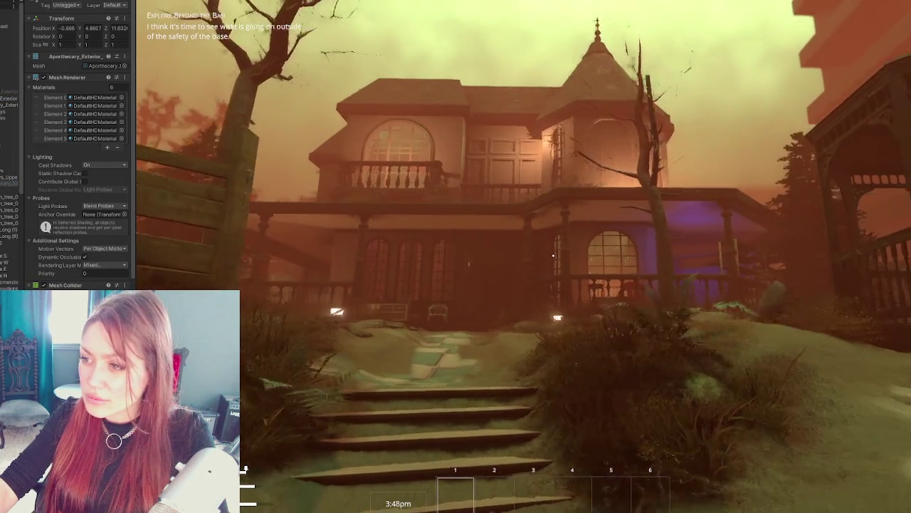
left_click(9, 98)
left_click(8, 92)
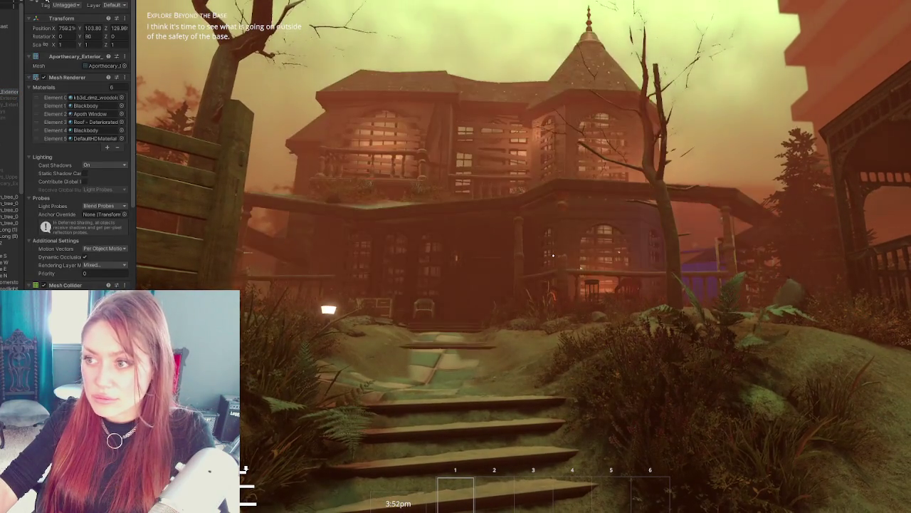
Step: Walk up the steps, under the porch, and open the house's front door
key("w")
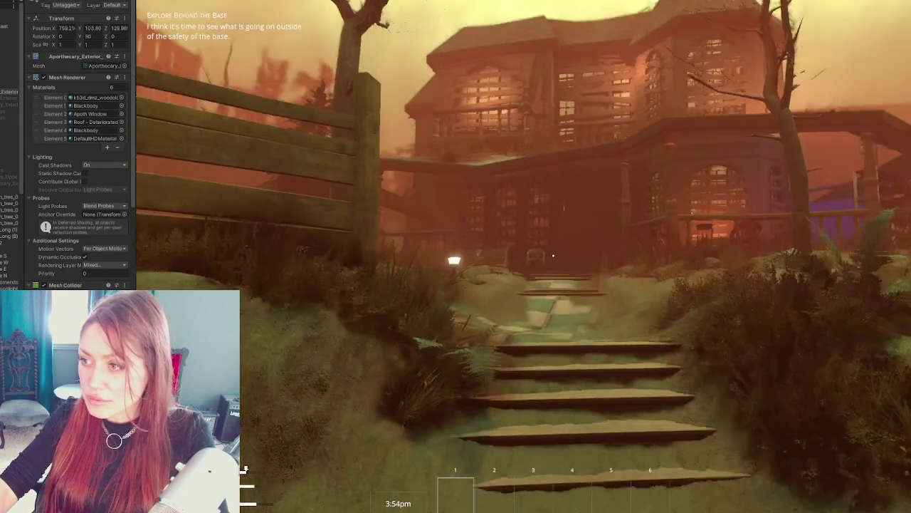
key("w")
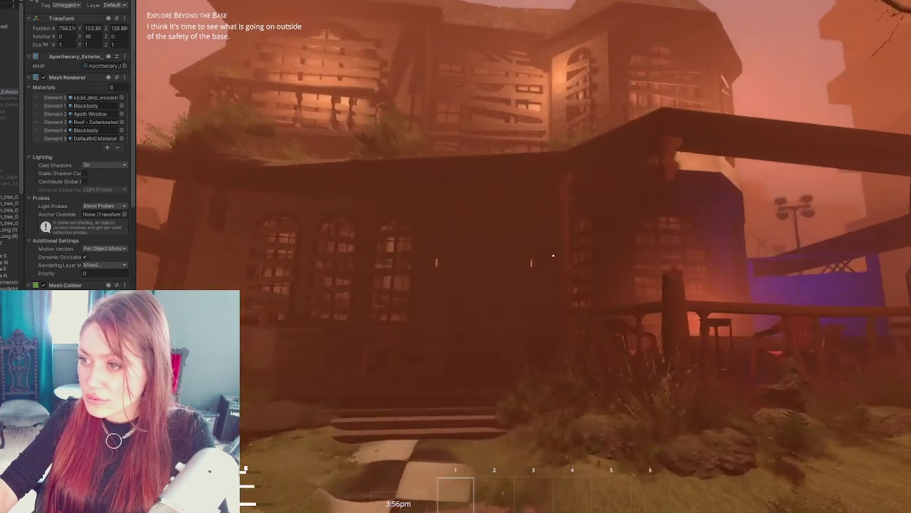
key("w")
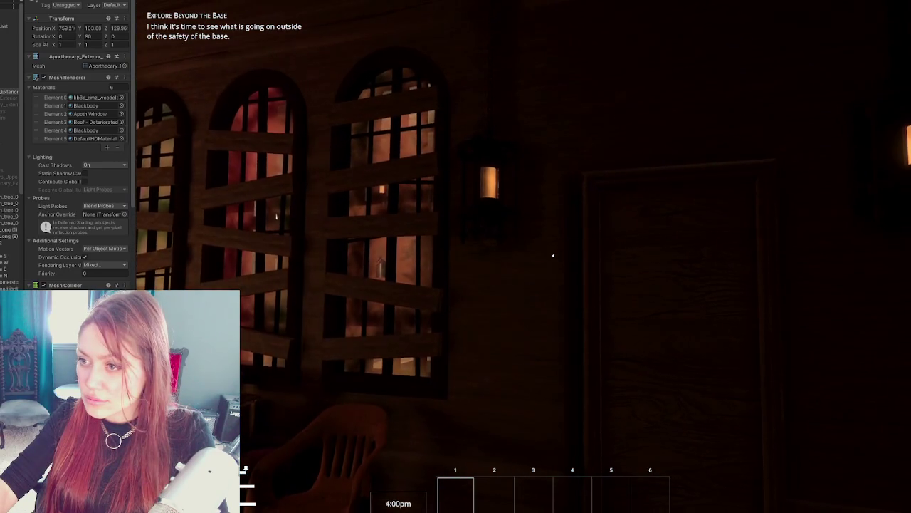
key("w")
left_click(554, 255)
Step: Walk through the house onto the blue-lit balcony, up to its shelves
key("w")
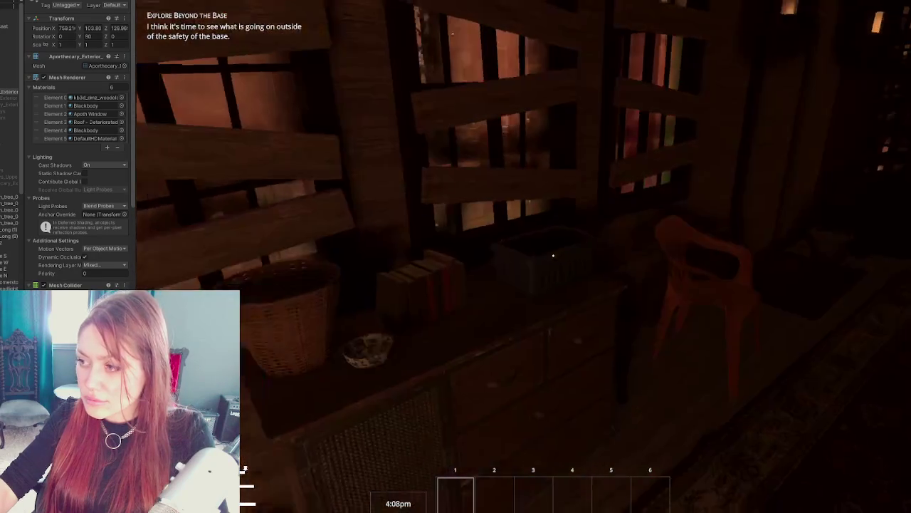
key("w")
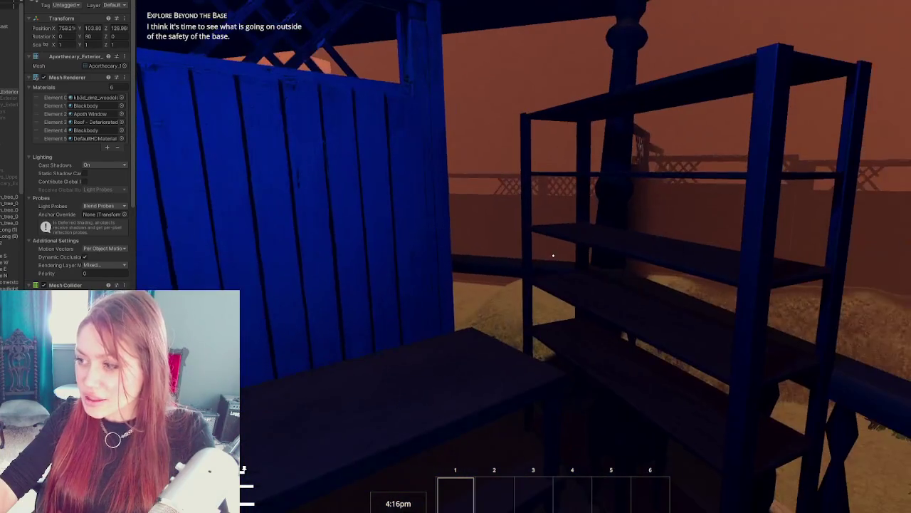
key("w")
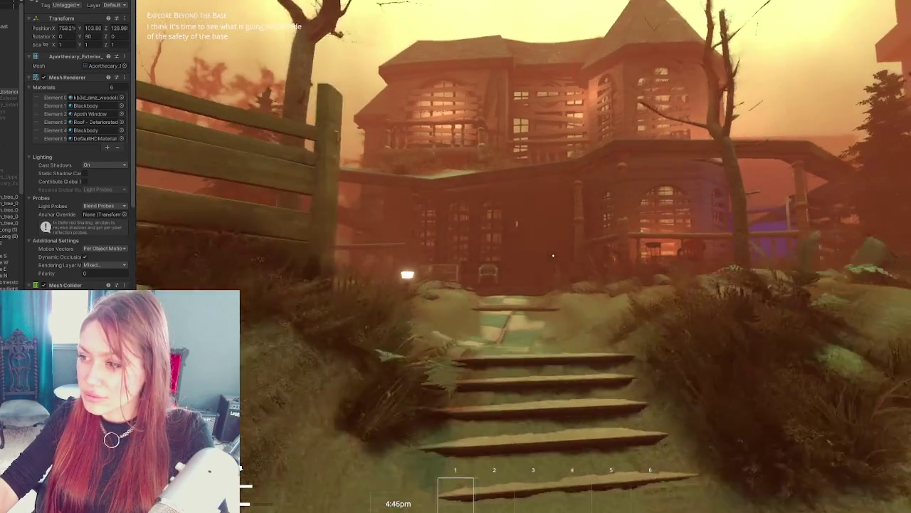
Step: Climb the stone steps past the house and rug yard, through the dark interior to the brick alley
key("w")
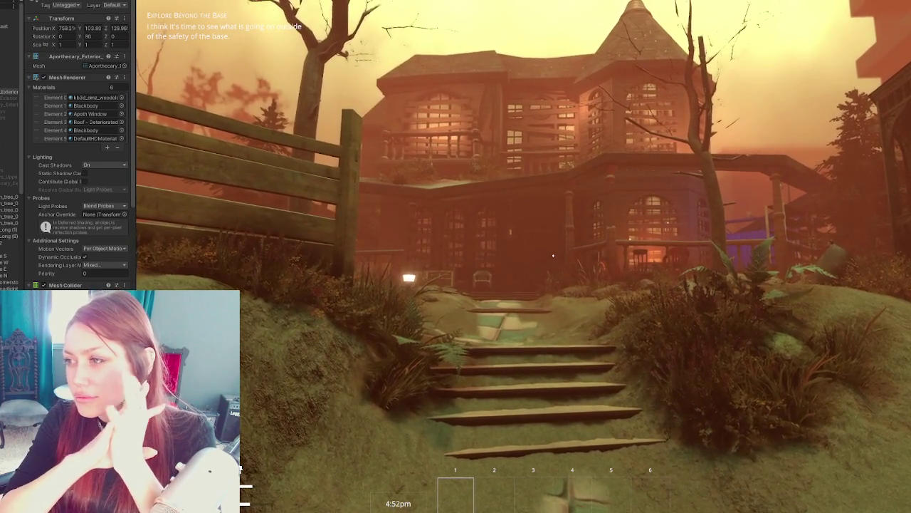
key("w")
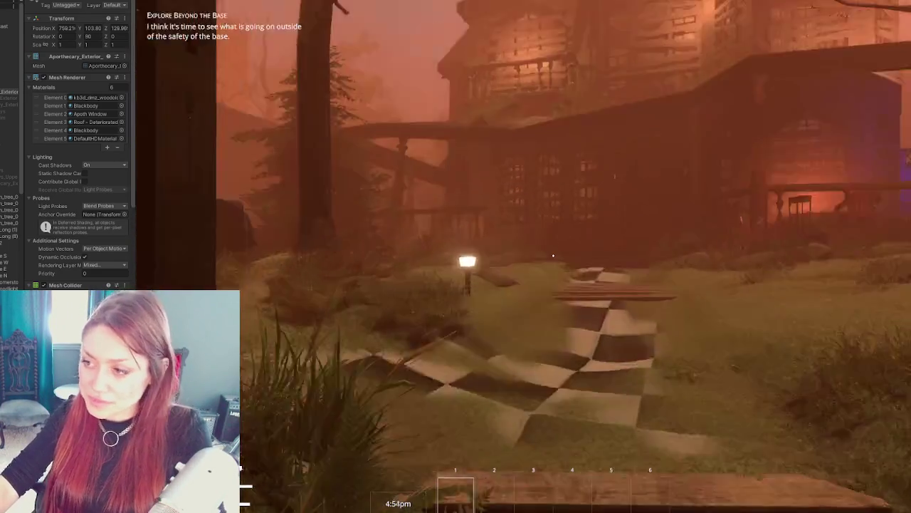
key("w")
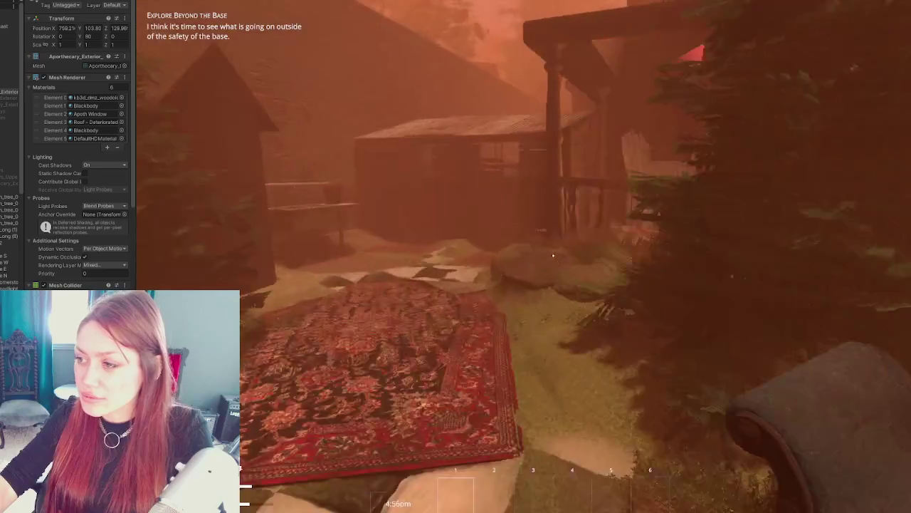
key("w")
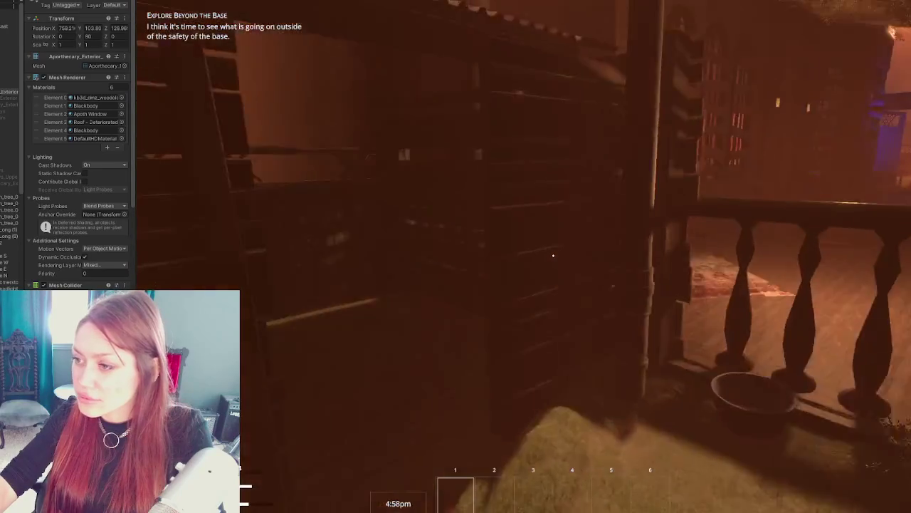
key("w")
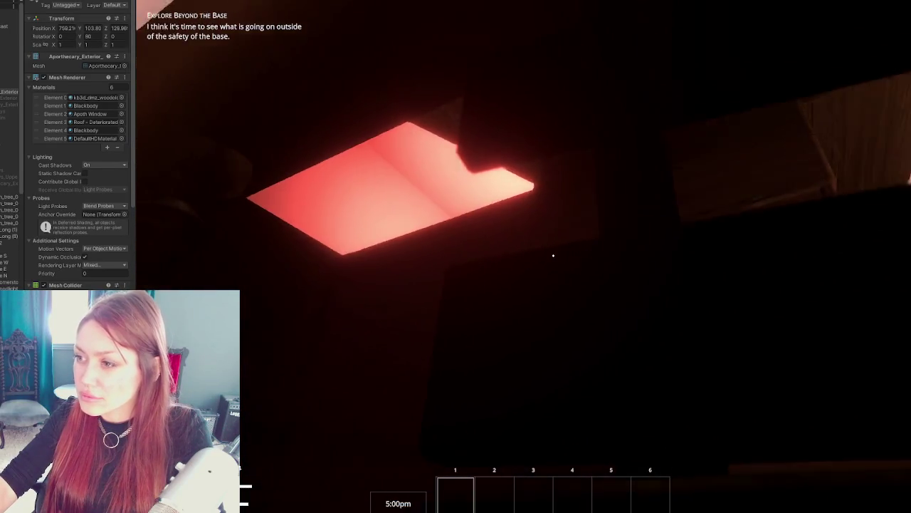
key("w")
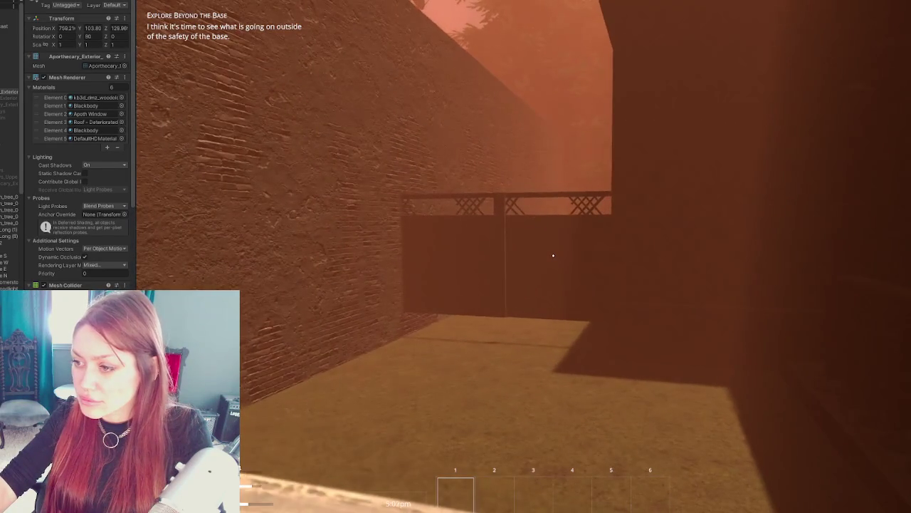
Step: Look over the wooden railing, then walk past the gate and down the stairs to the shed door
key("w")
key("w")
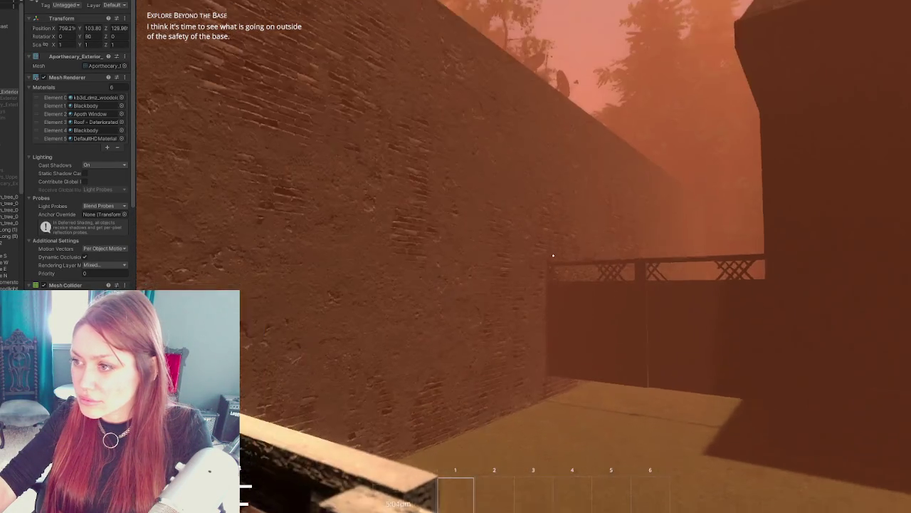
key("w")
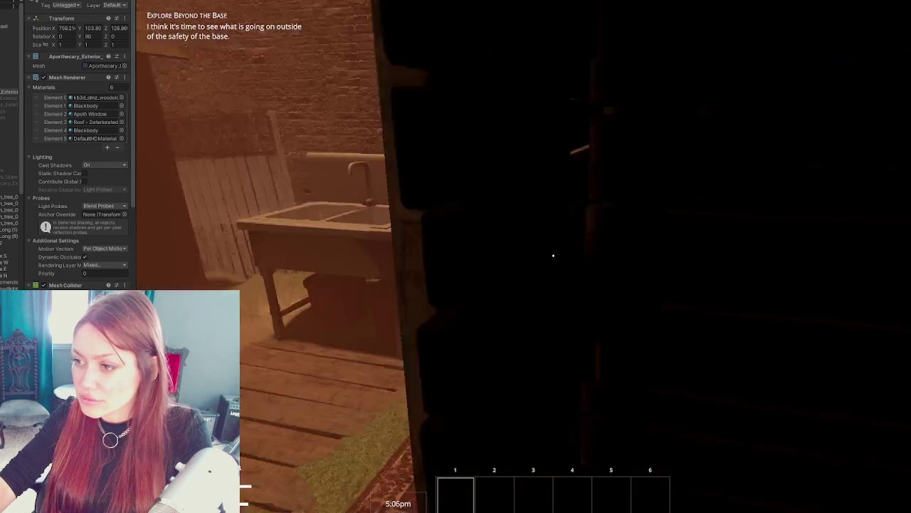
key("w")
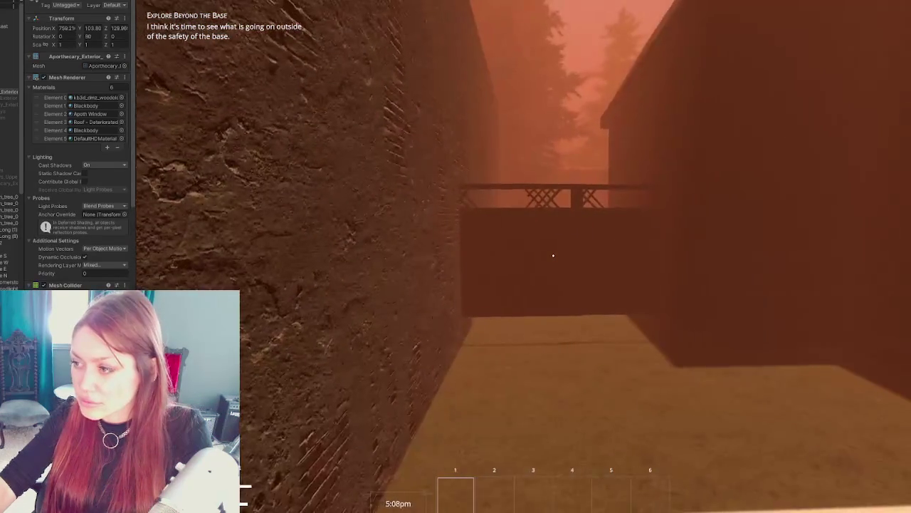
key("w")
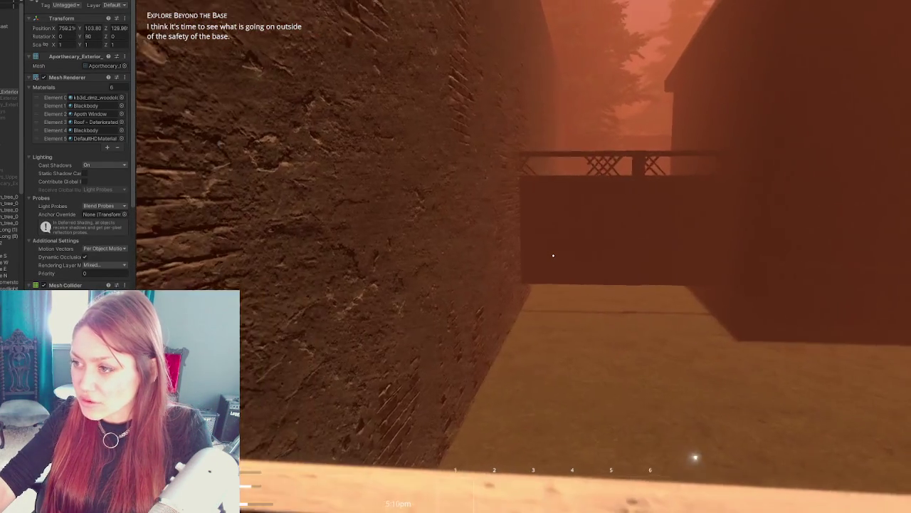
key("w")
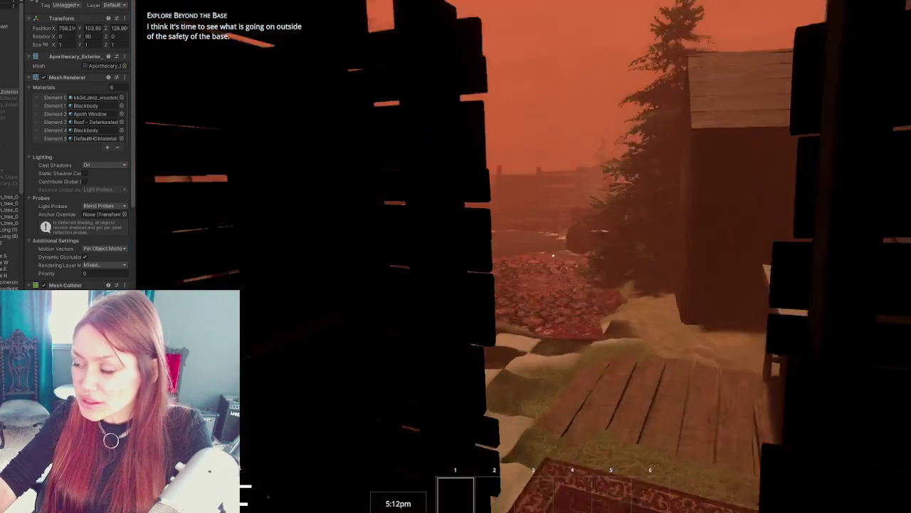
key("w")
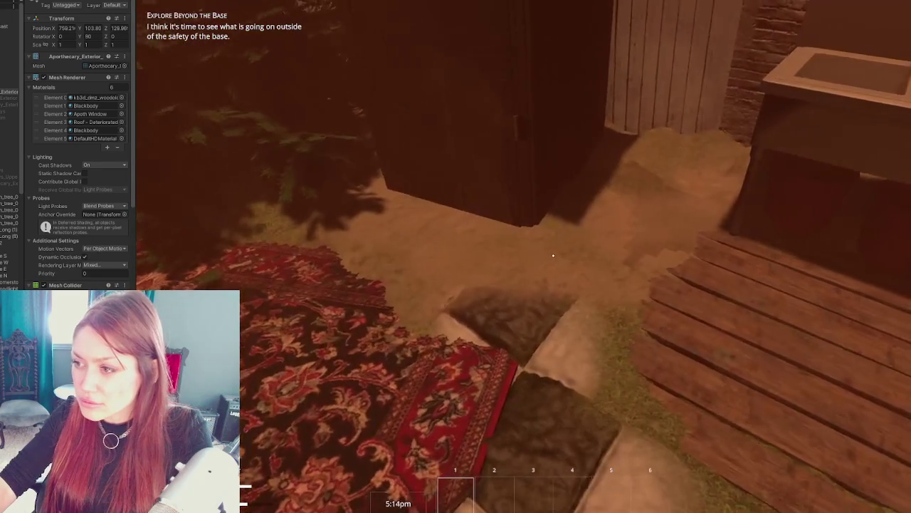
Step: View the whole sink, then step onto the deck facing the seating, table and garden gazebo
key("w")
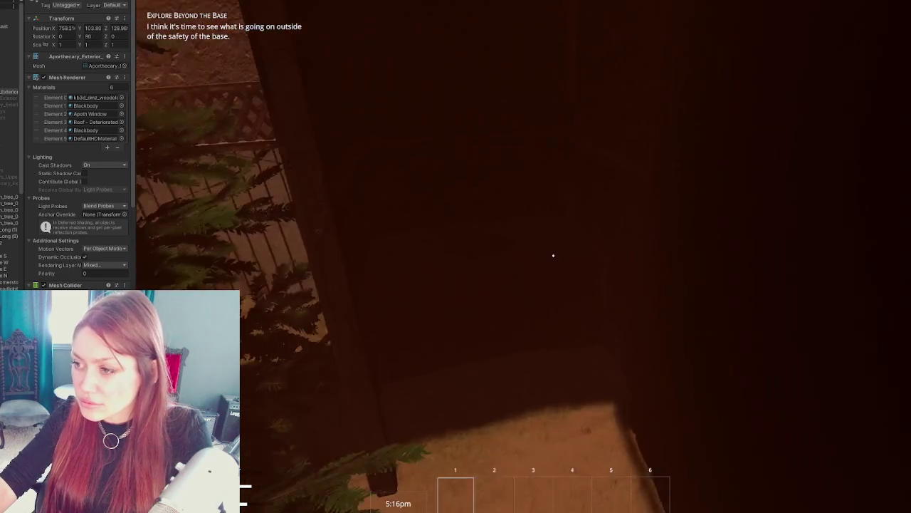
key("w")
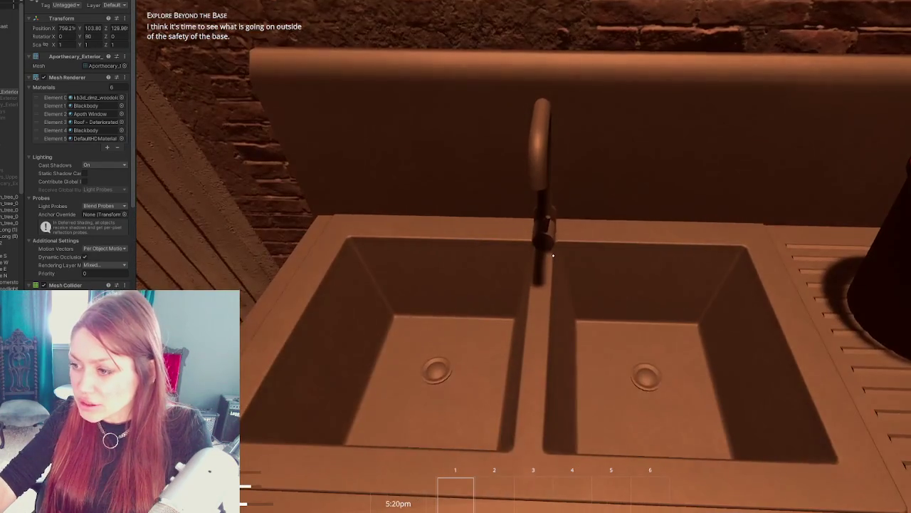
key("s")
key("w")
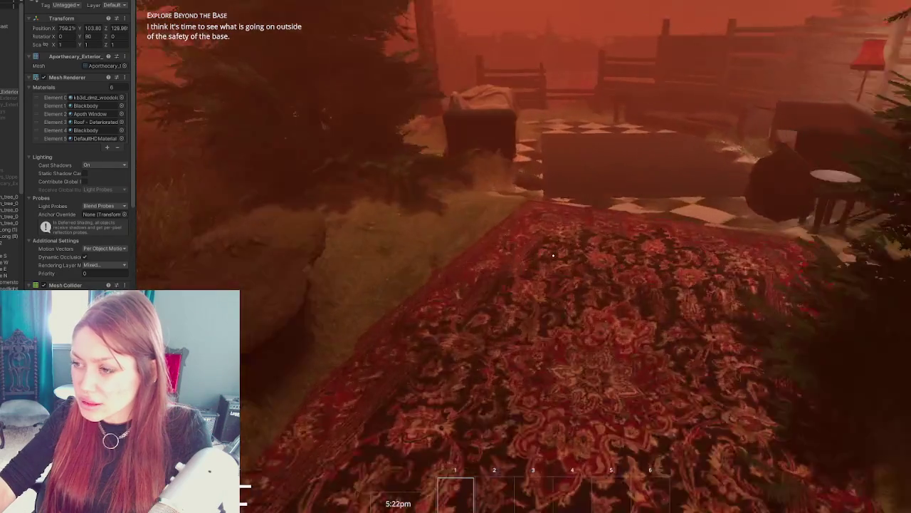
key("w")
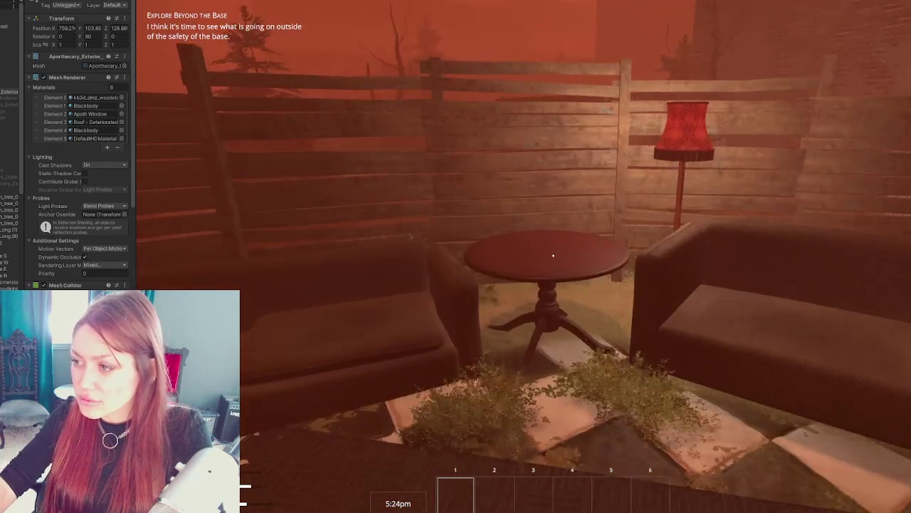
key("w")
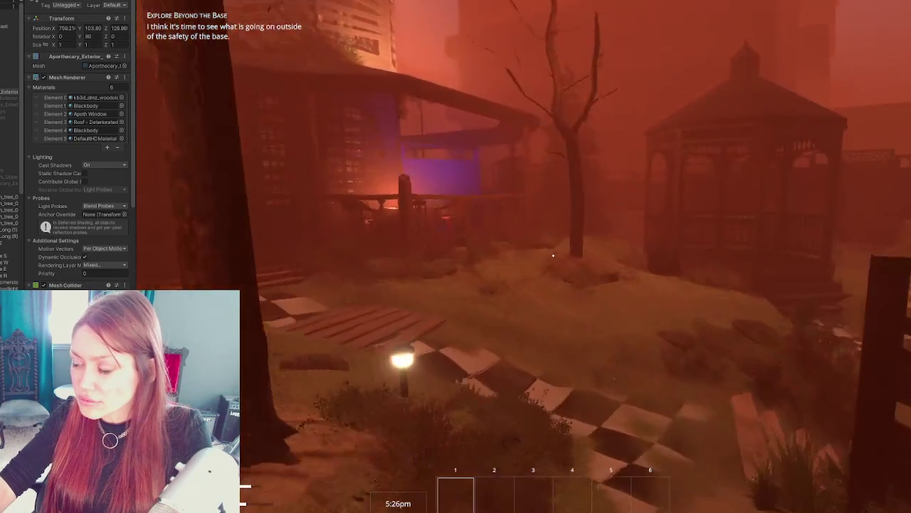
Step: Cross the garden to the arched windows and towels, then return past the chair and rug to the lantern-lit front door
key("w")
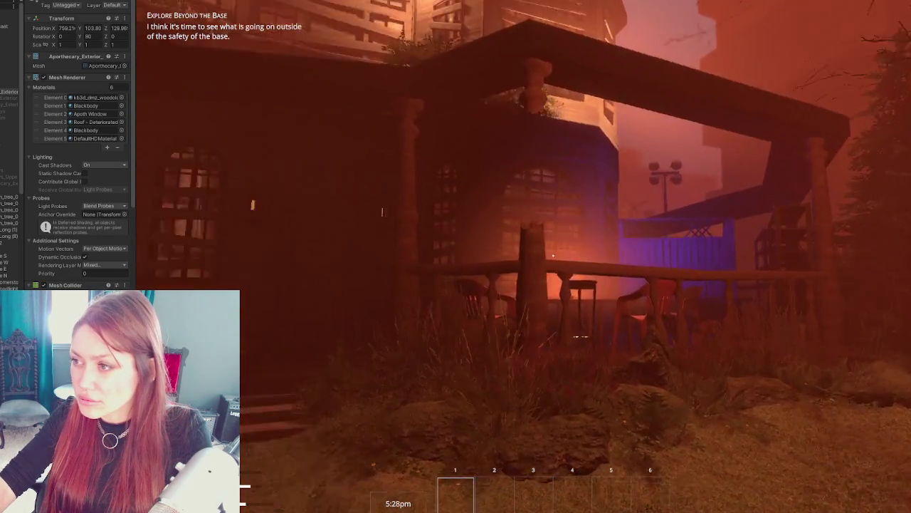
key("w")
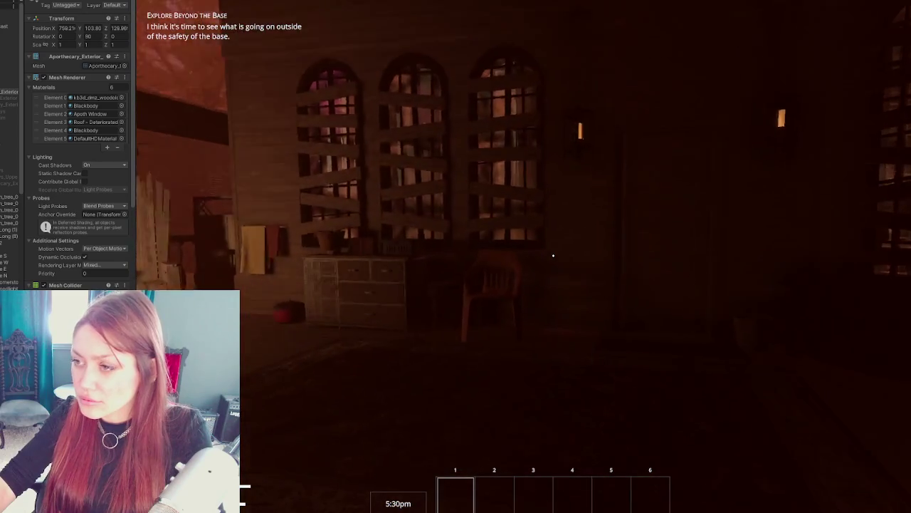
key("w")
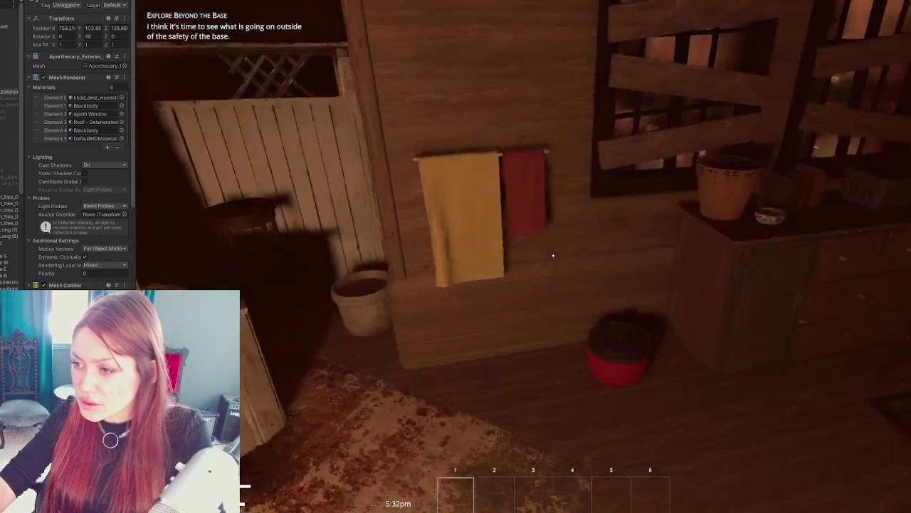
key("s")
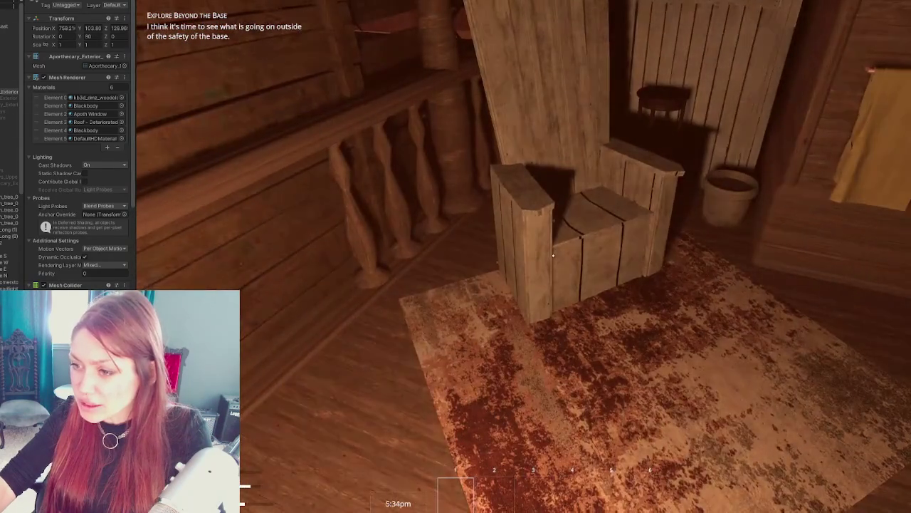
mouse_move(553, 255)
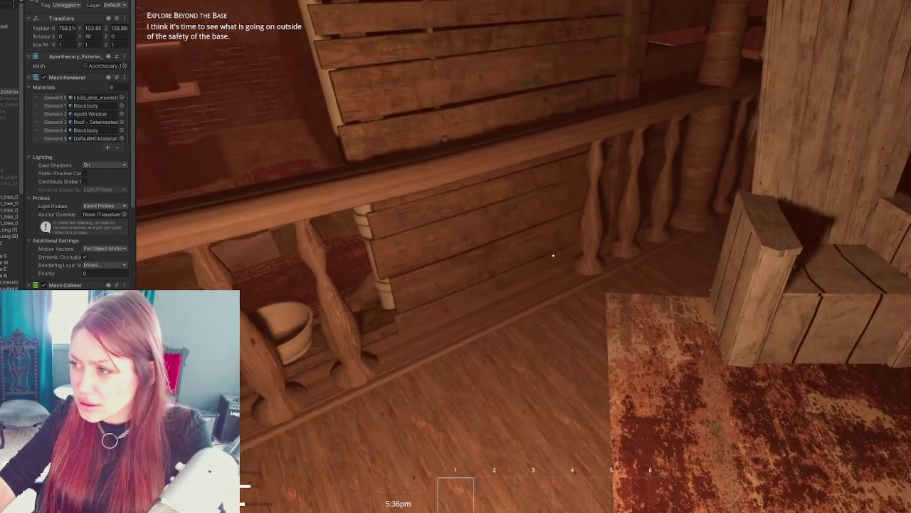
key("w")
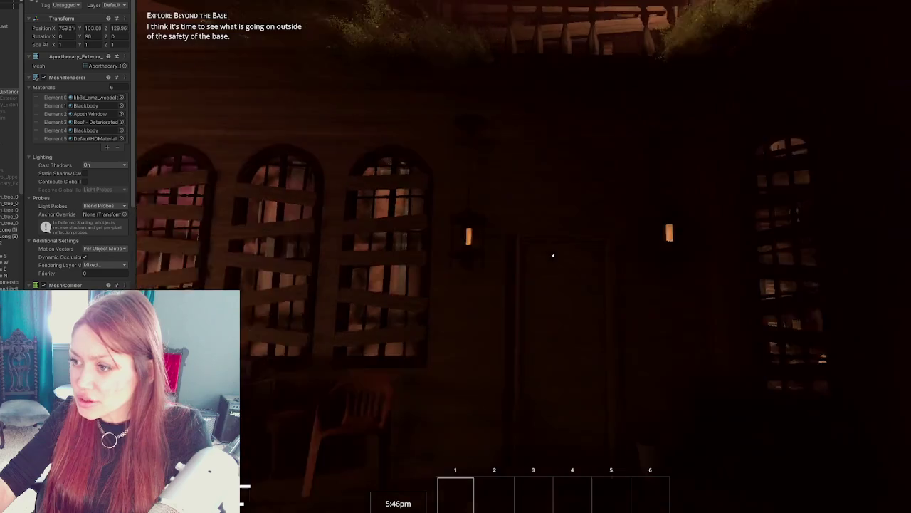
Step: Walk the checkered path to the porch windows, back away to view the whole house, and open the Stats pause menu
key("s")
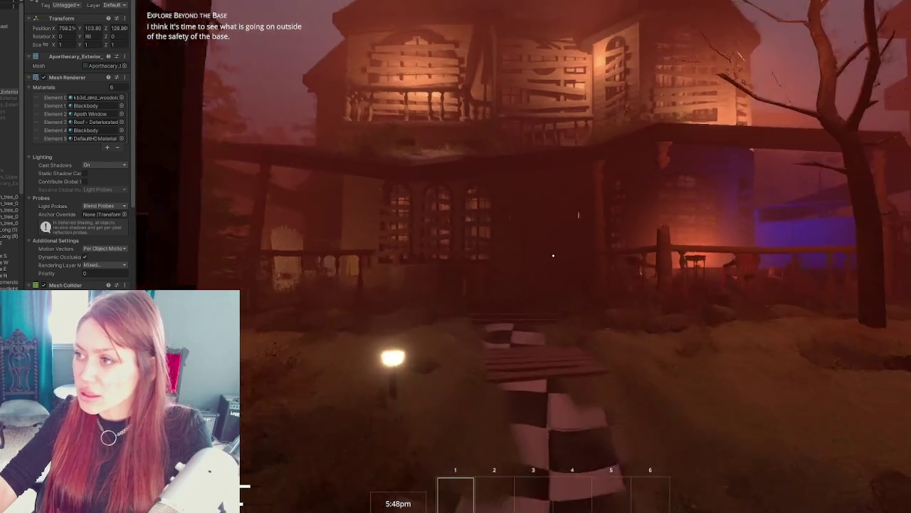
key("w")
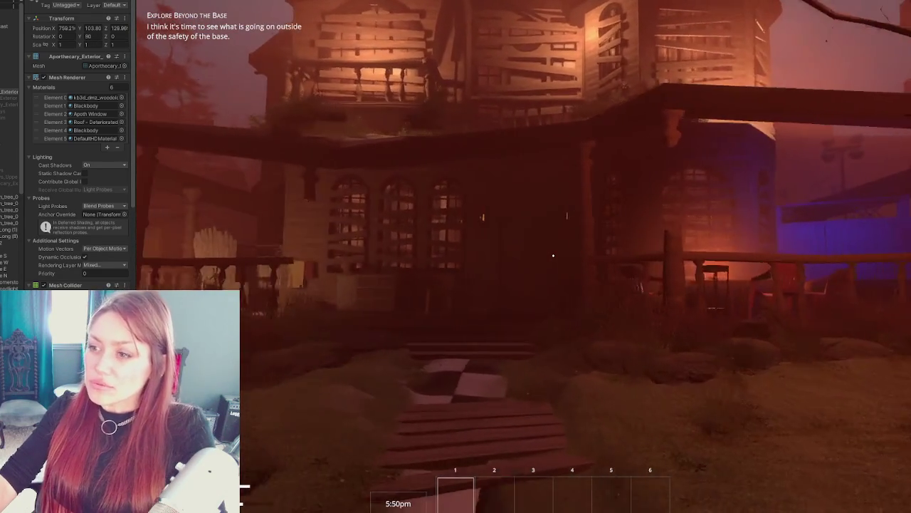
key("s")
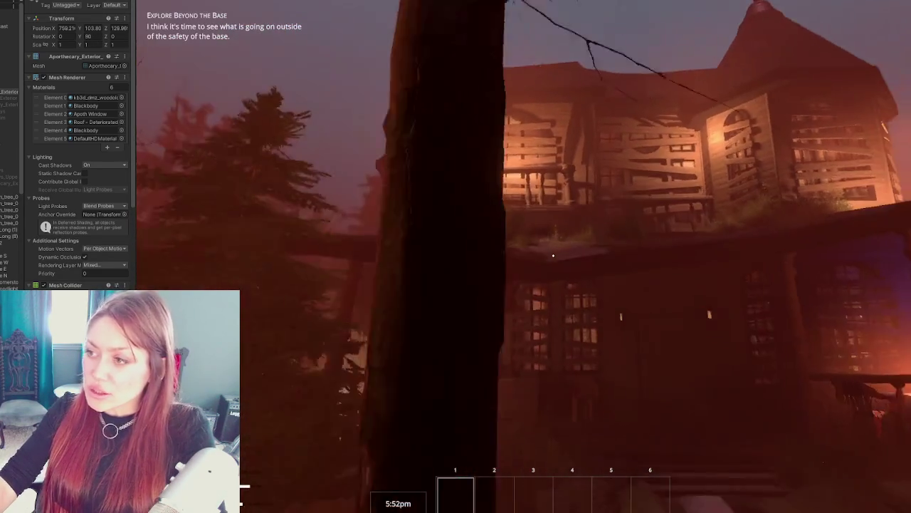
key("w")
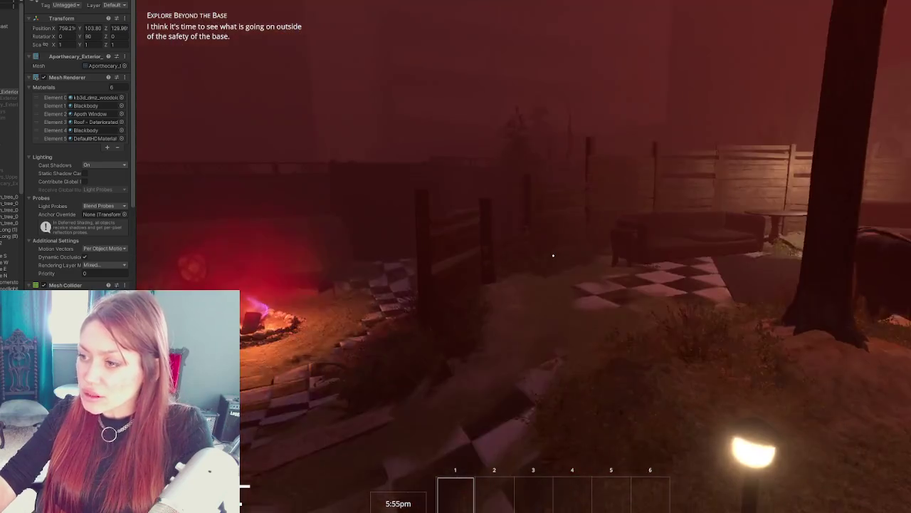
mouse_move(553, 255)
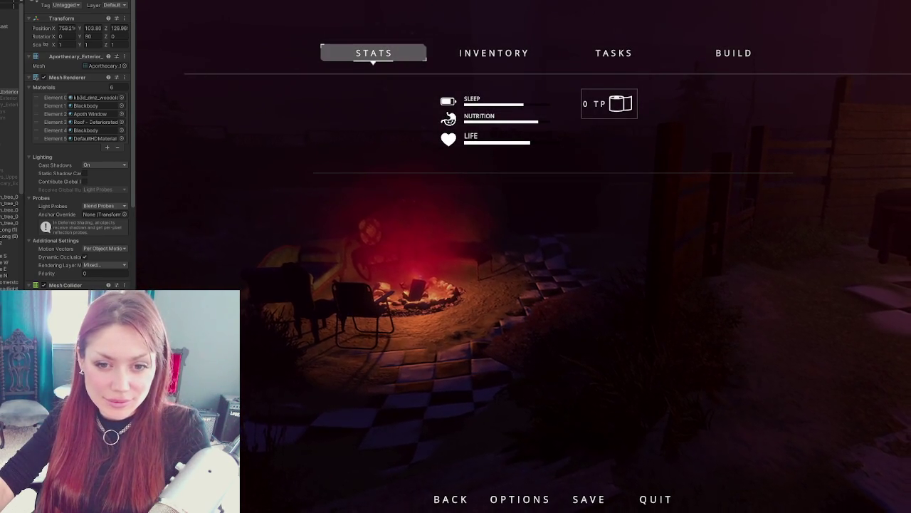
Step: Resume play and walk past the campfire and checkered path to the fence facing the house
key("Escape")
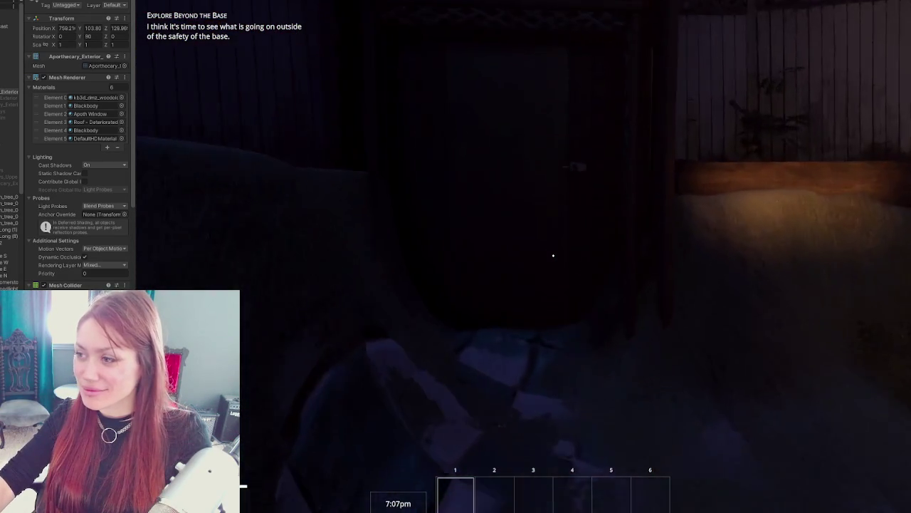
key("w")
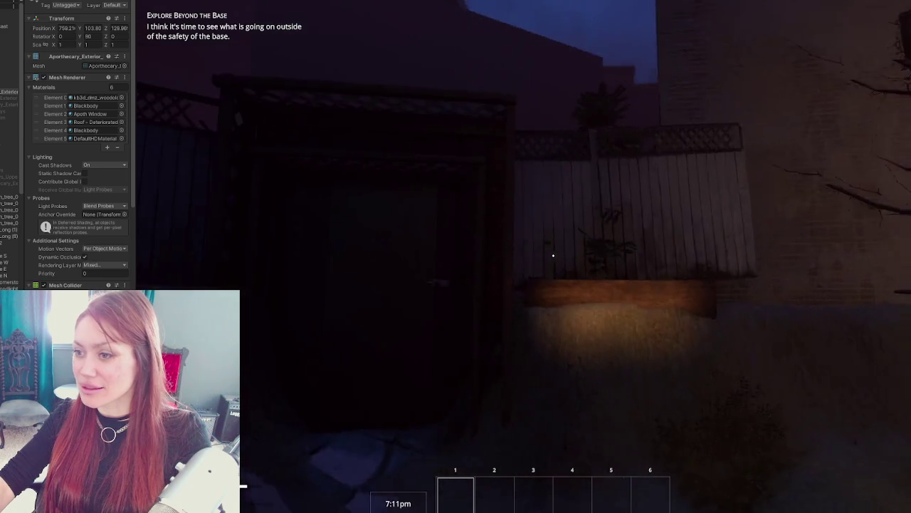
key("w")
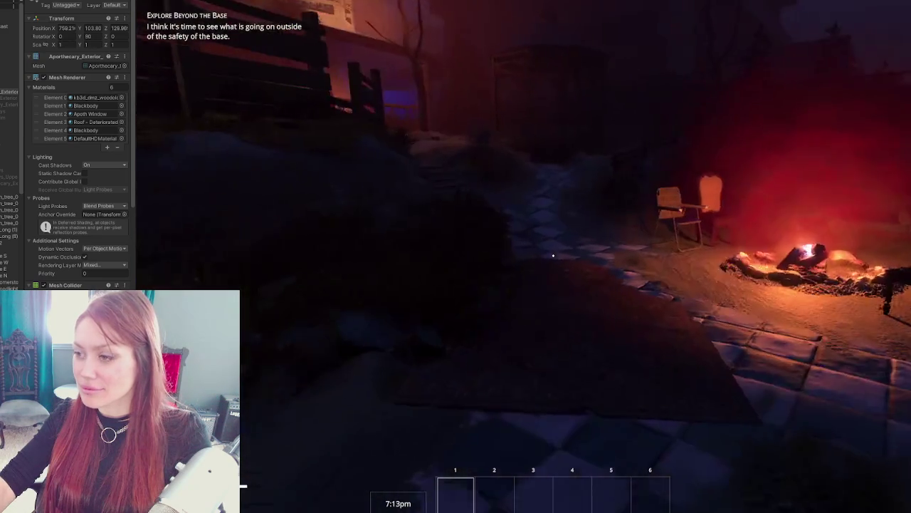
key("w")
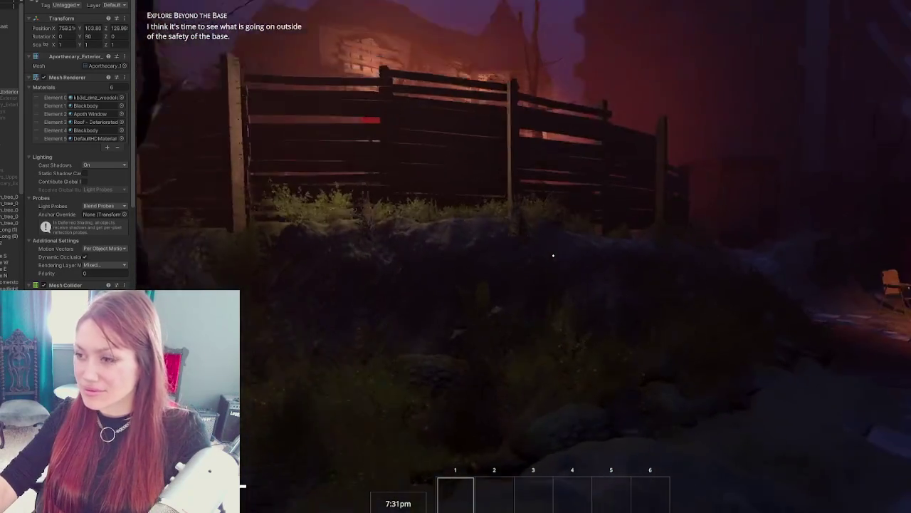
key("w")
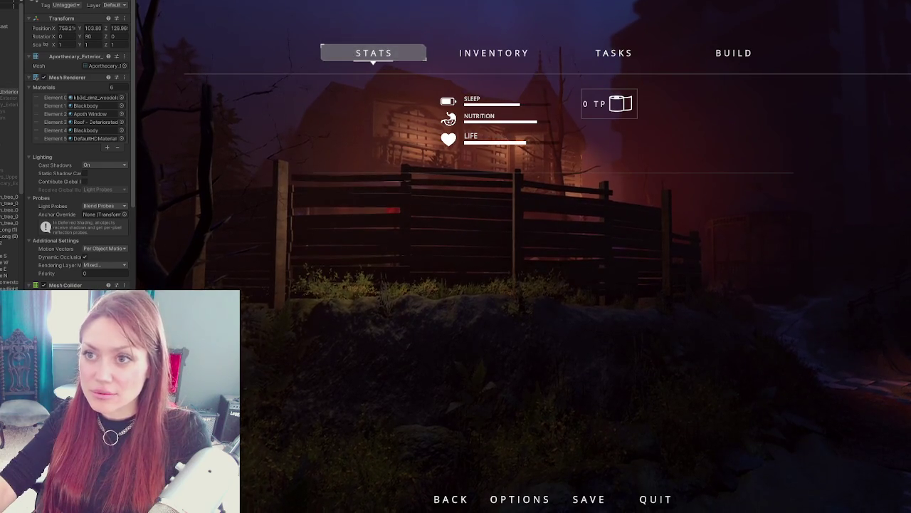
Step: Leave Play mode, orbit to the garden fence, frame one panel and select the whole fence run
key("ctrl+p")
left_click_drag(621, 284, 524, 233)
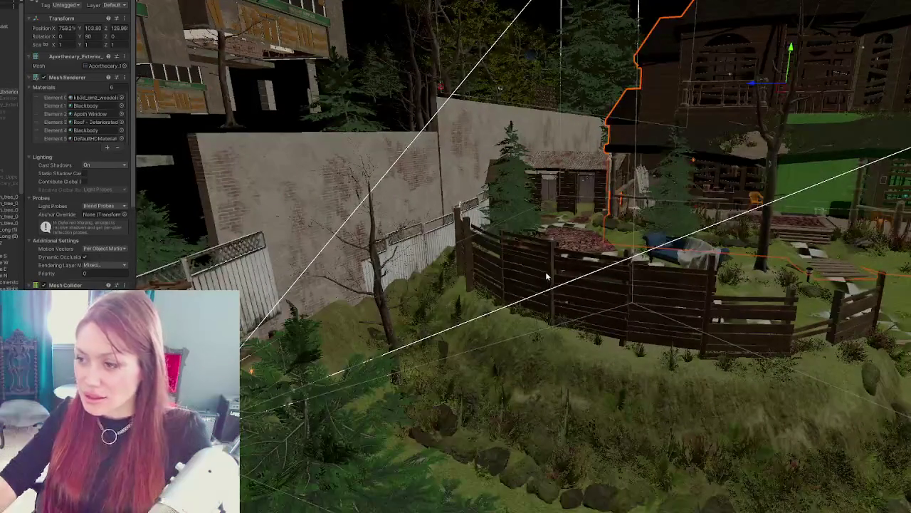
left_click(532, 320)
key("f")
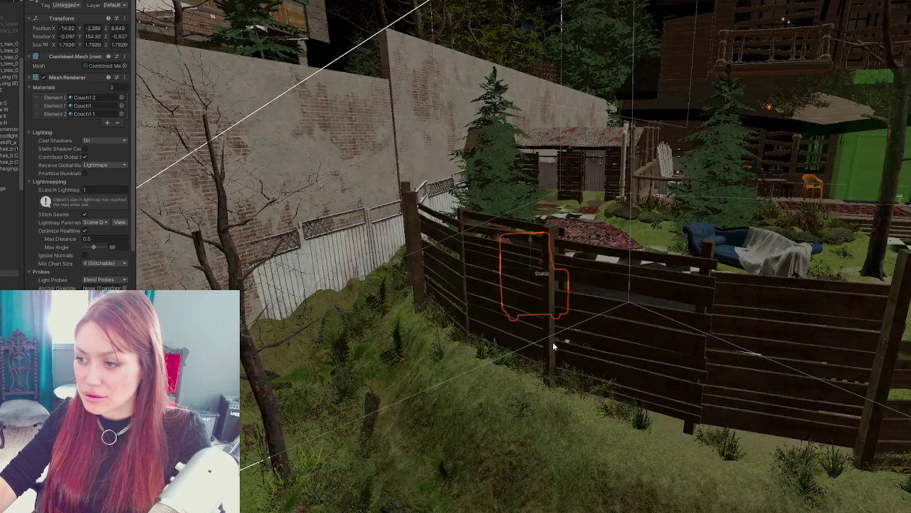
left_click(641, 328)
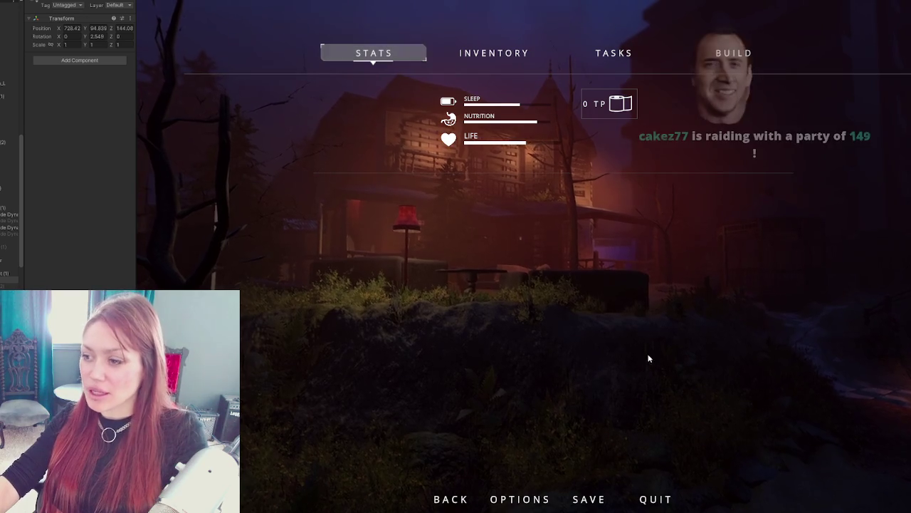
Step: Resume play and walk through the seating area past the sofa, table and red lamp to the campfire
key("Escape")
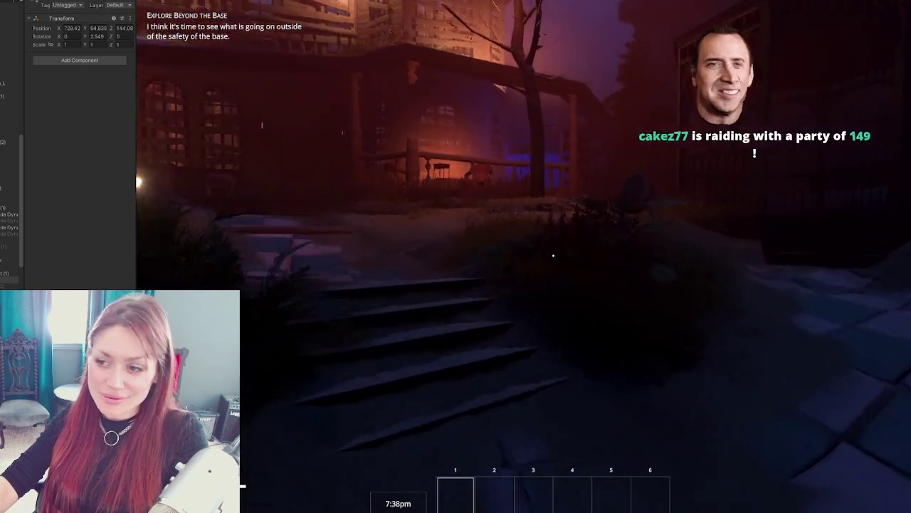
key("w")
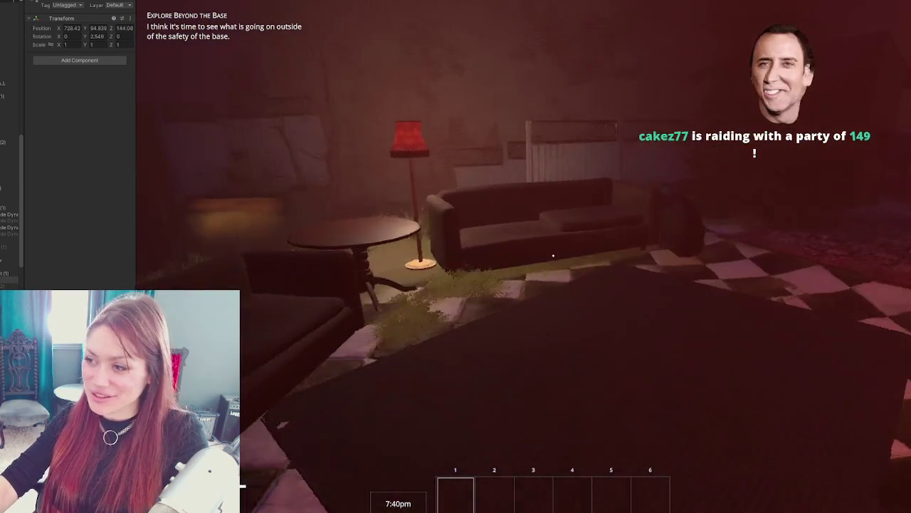
key("w")
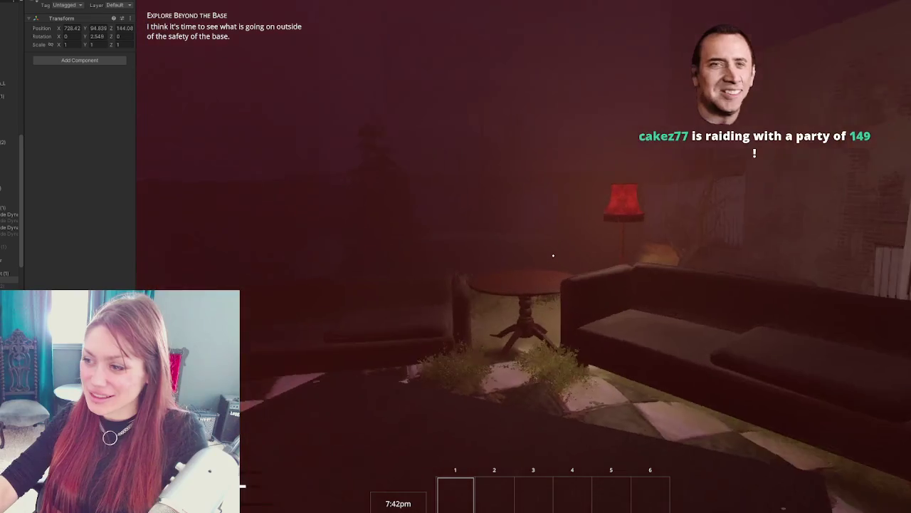
key("w")
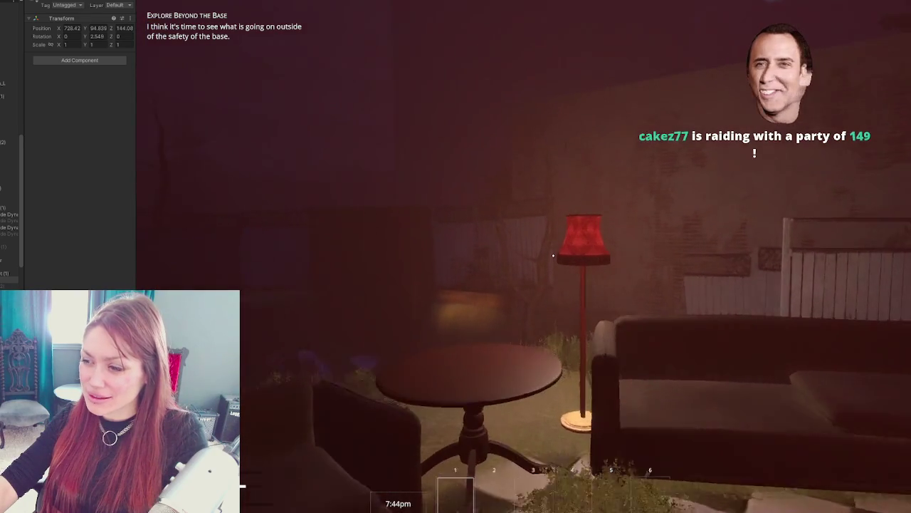
key("w")
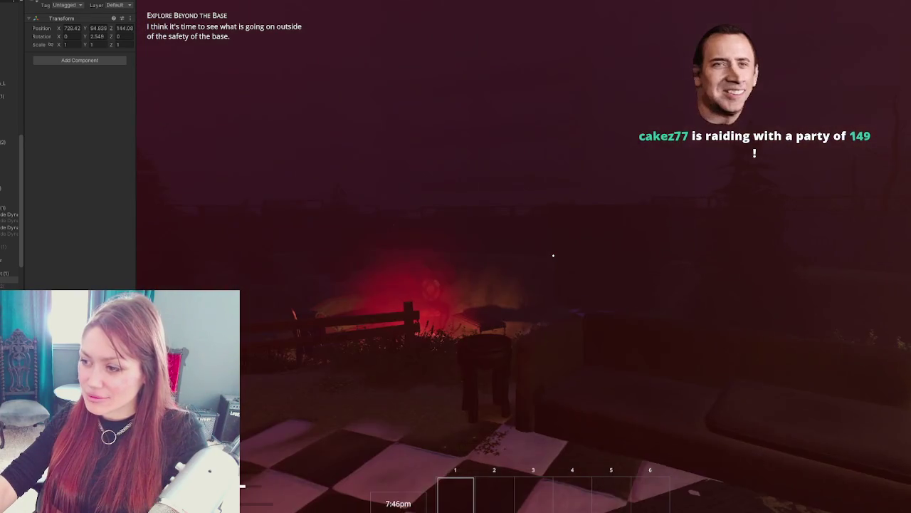
key("w")
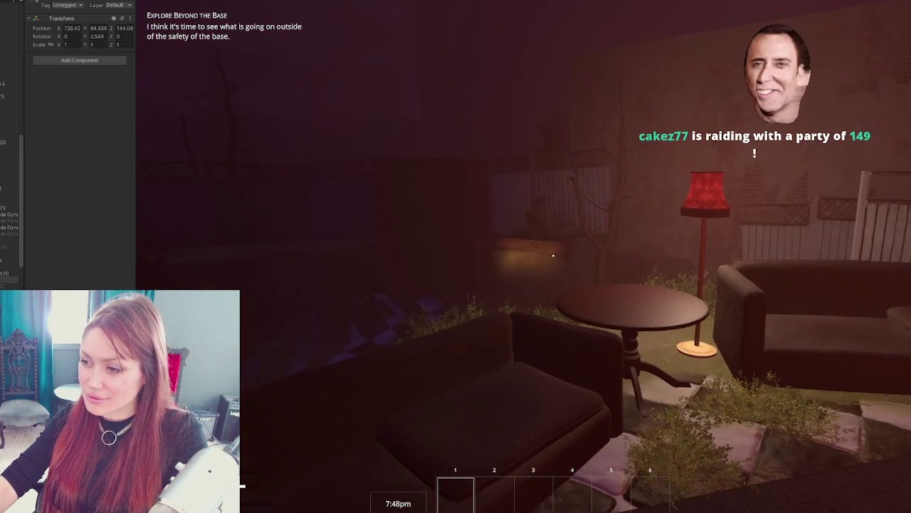
key("w")
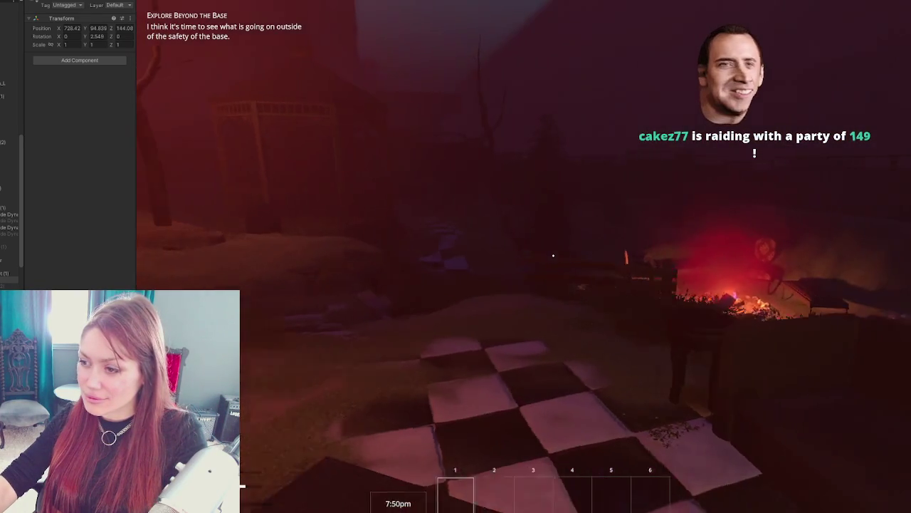
Step: Look back at the sofa and rooftops, then walk over the hill toward the lit house
key("w")
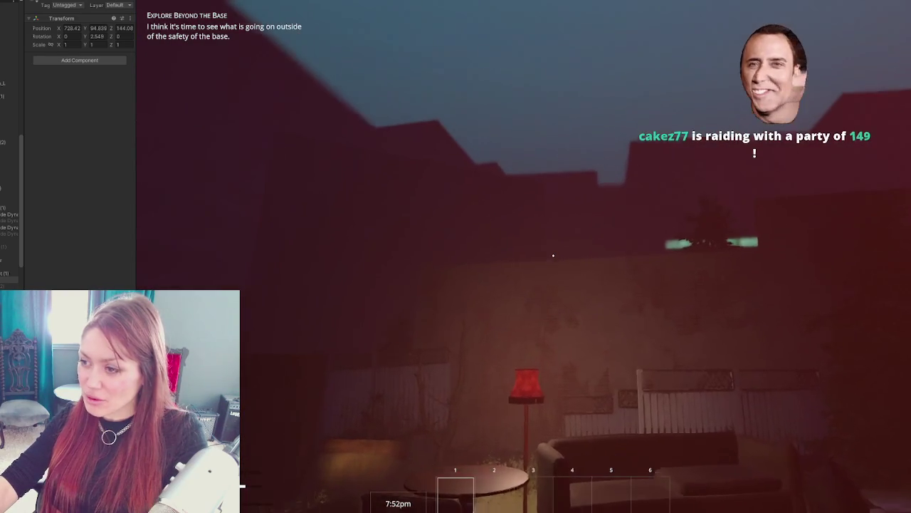
key("w")
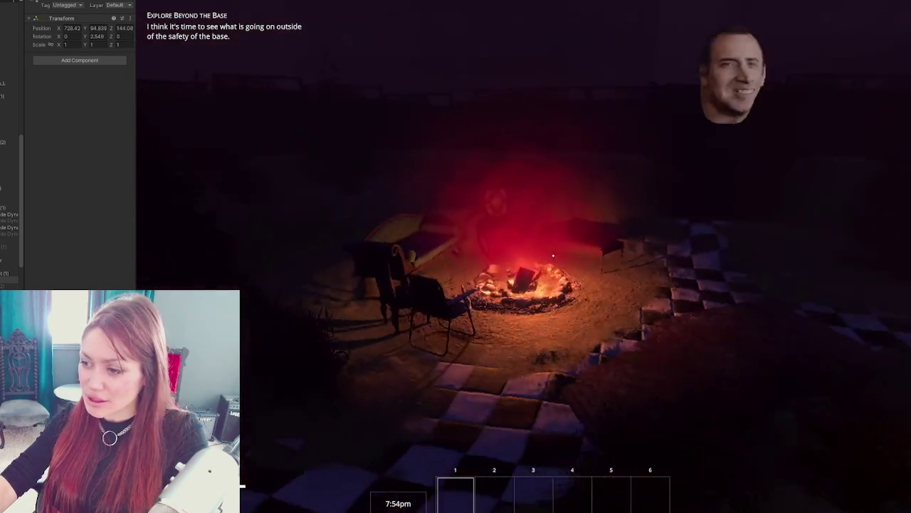
key("w")
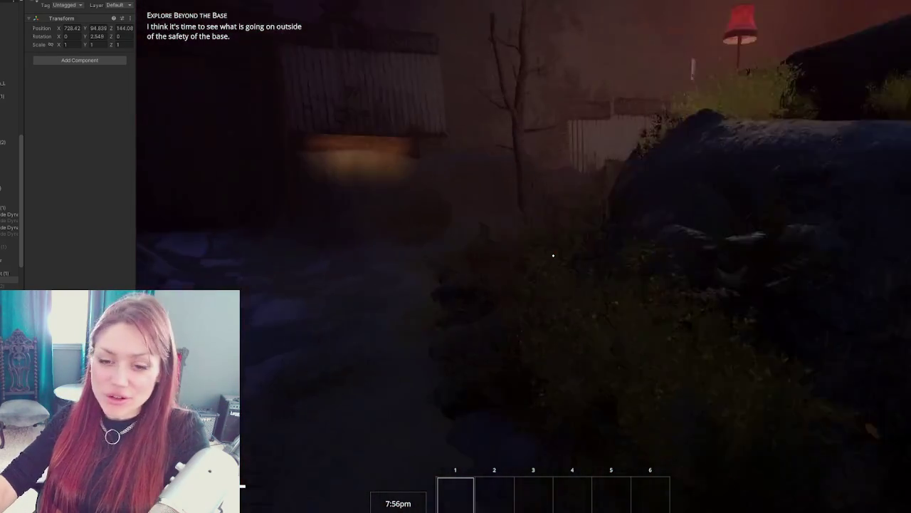
key("w")
key("w")
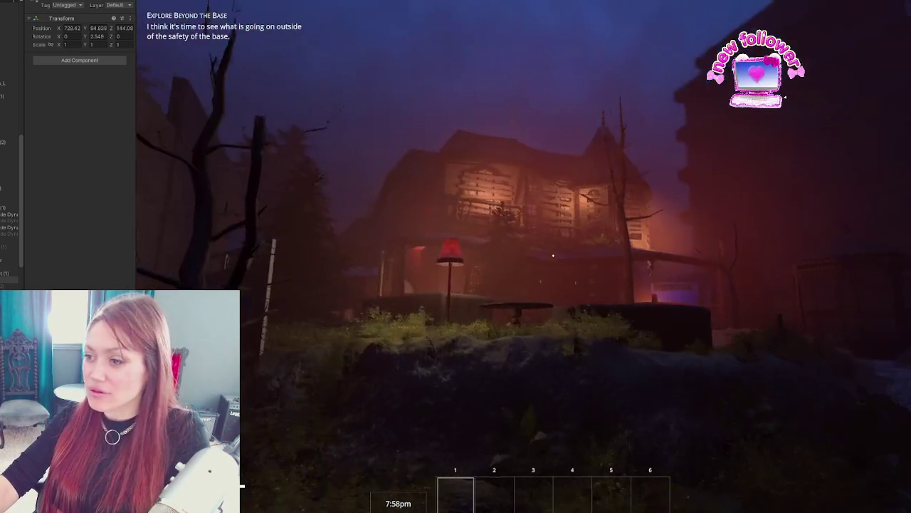
key("d")
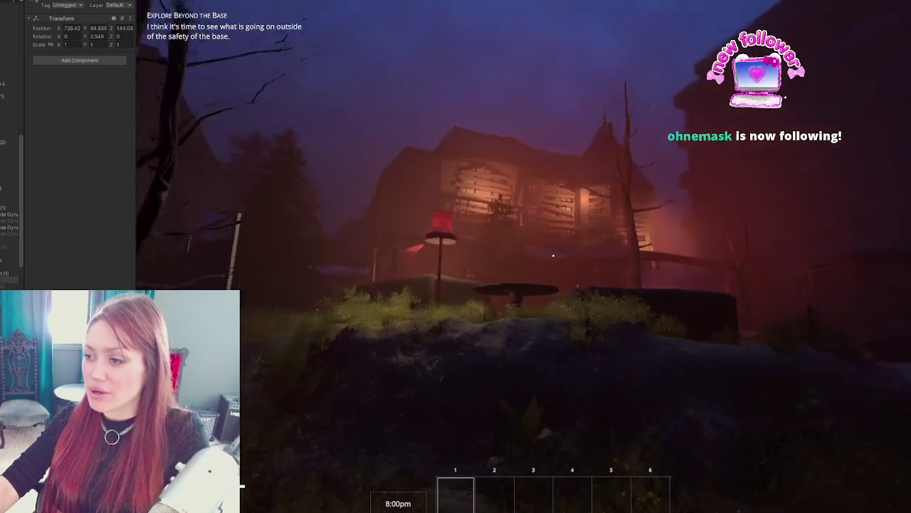
key("w")
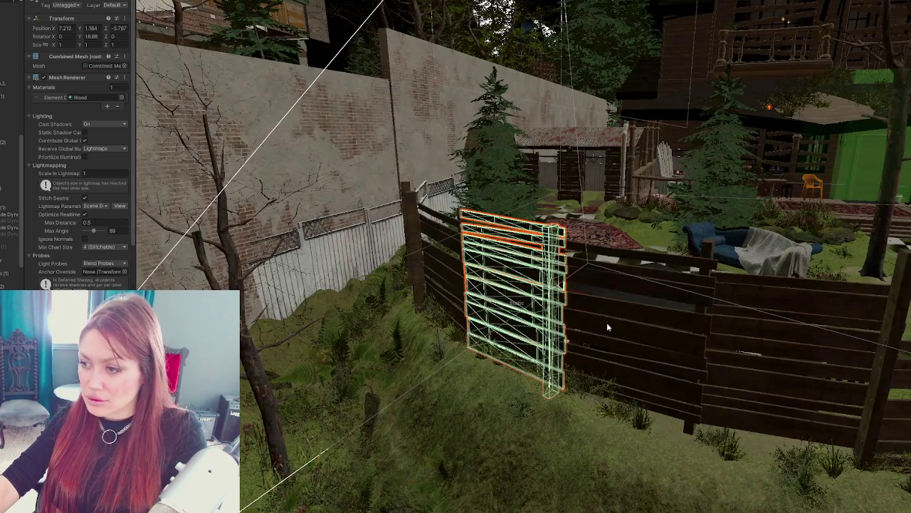
Step: Select the front and right fence panels, delete them, and look around in play mode
left_click(607, 324)
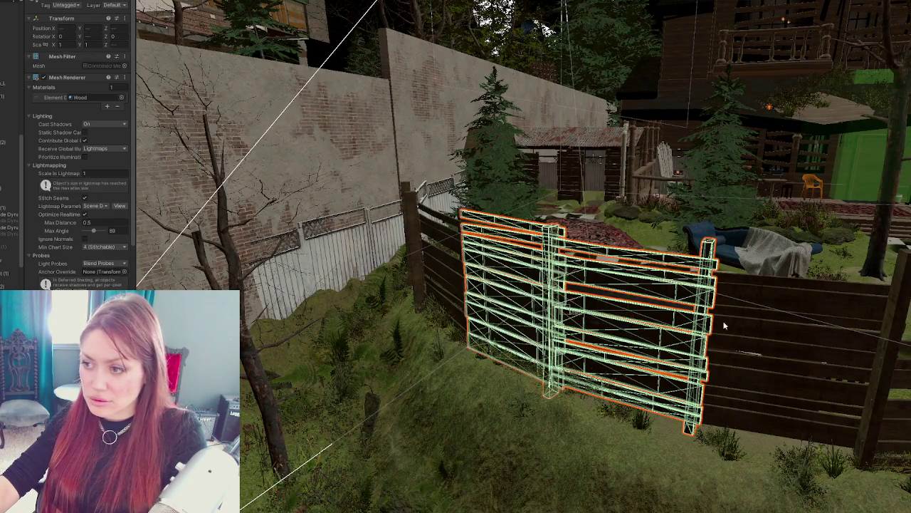
left_click(766, 341, "shift")
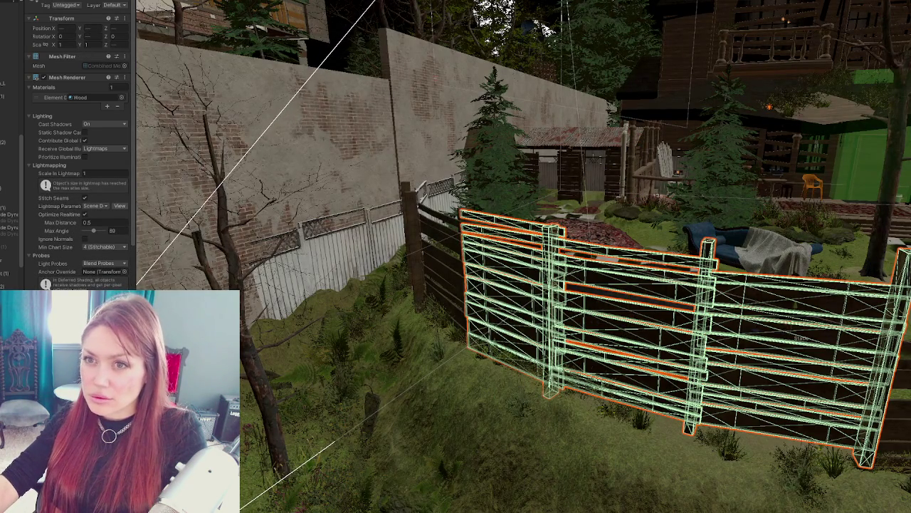
key("h")
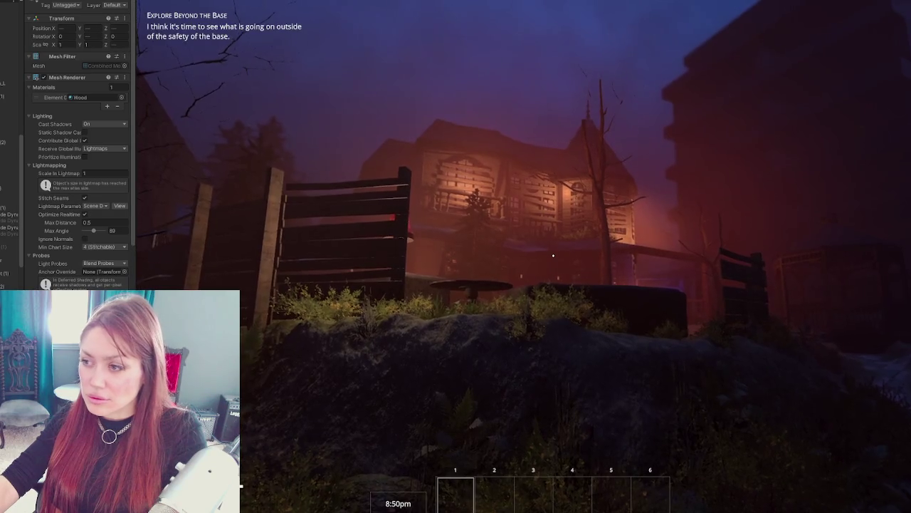
key("w")
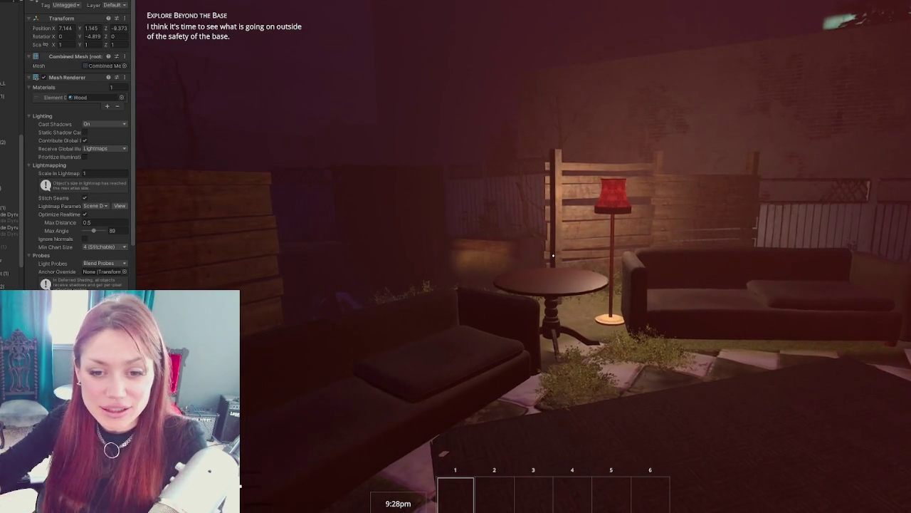
Step: Resume play, back away from the couch, face the blanket-covered couch, and reopen the Stats pause menu
key("Escape")
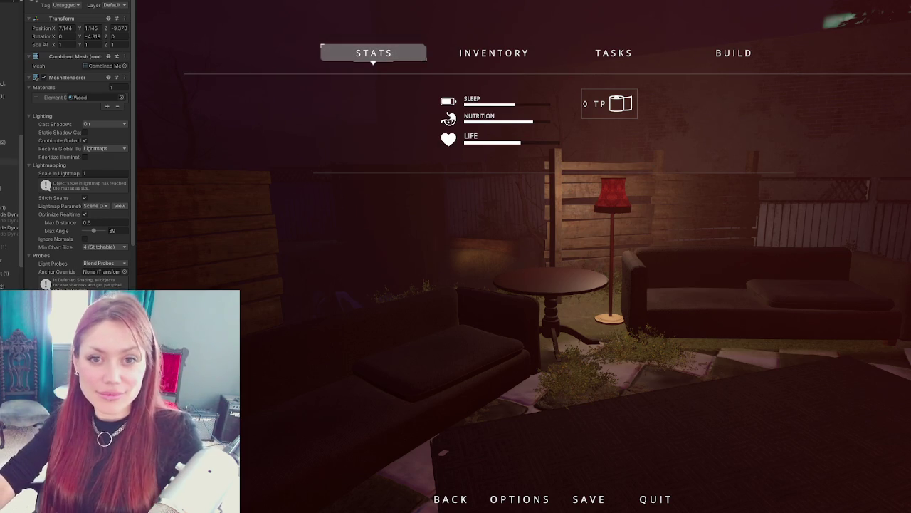
key("Escape")
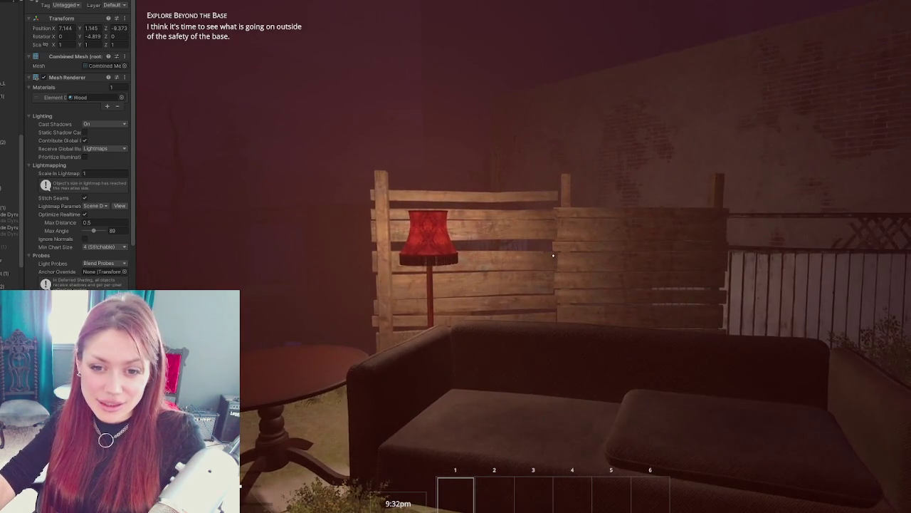
key("s")
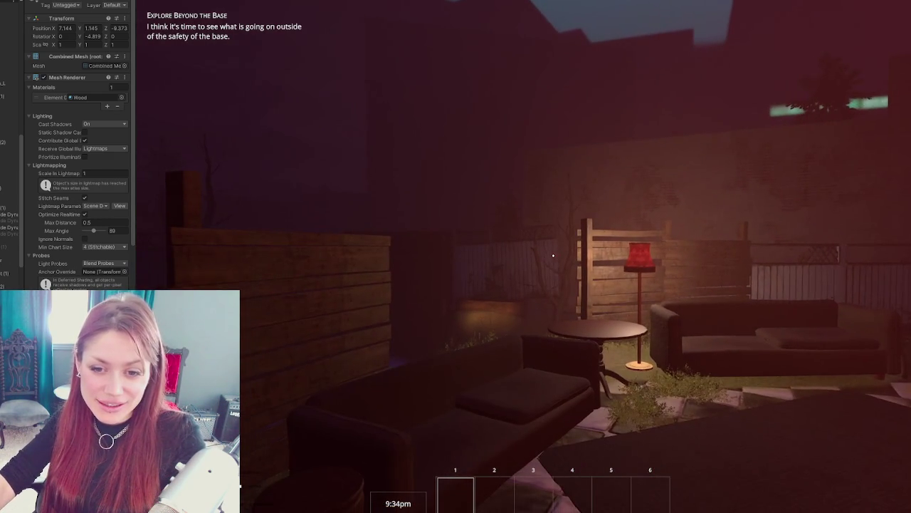
key("w")
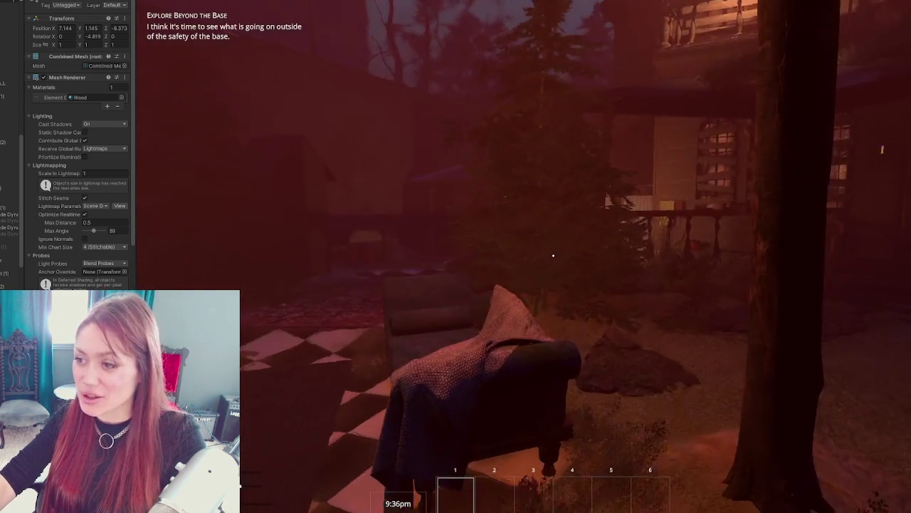
key("Escape")
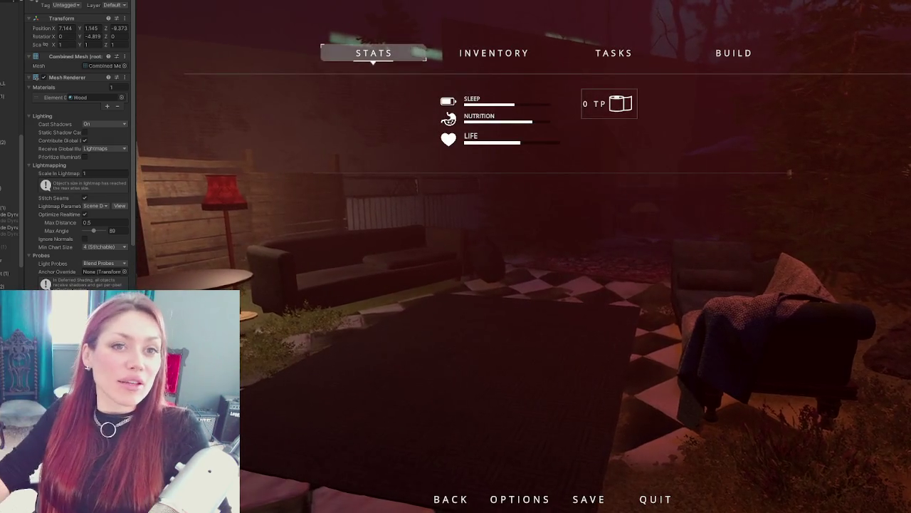